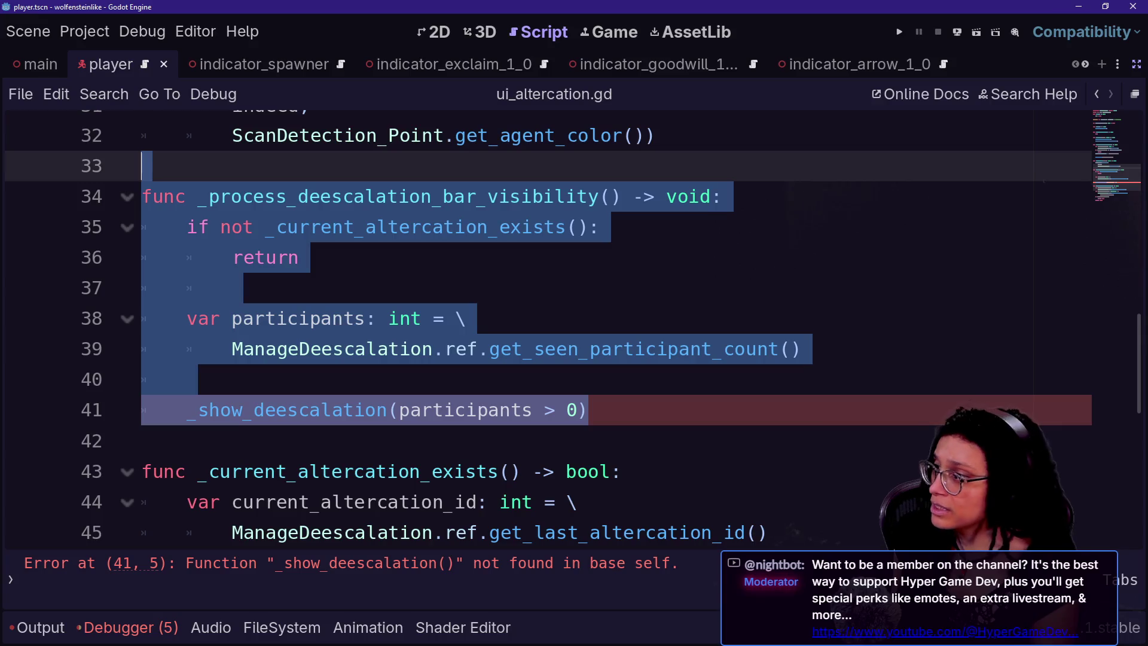
- Delete the _process_deescalation_bar_visibility function (lines 34–41) from ui_altercation.gd and save
key(shift+Down)
key(shift+Down)
key(shift+Down)
key(shift+Up)
key(shift+Up)
key(shift+Up)
key(shift+Up)
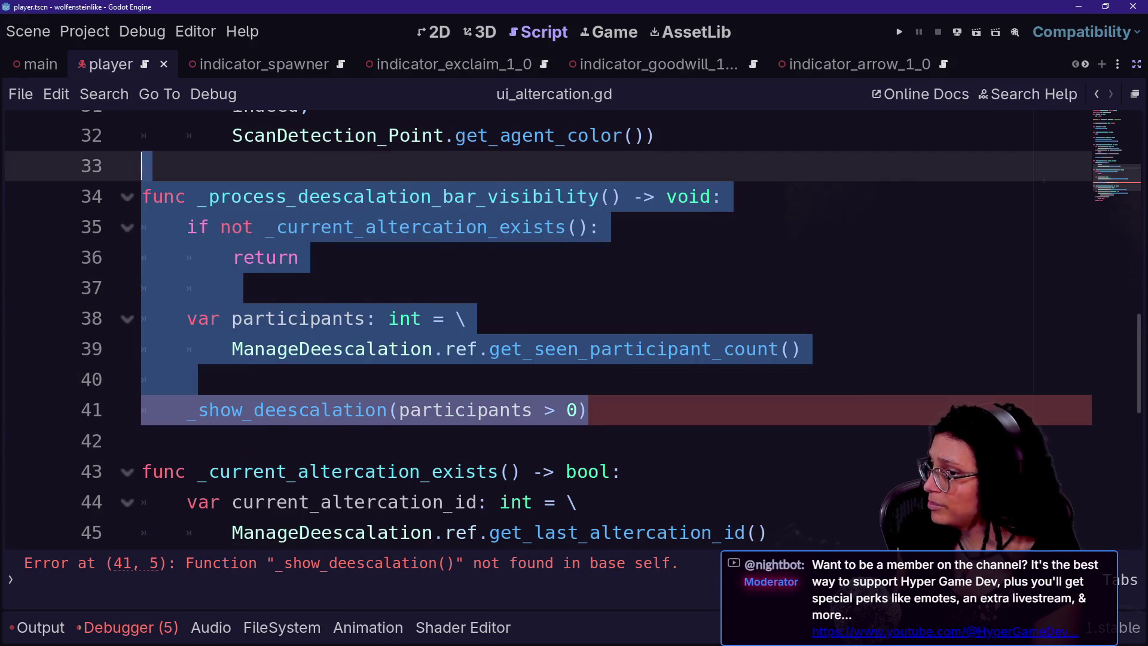
key(BackSpace)
key(BackSpace)
key(ctrl+s)
scroll(538, 328, up, 10)
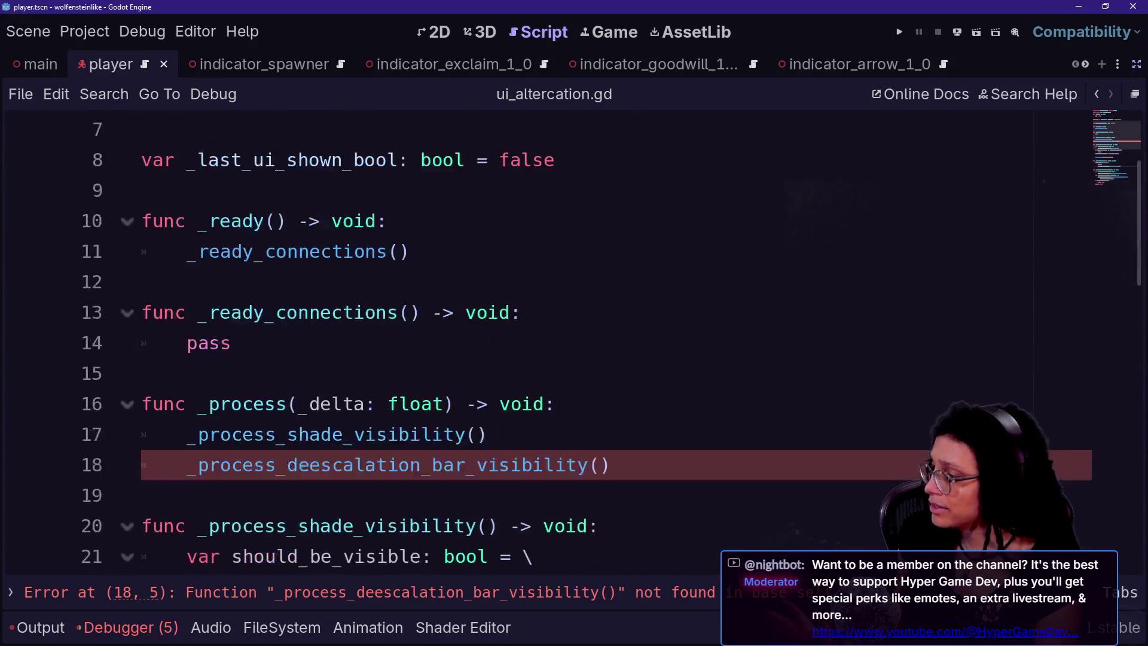
scroll(538, 329, down, 3)
- Delete the visibility call on line 18, save, and run the project to test
key(shift+Down)
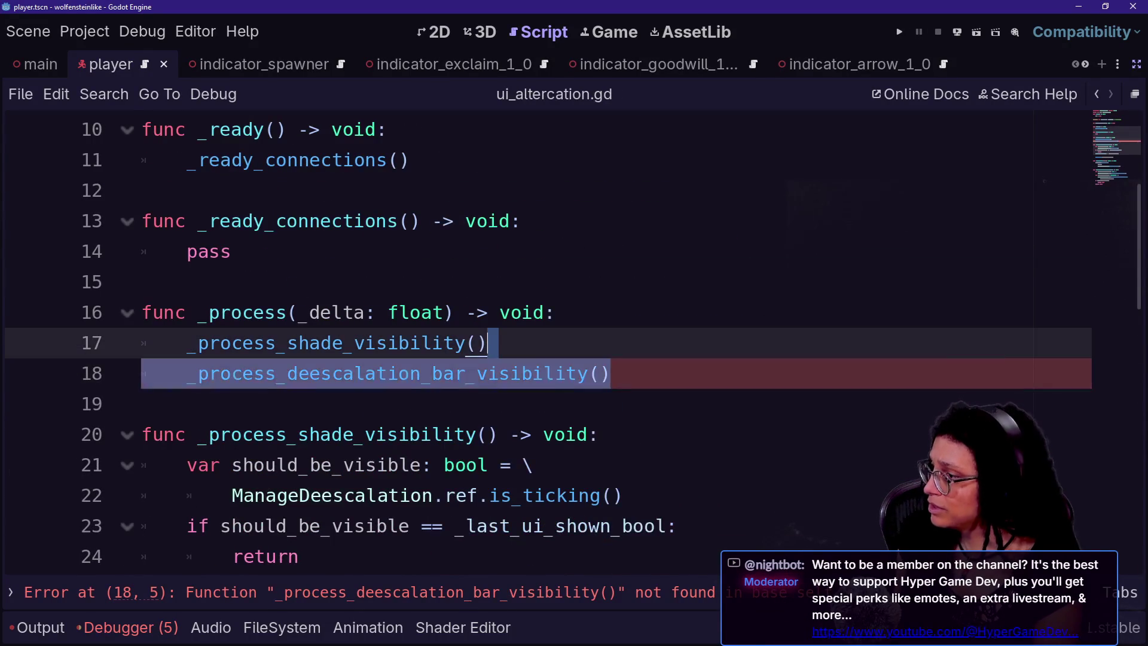
key(BackSpace)
scroll(538, 328, up, 3)
key(ctrl+s)
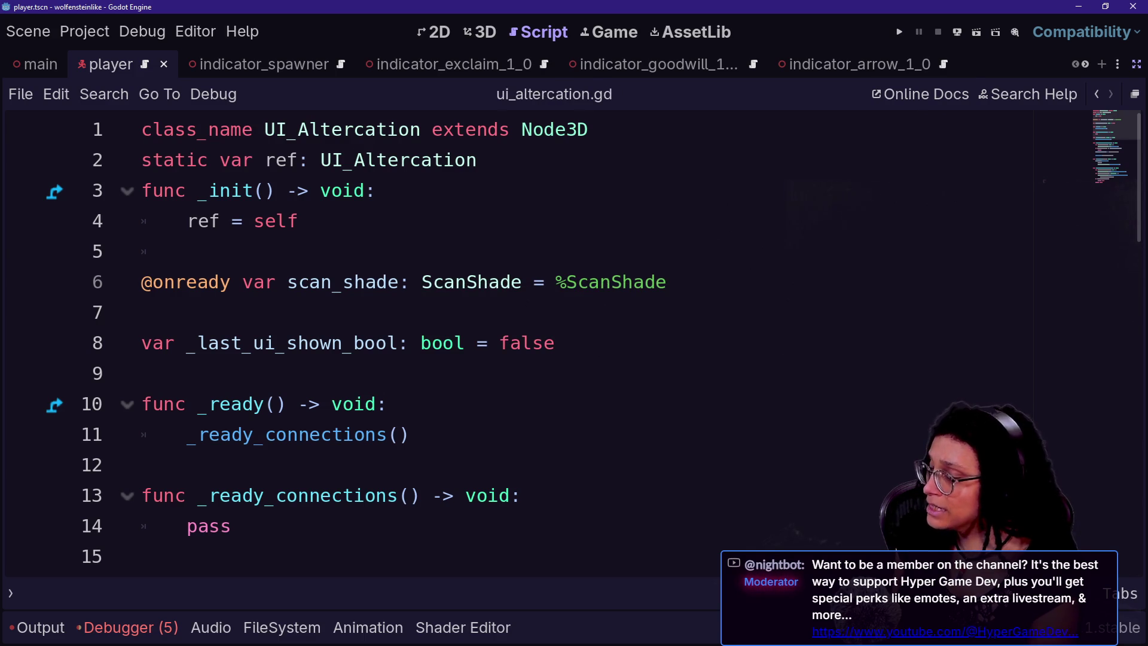
click(897, 38)
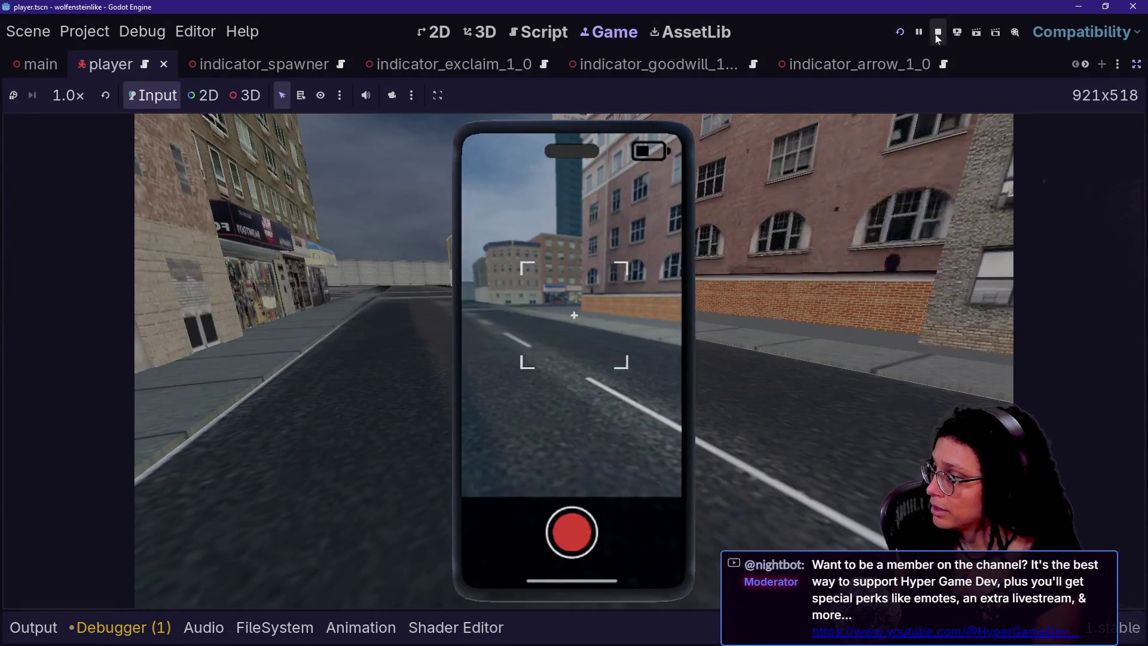
- Stop the game and open ui_deescalation.gd through Quick Open with 'deesc'
click(938, 32)
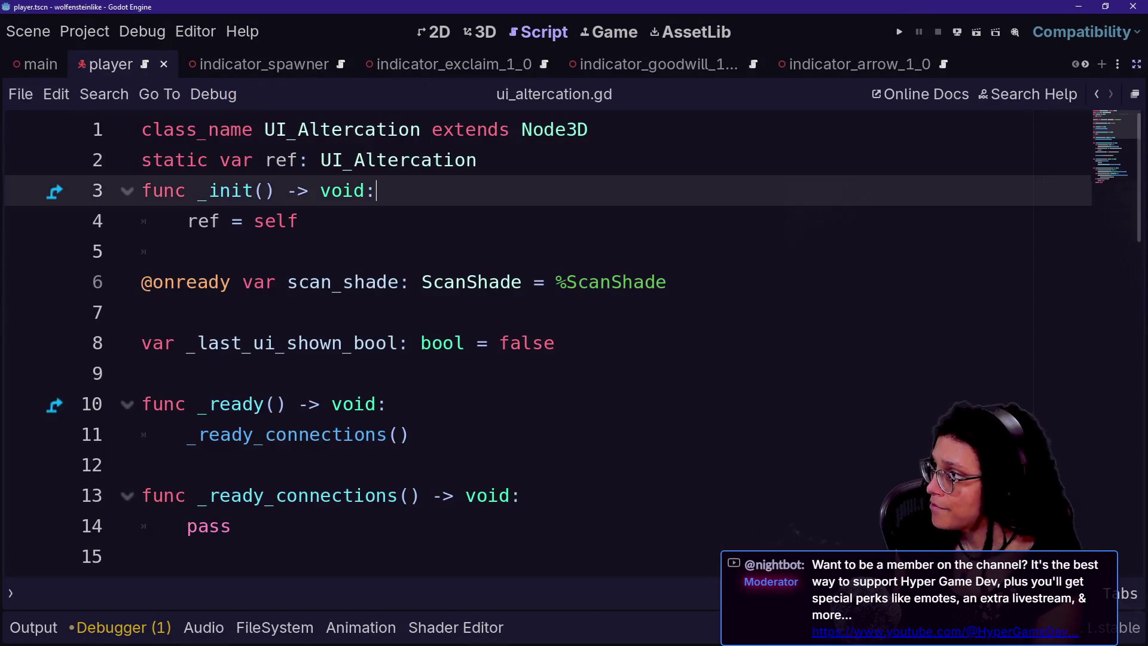
key(shift+alt+o)
text(deesc)
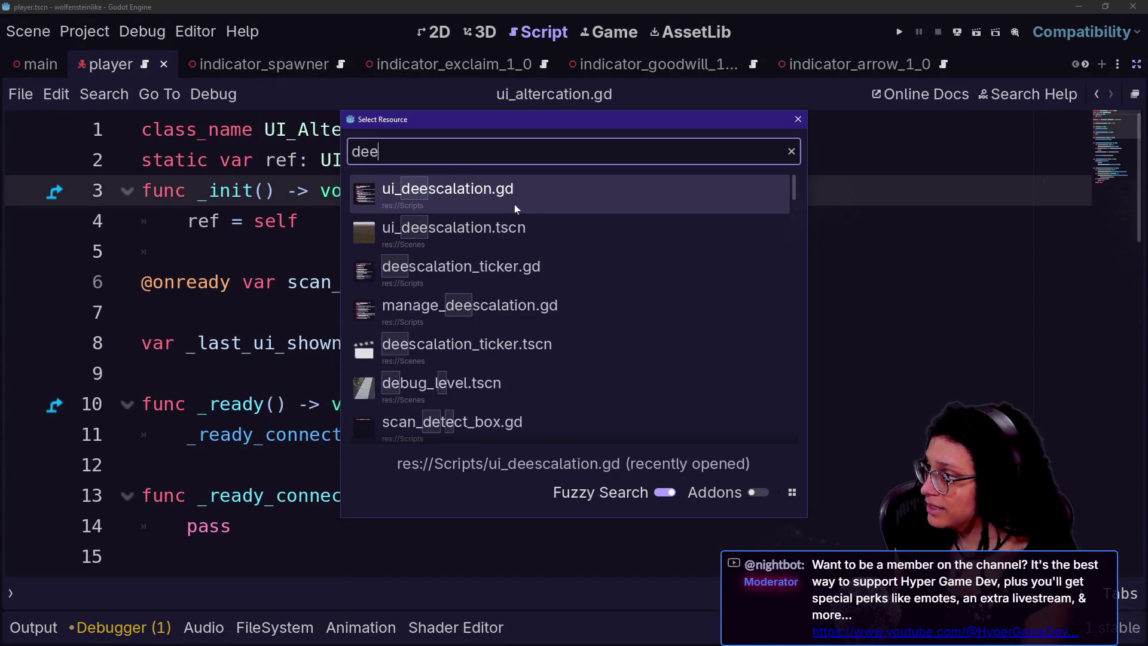
key(Return)
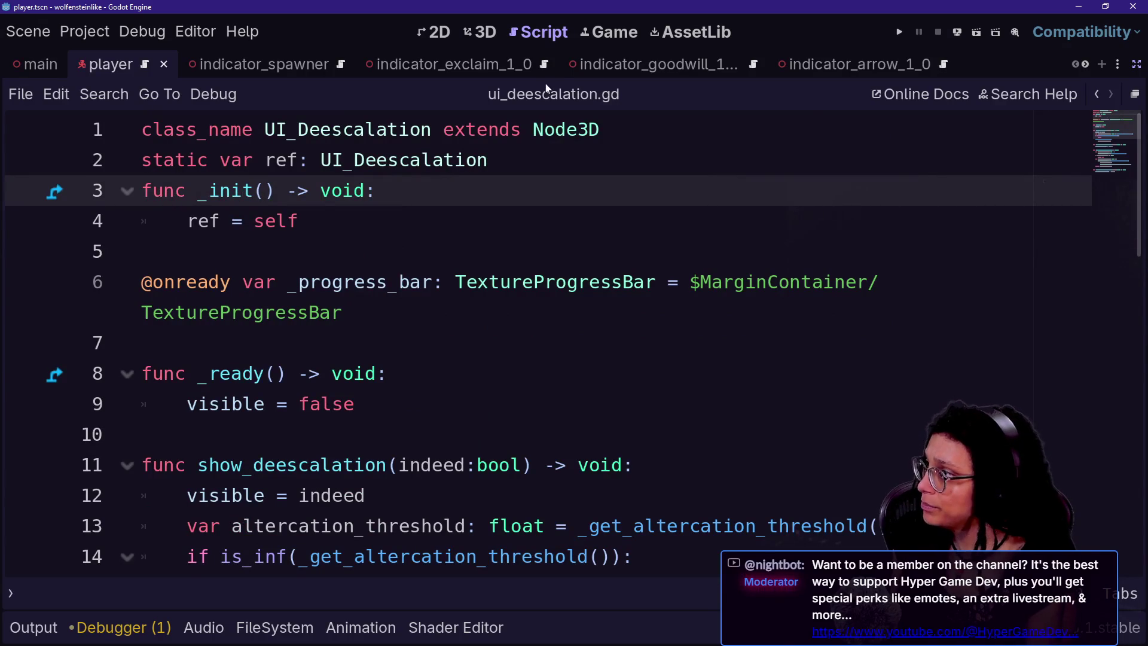
- Open the ui_deescalation.tscn scene through Quick Open with 'ui_de'
key(shift+alt+o)
text(ui_de)
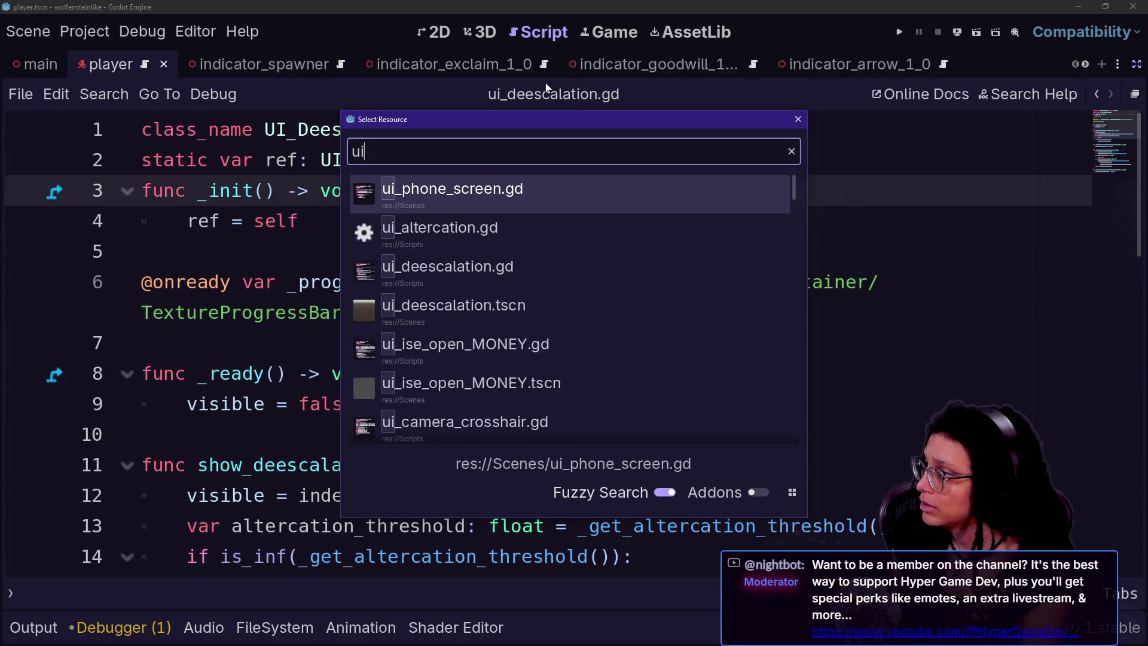
key(Down)
key(Return)
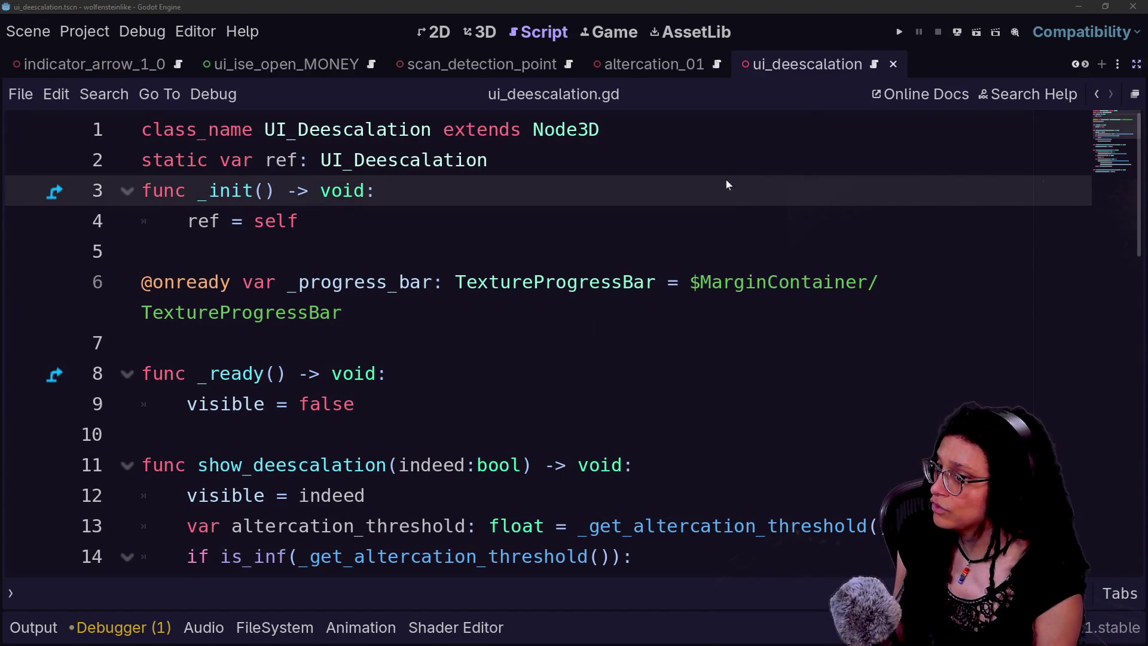
click(725, 342)
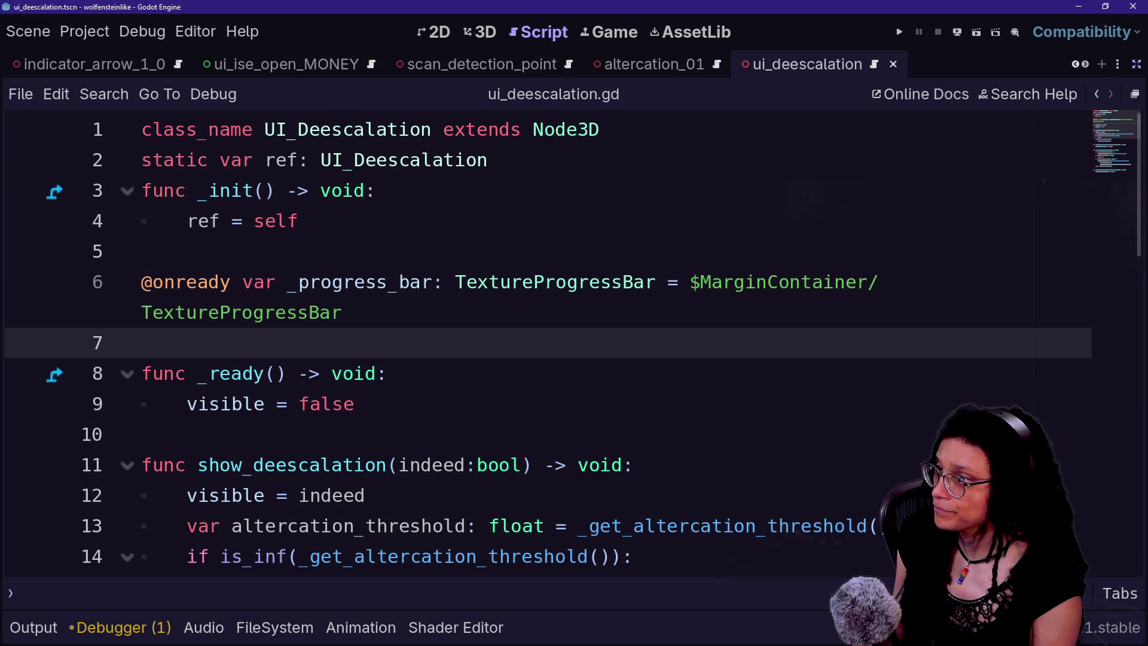
click(1137, 64)
click(135, 157)
click(145, 198)
click(105, 243)
click(475, 32)
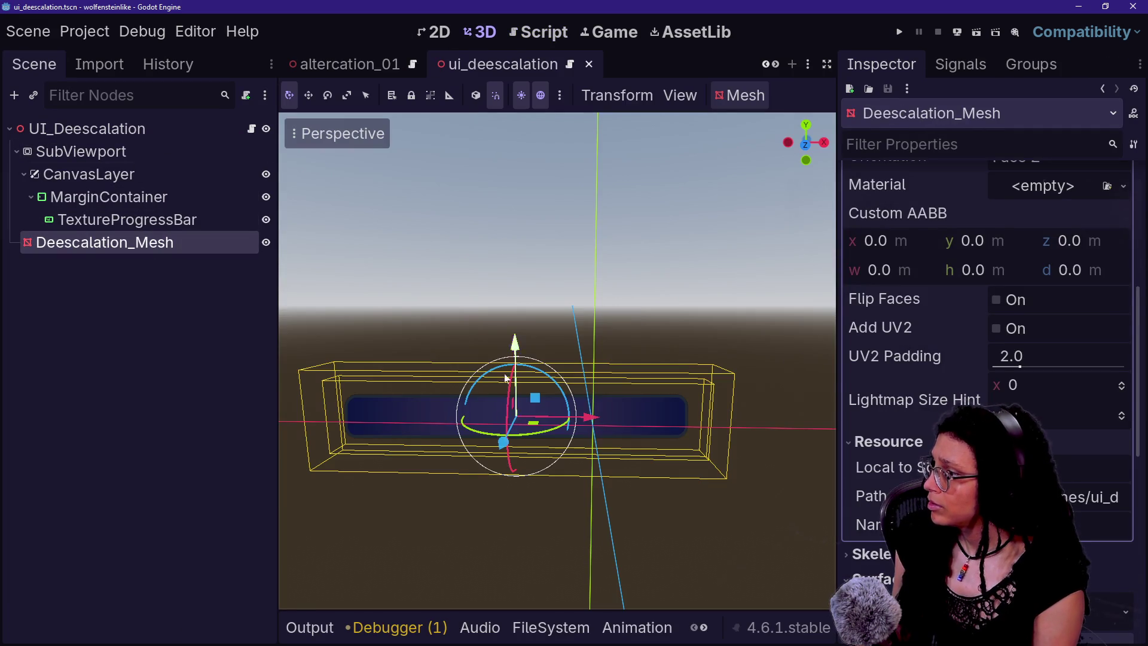
click(546, 35)
click(551, 251)
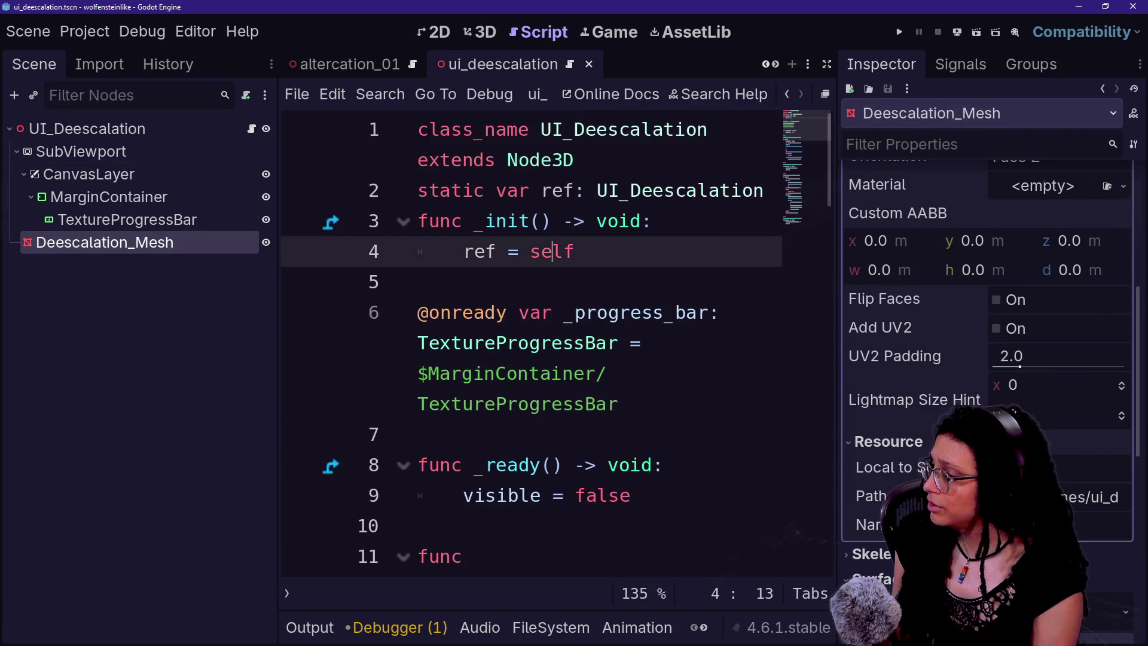
key(ctrl+shift+F11)
scroll(552, 251, down, 3)
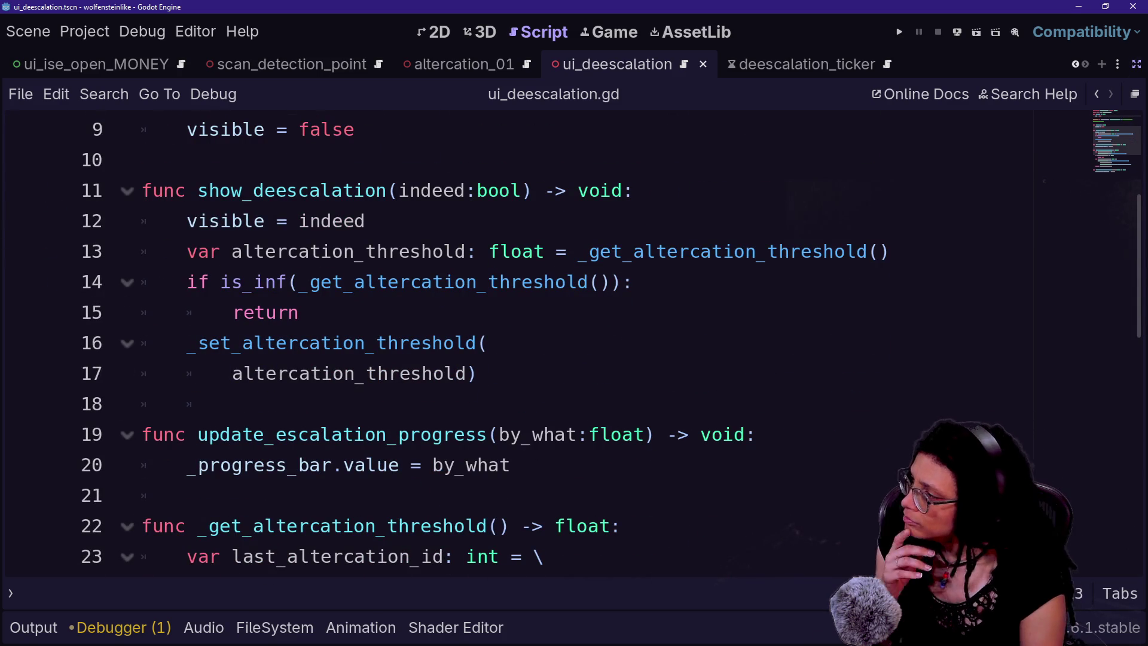
- Review ui_deescalation.gd, checking the _get_altercation_threshold call on line 13
click(478, 373)
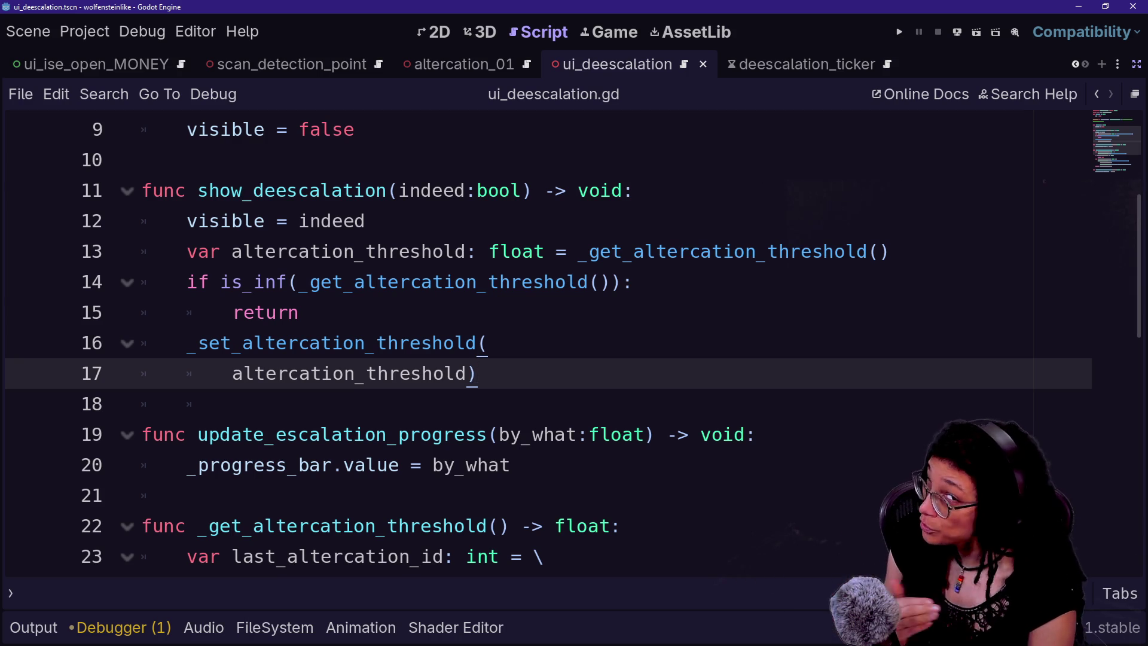
scroll(538, 341, up, 3)
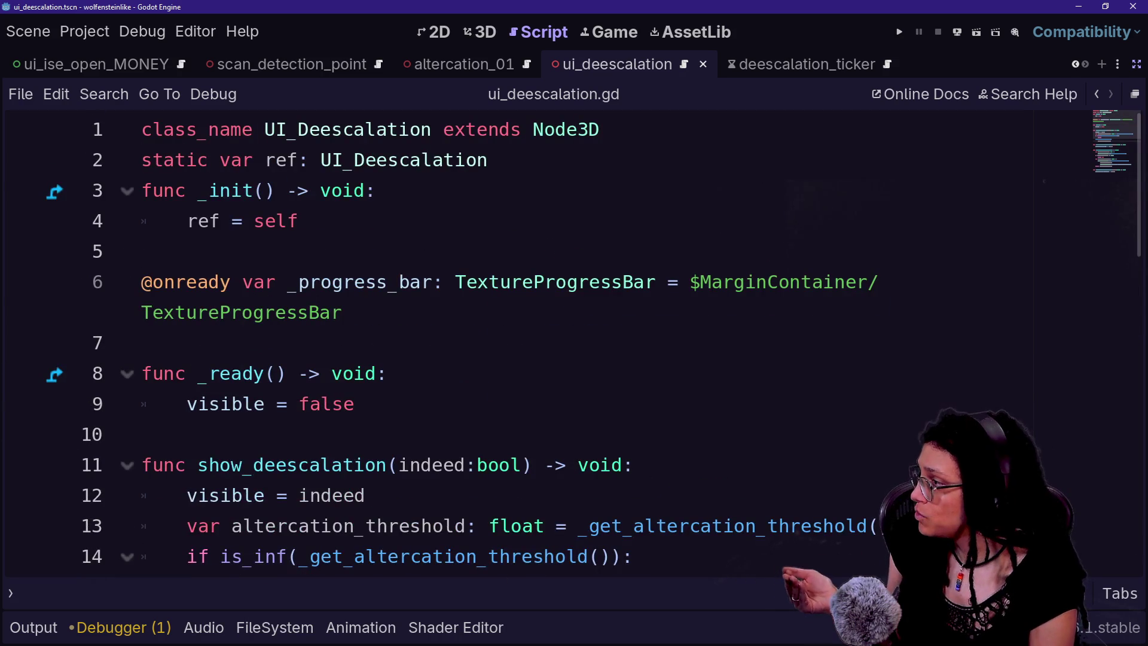
key(Down)
key(Down)
key(Down)
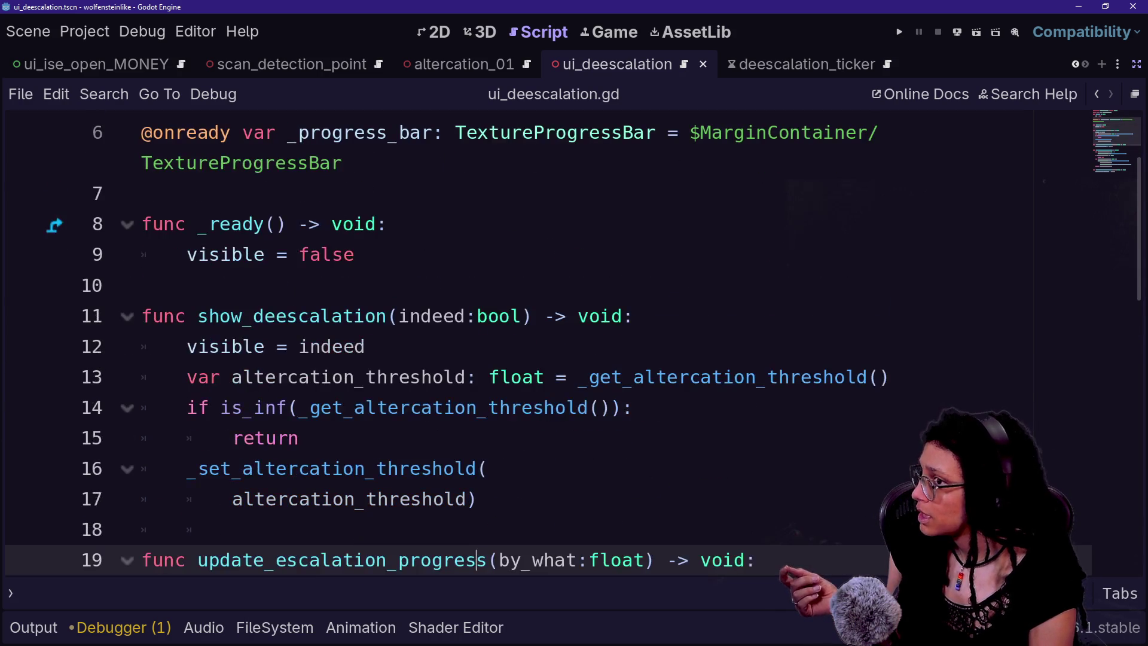
key(Down)
key(Down)
key(Down)
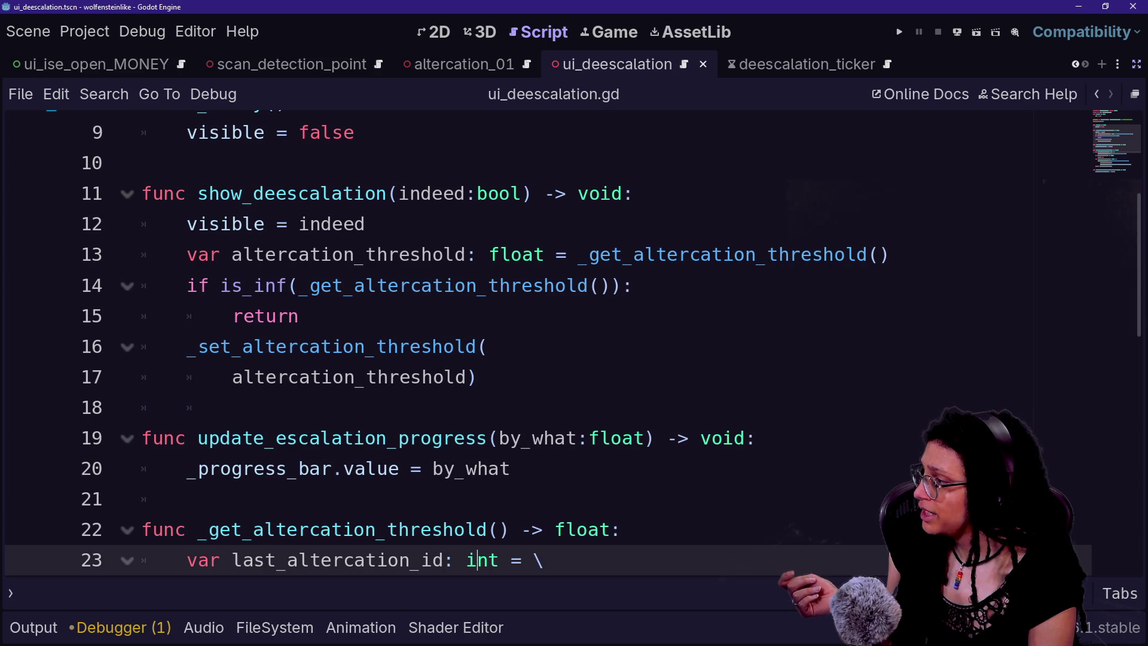
click(879, 254)
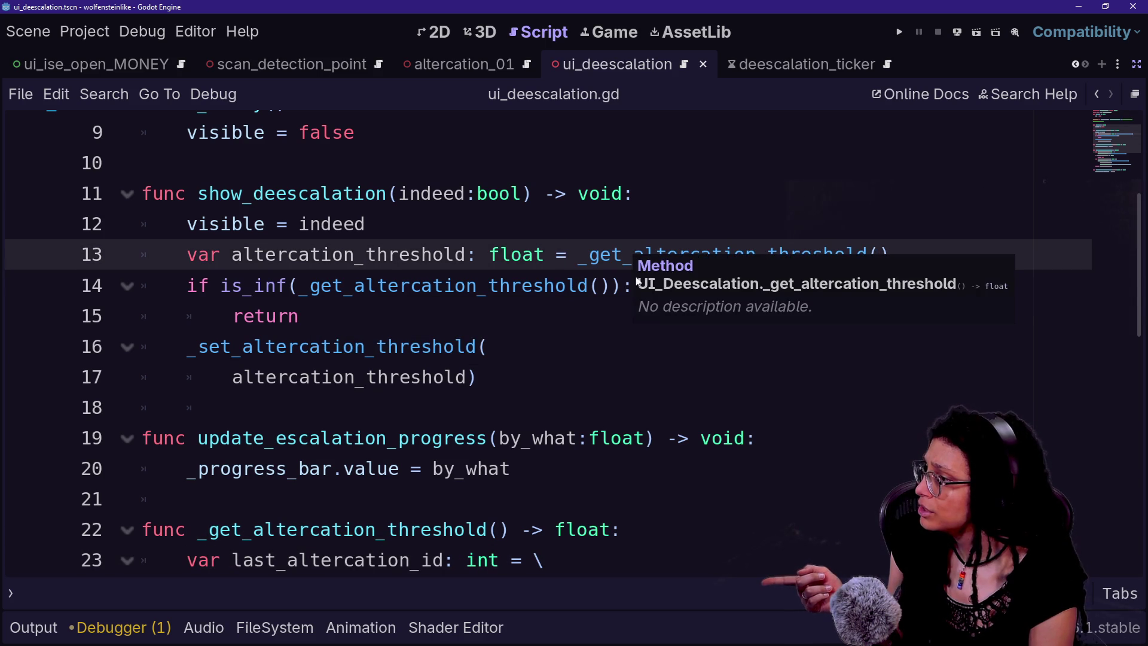
key(Down)
key(Down)
scroll(771, 263, up, 2)
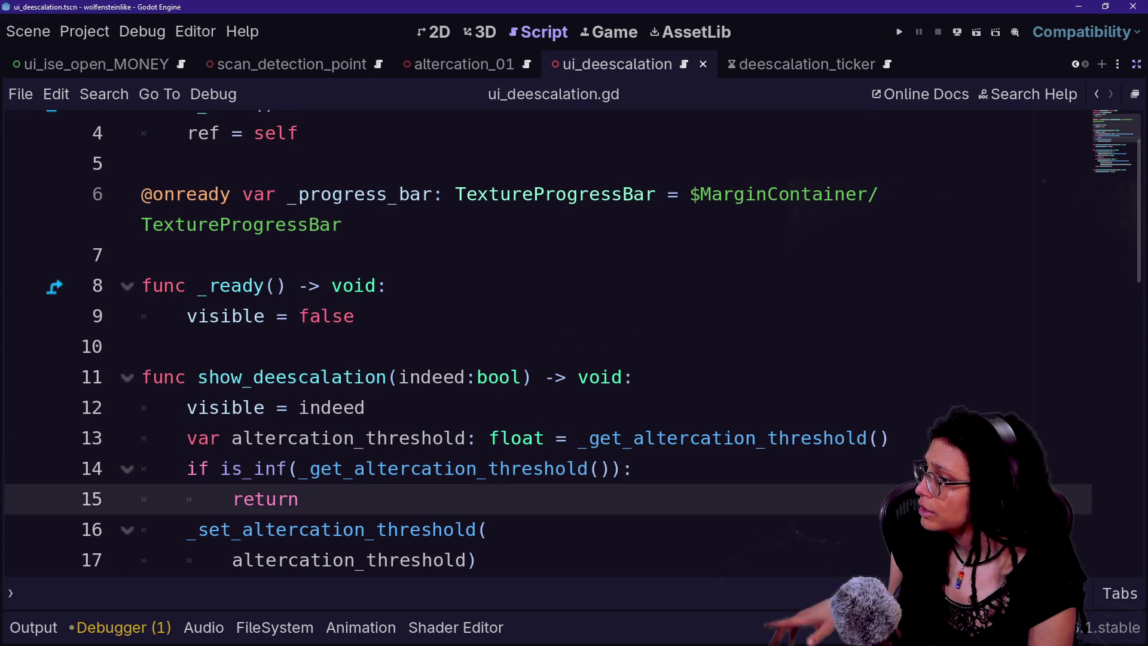
scroll(640, 445, up, 2)
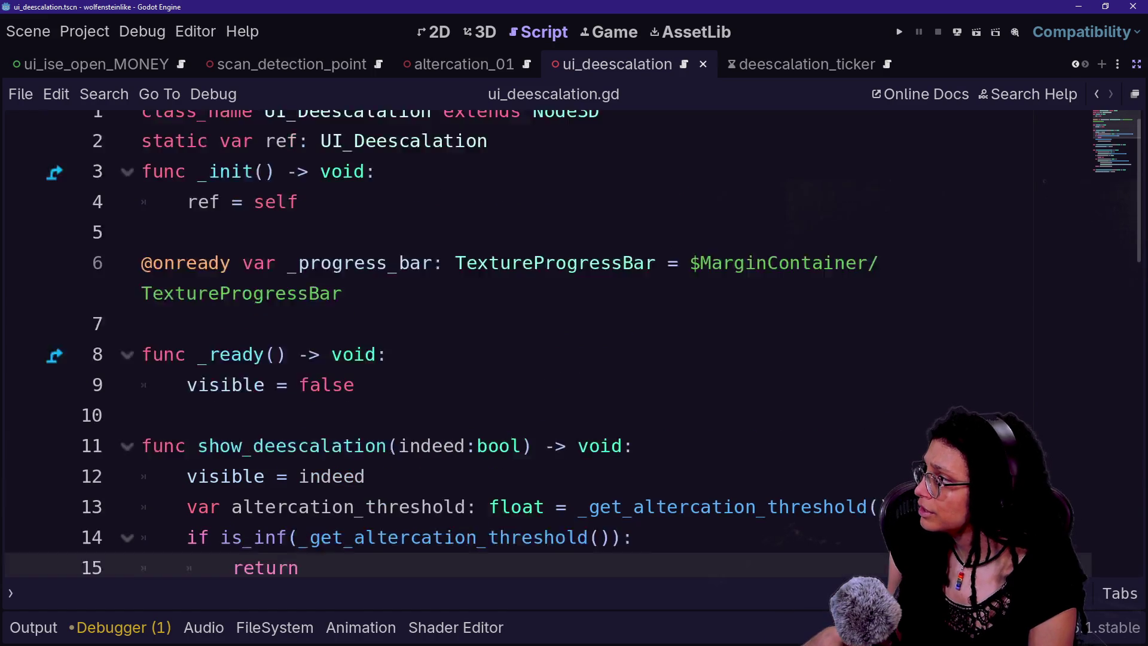
ctrl+scroll(640, 445, down, 2)
scroll(639, 446, down, 5)
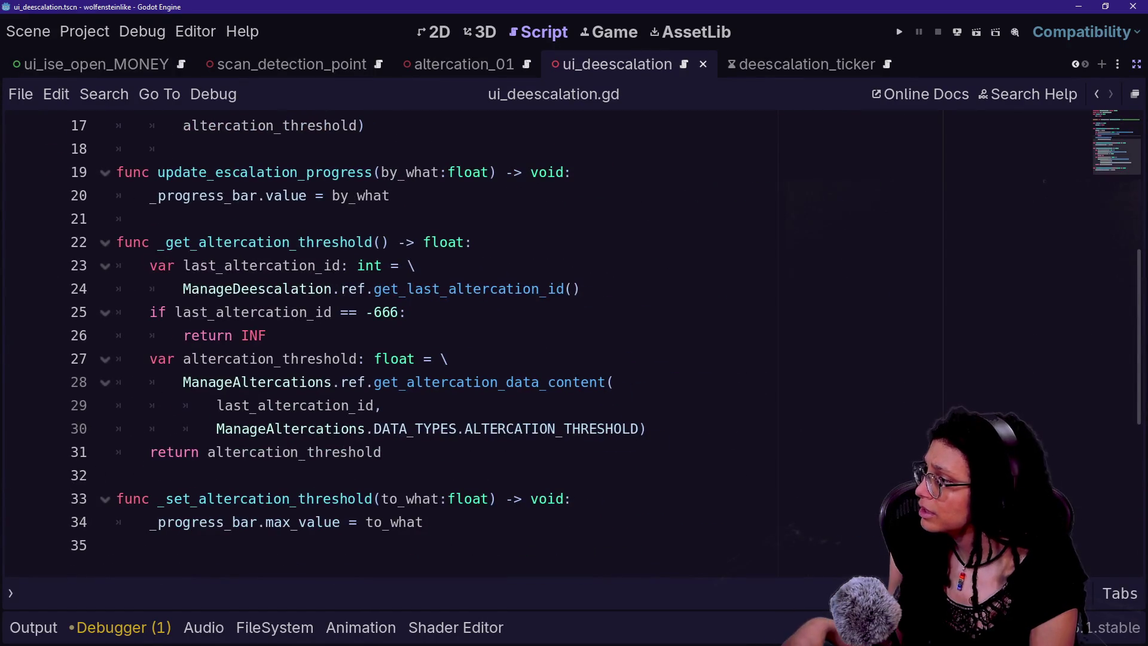
ctrl+scroll(538, 344, up, 2)
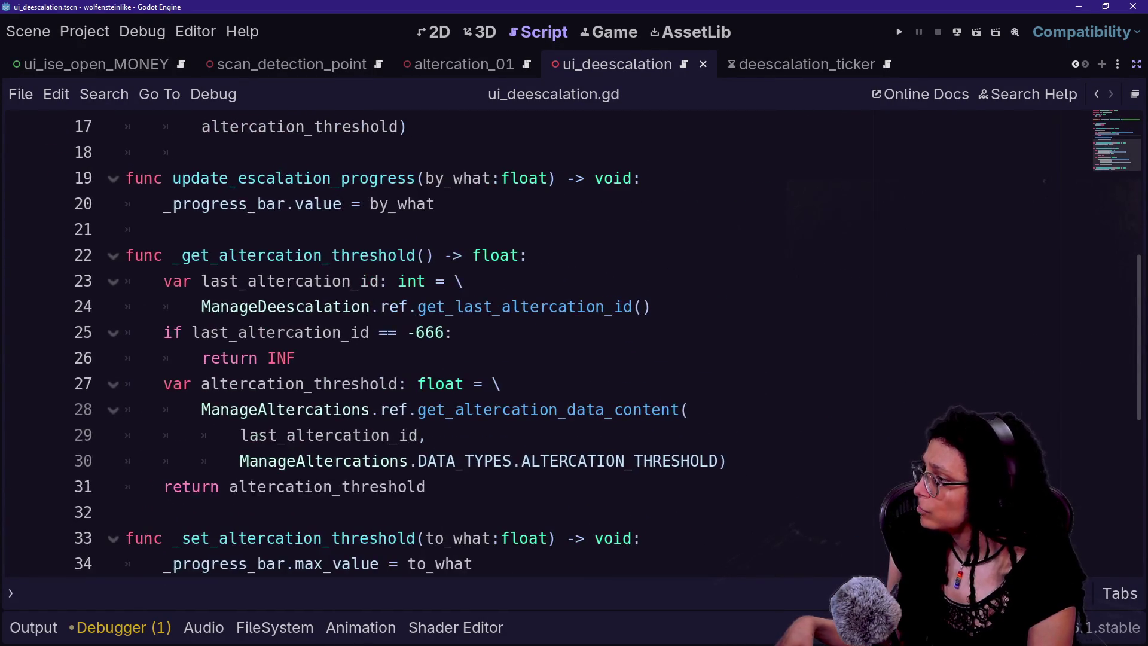
scroll(538, 344, up, 3)
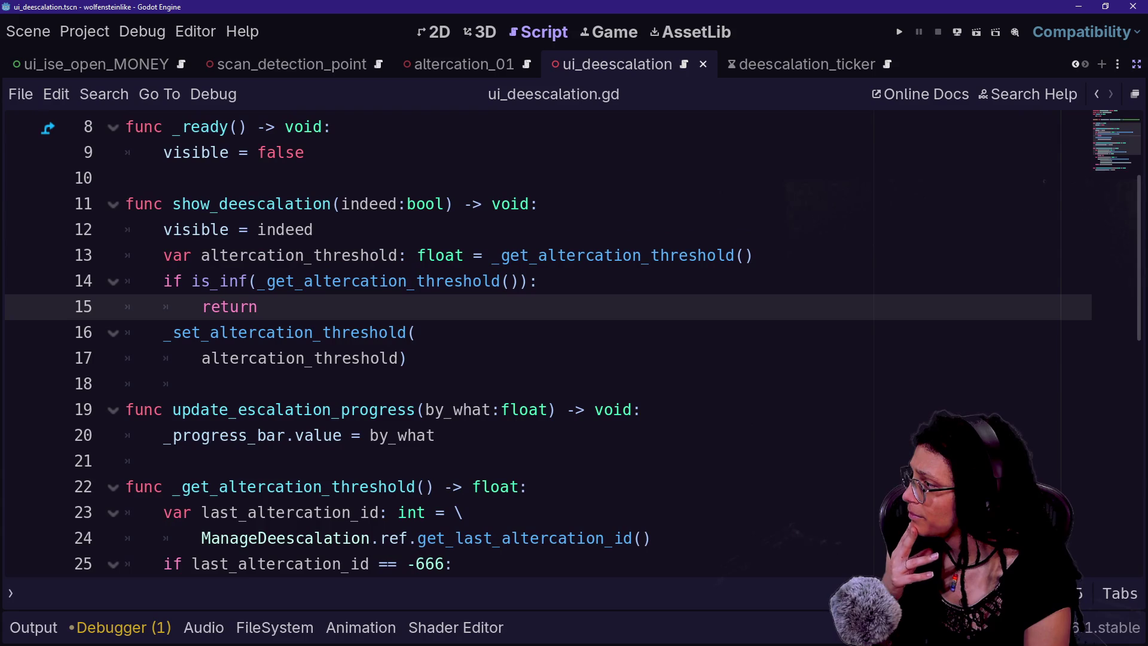
- Go to the _get_altercation_threshold definition and trace its get_last_altercation_id lookup
ctrl+click(550, 255)
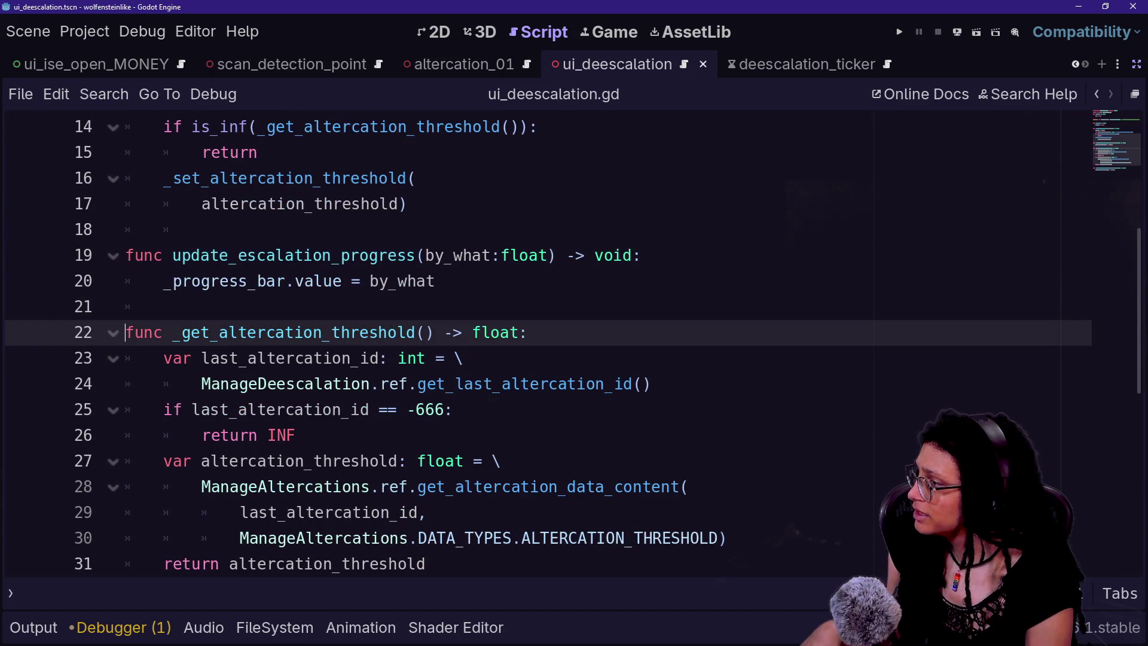
click(398, 358)
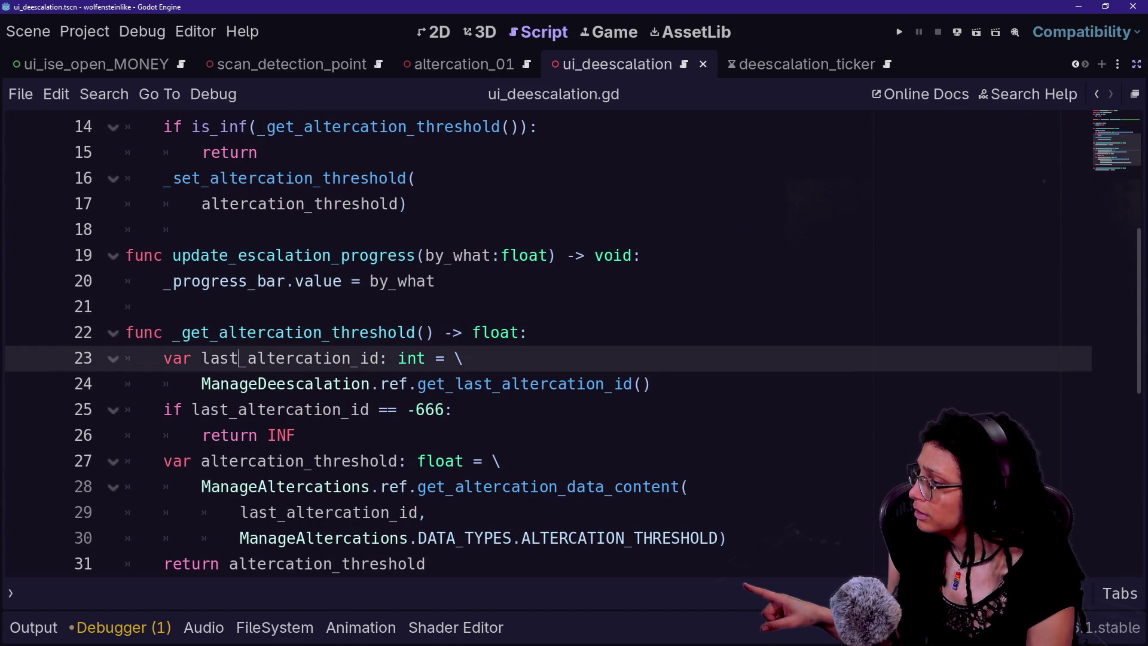
key(Down)
key(Down)
key(Down)
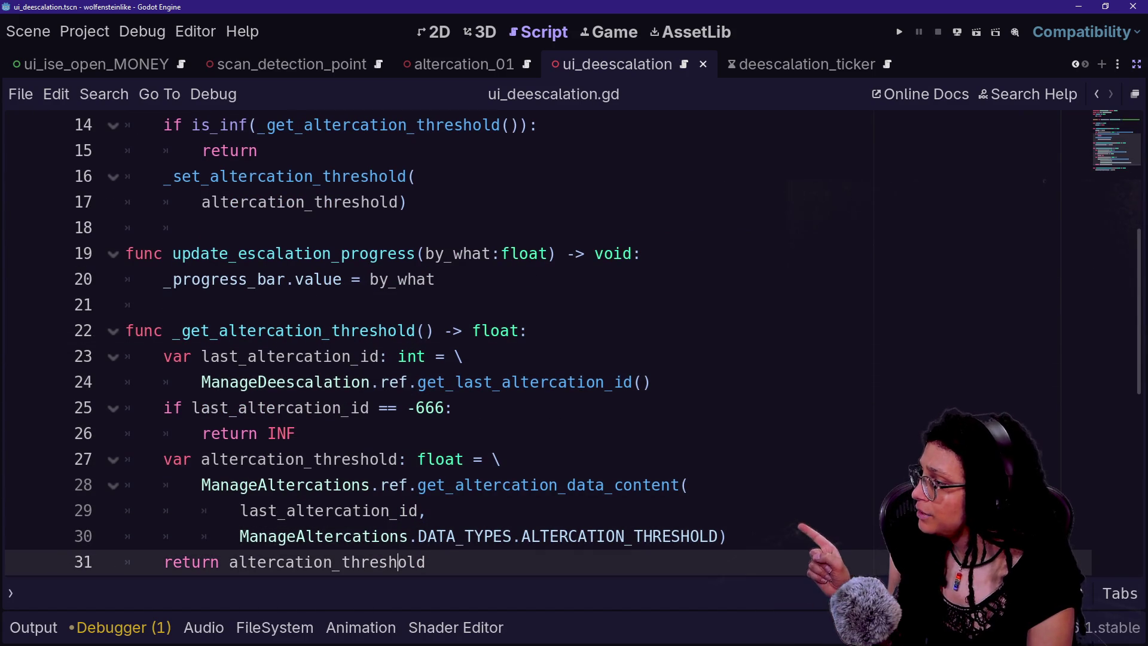
key(Up)
key(Up)
key(Up)
click(540, 382)
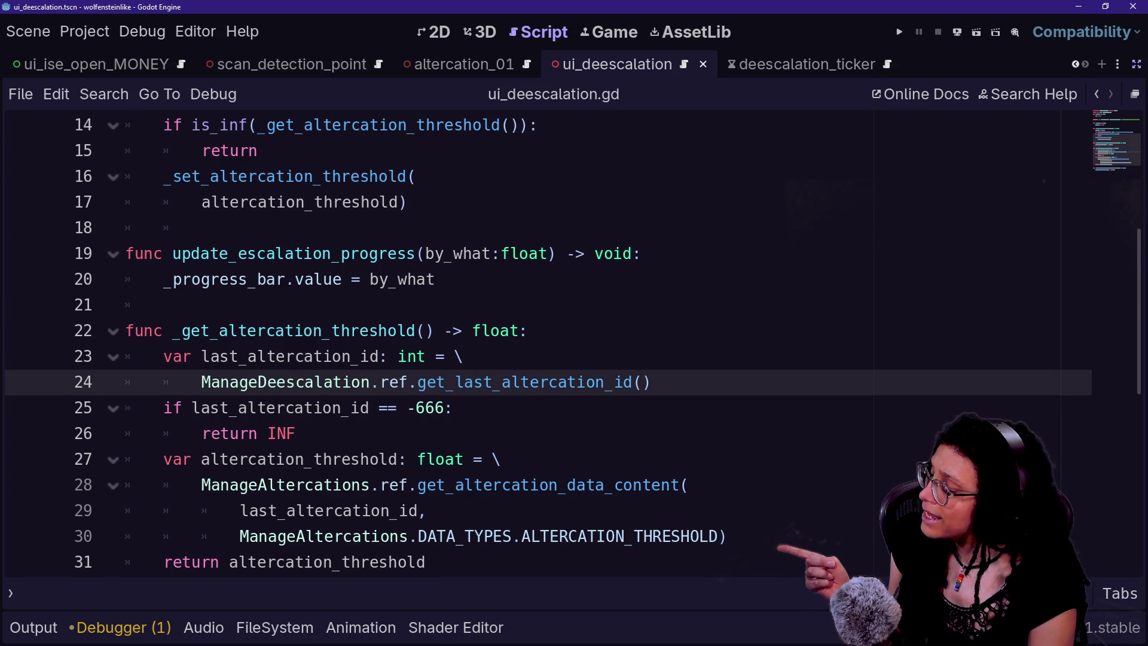
key(Down)
key(Down)
key(Down)
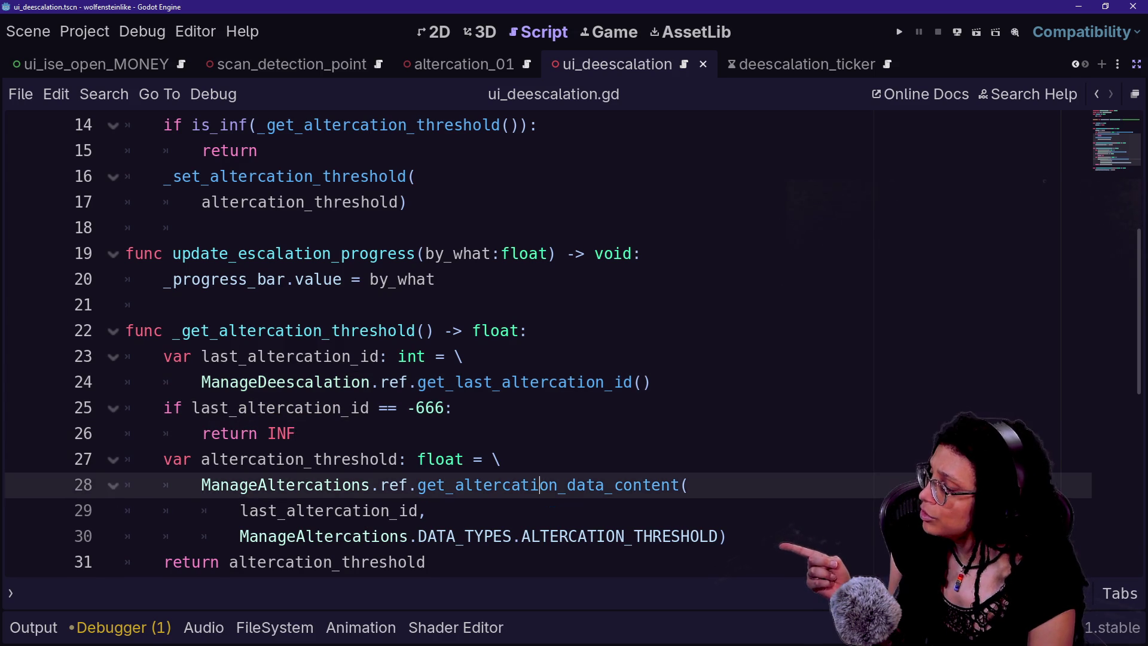
key(Down)
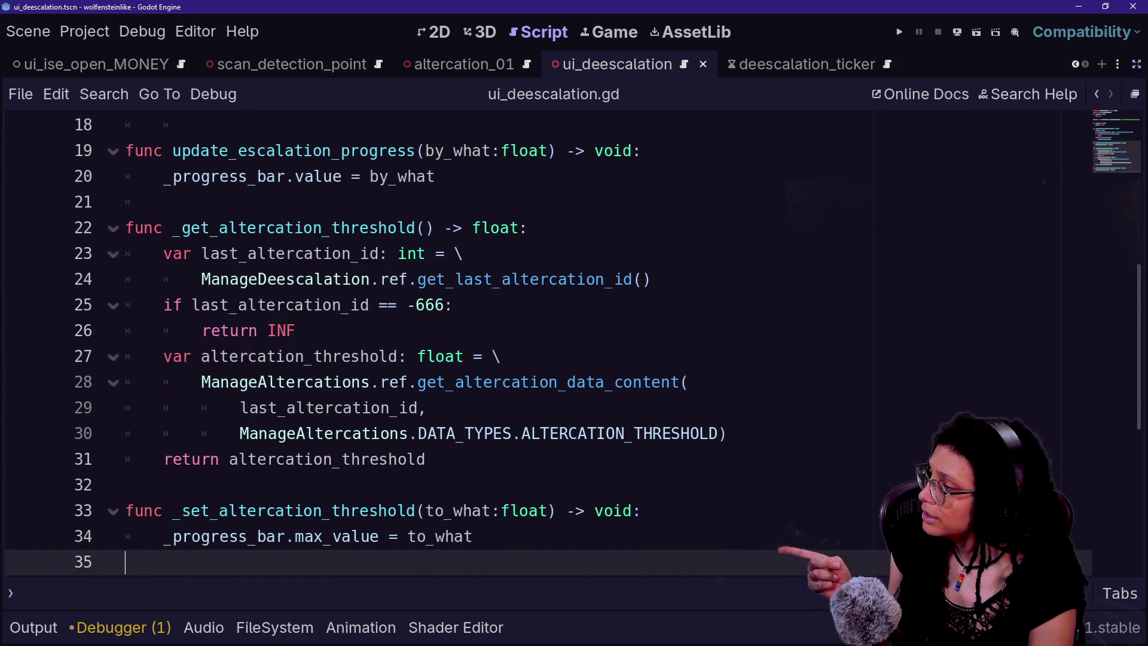
- Select the threshold getter's lookup code on lines 25–31, then exit distraction-free mode
drag(170, 202, 425, 459)
click(425, 459)
mouse_move(170, 202)
mouse_down()
mouse_move(389, 254)
mouse_move(444, 305)
mouse_up()
click(491, 356)
drag(430, 459, 455, 305)
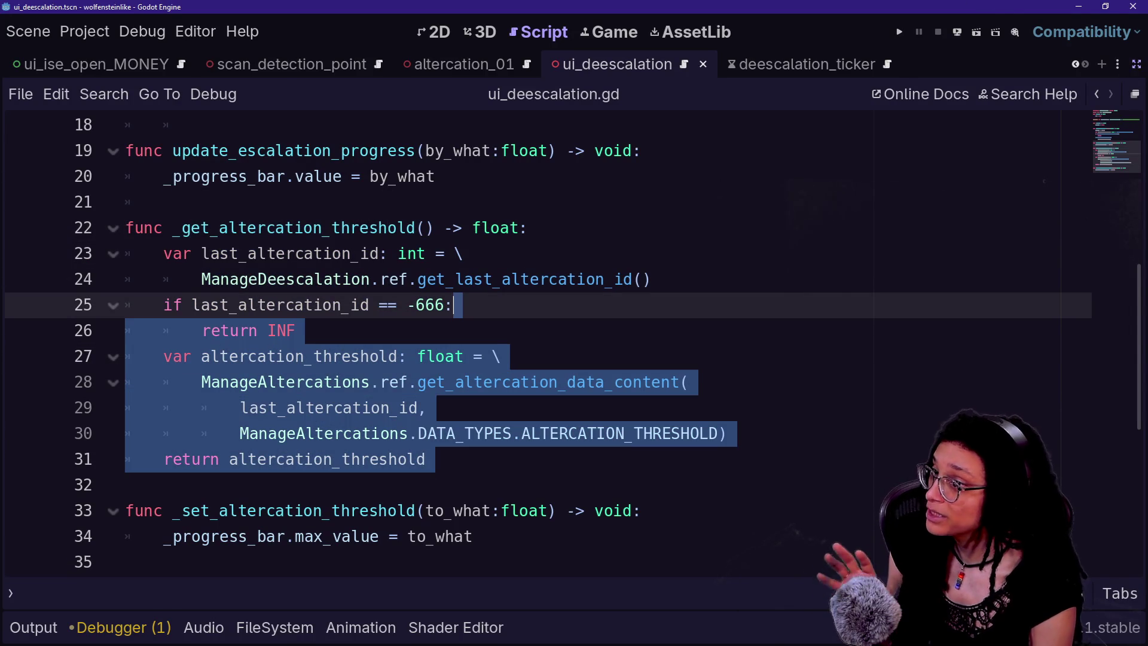
click(1137, 63)
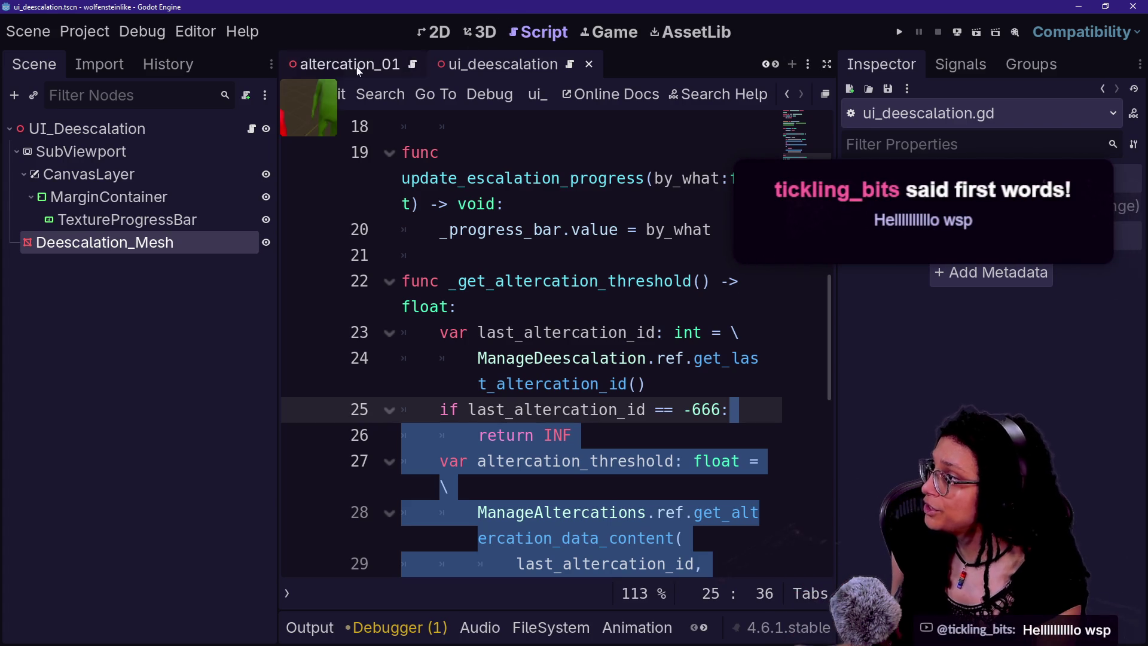
- Delete the old UI_Deescalation_Node3D node from the altercation_01 scene
click(358, 66)
click(167, 265)
key(Delete)
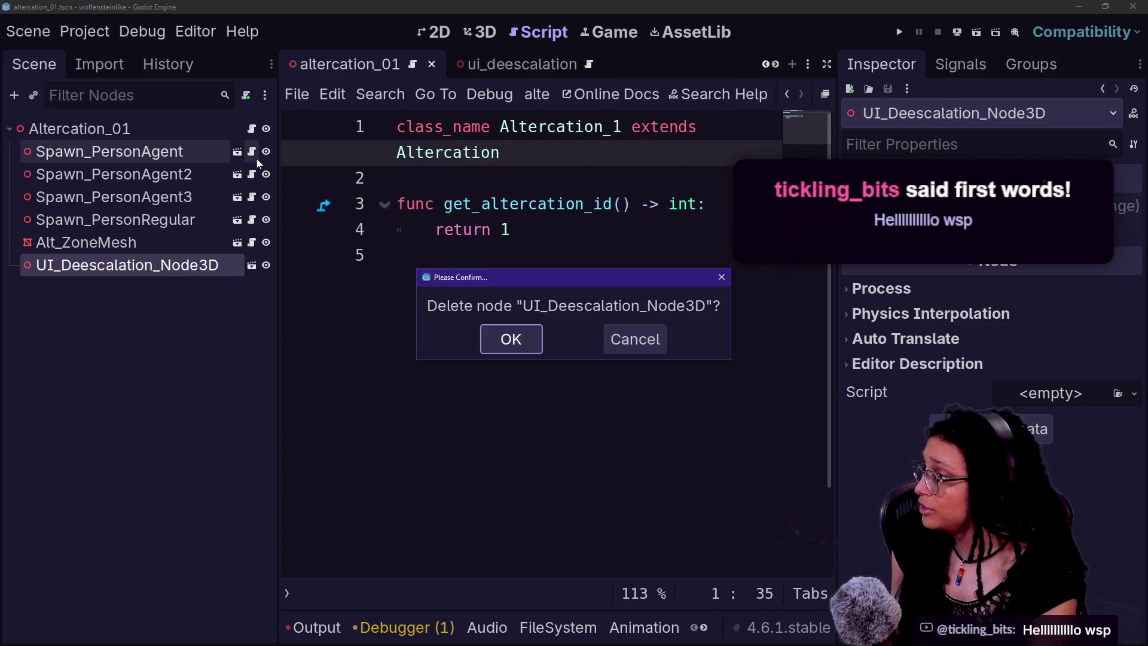
key(Return)
- Instance ui_deescalation.tscn under Altercation_01 and raise it above the characters in 3D
click(547, 626)
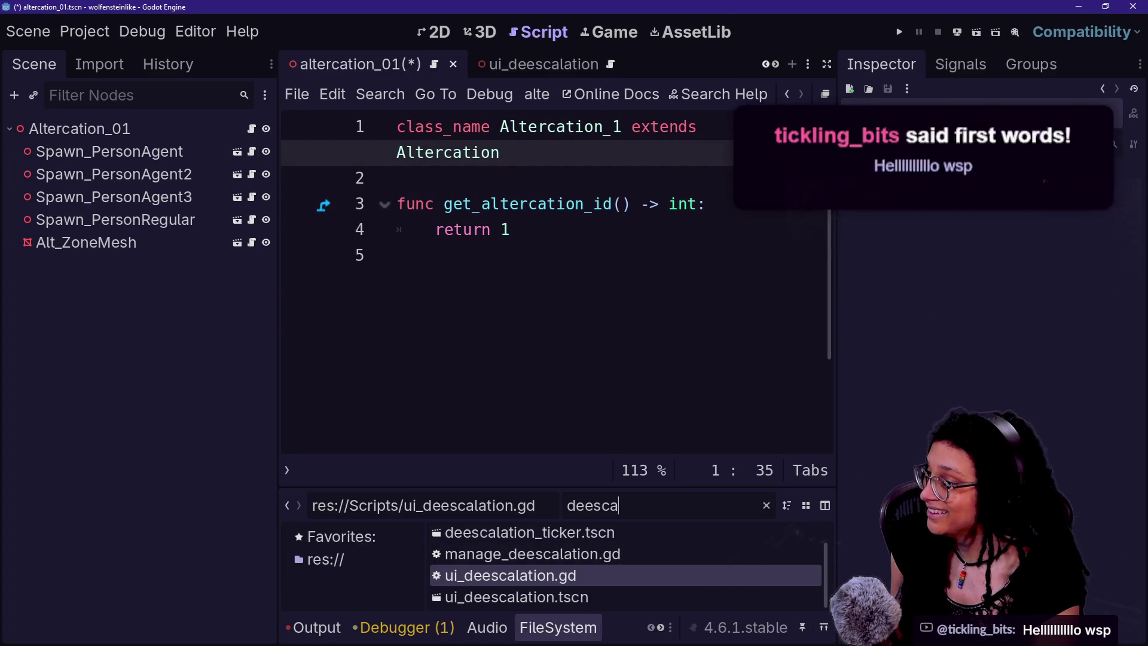
key(ctrl+a)
key(BackSpace)
text(ui_dee)
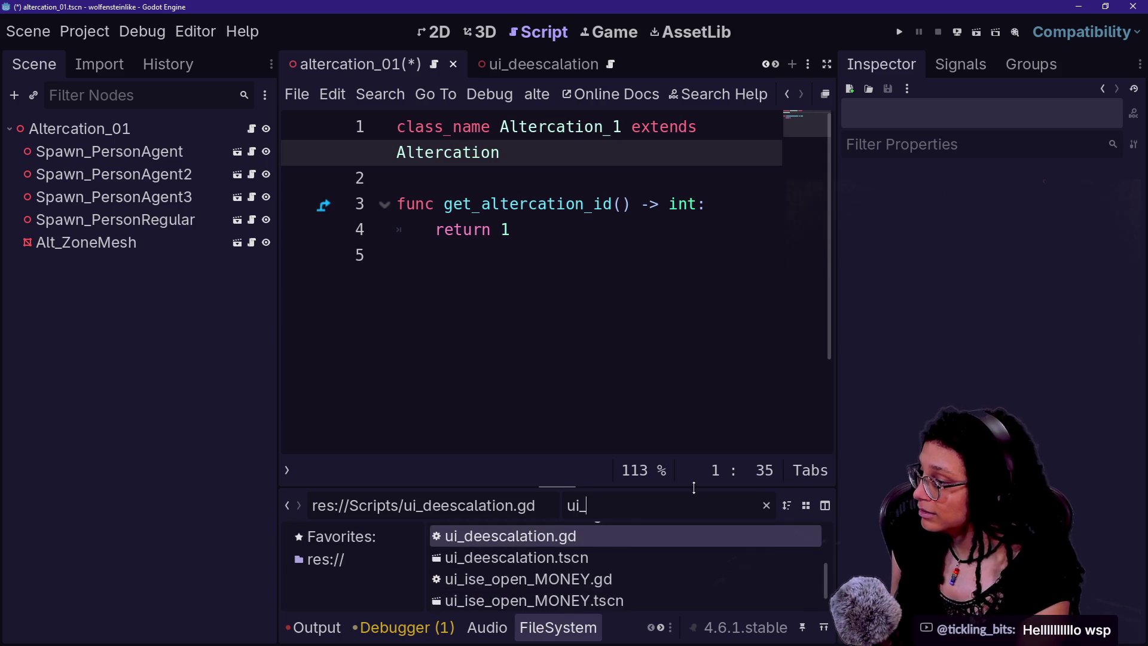
mouse_move(562, 557)
mouse_down()
mouse_move(236, 359)
mouse_move(137, 130)
mouse_up()
click(480, 31)
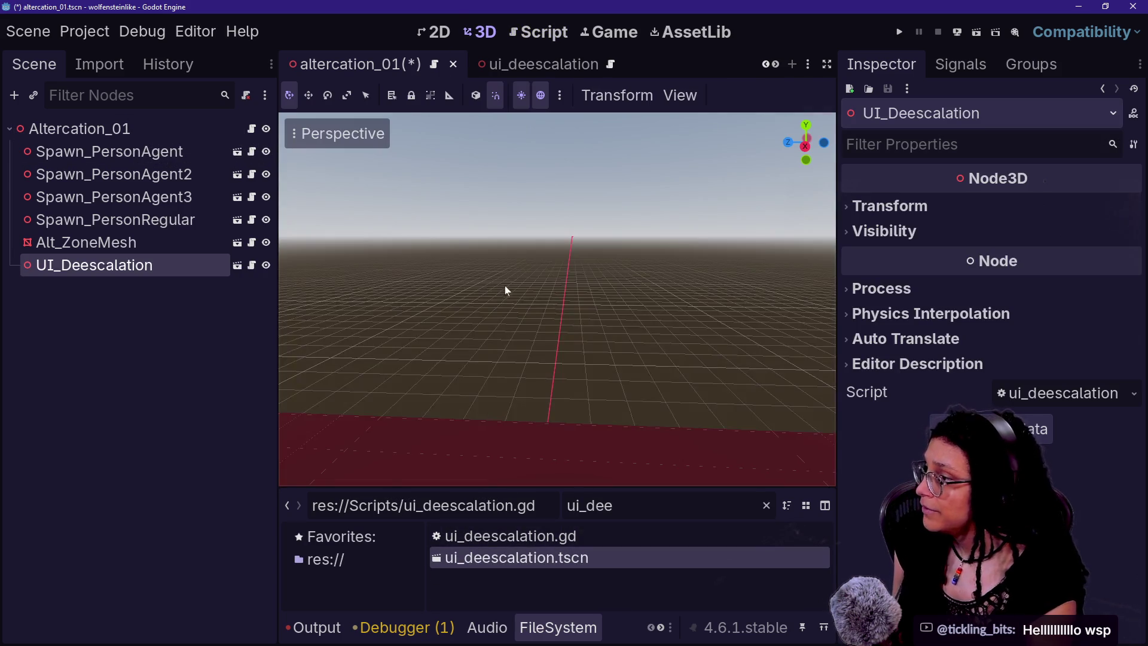
drag(556, 359, 560, 352)
drag(489, 265, 433, 102)
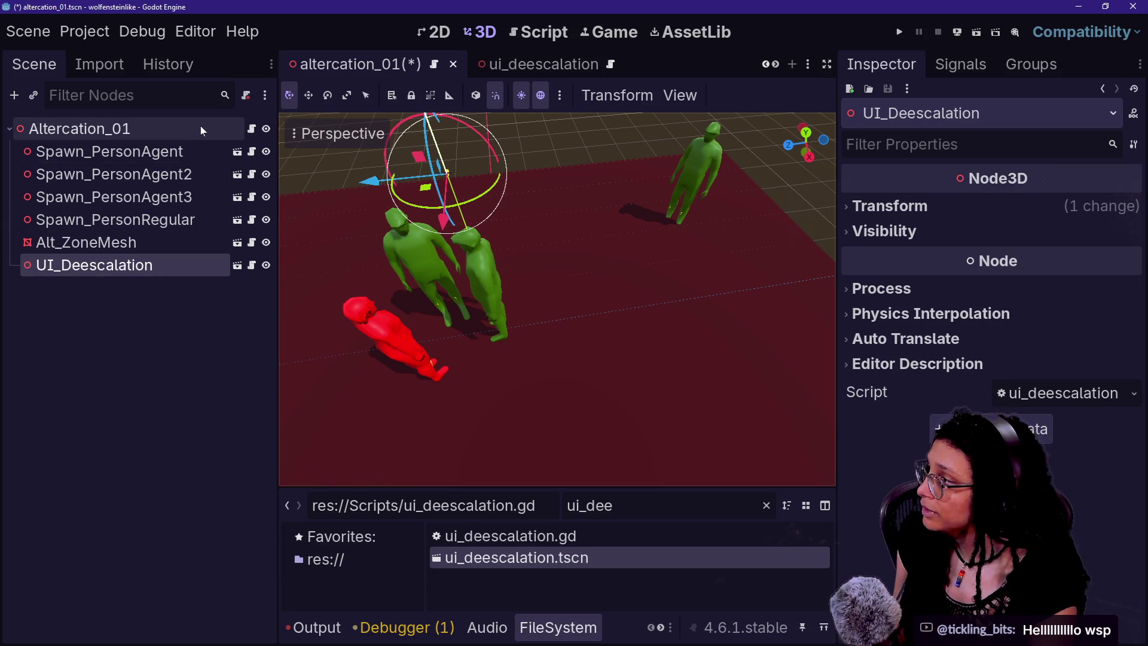
- Review the altercation_01 script's get_altercation_id and the UI_Deescalation node's script
click(256, 129)
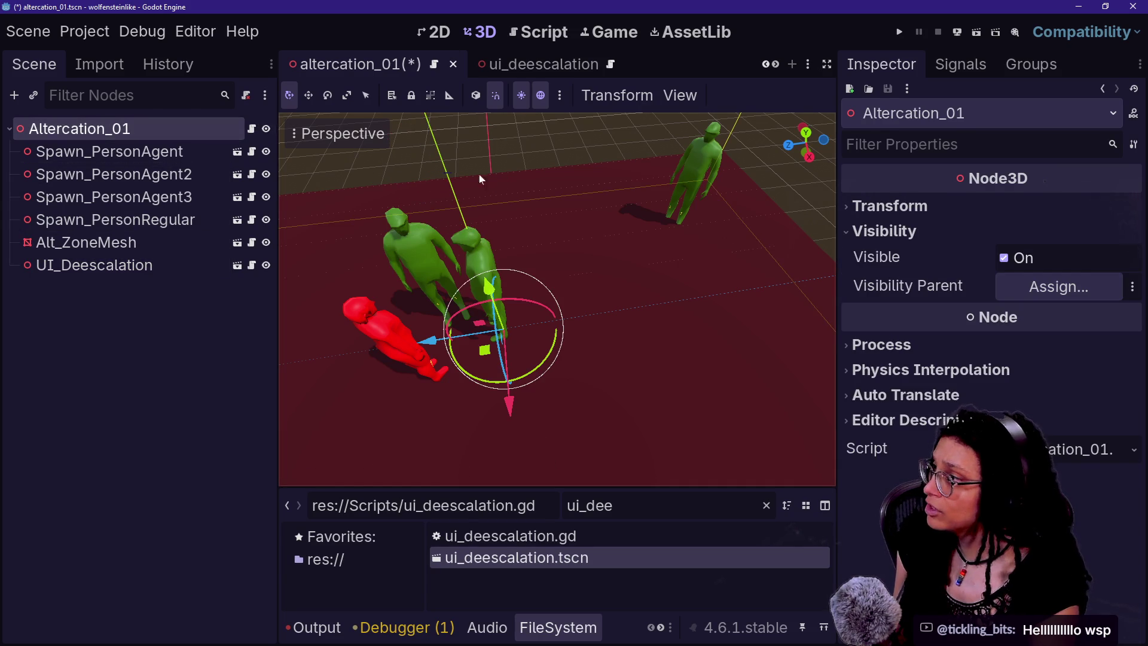
click(251, 128)
mouse_move(509, 229)
mouse_down()
mouse_move(333, 96)
mouse_move(400, 178)
mouse_up()
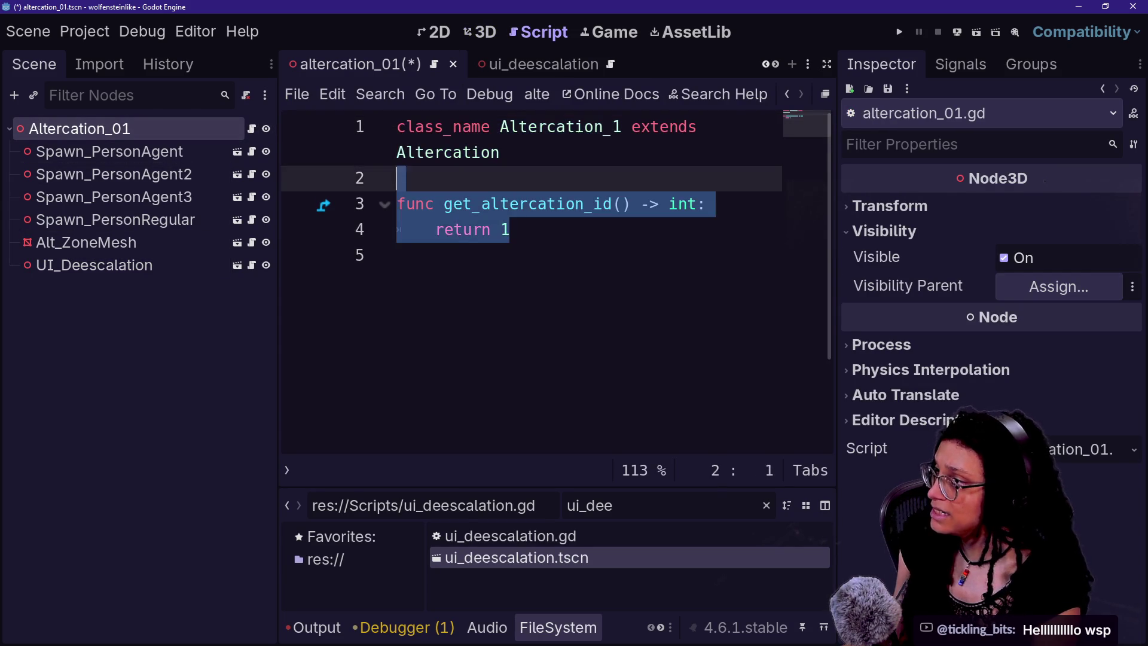
click(400, 178)
click(172, 266)
click(251, 265)
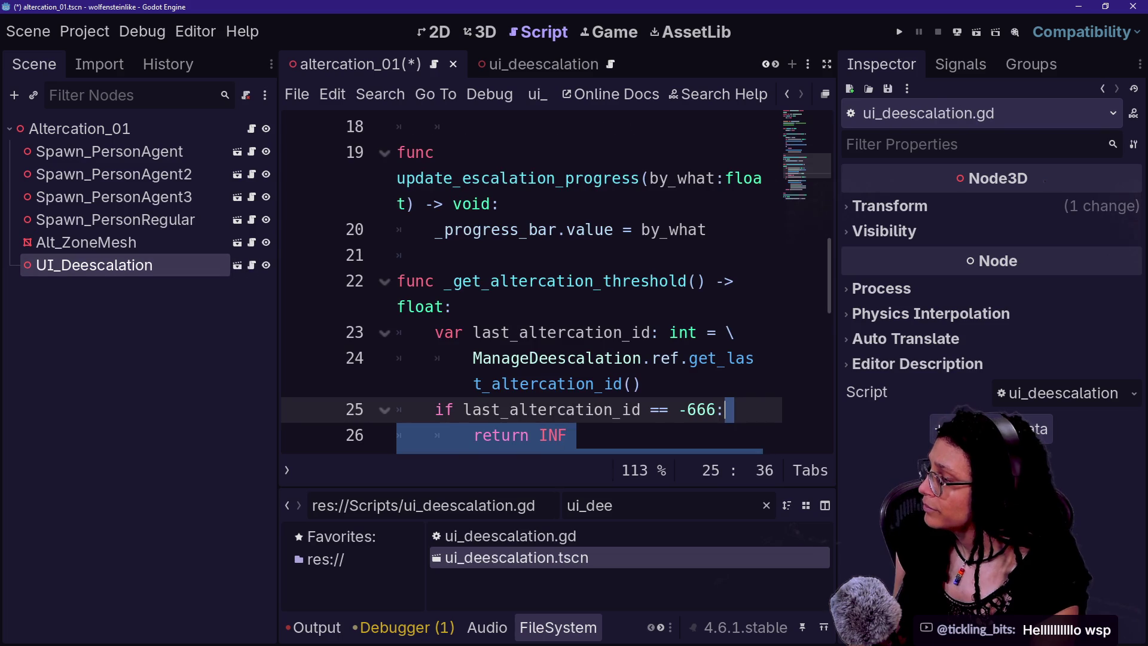
scroll(532, 281, up, 8)
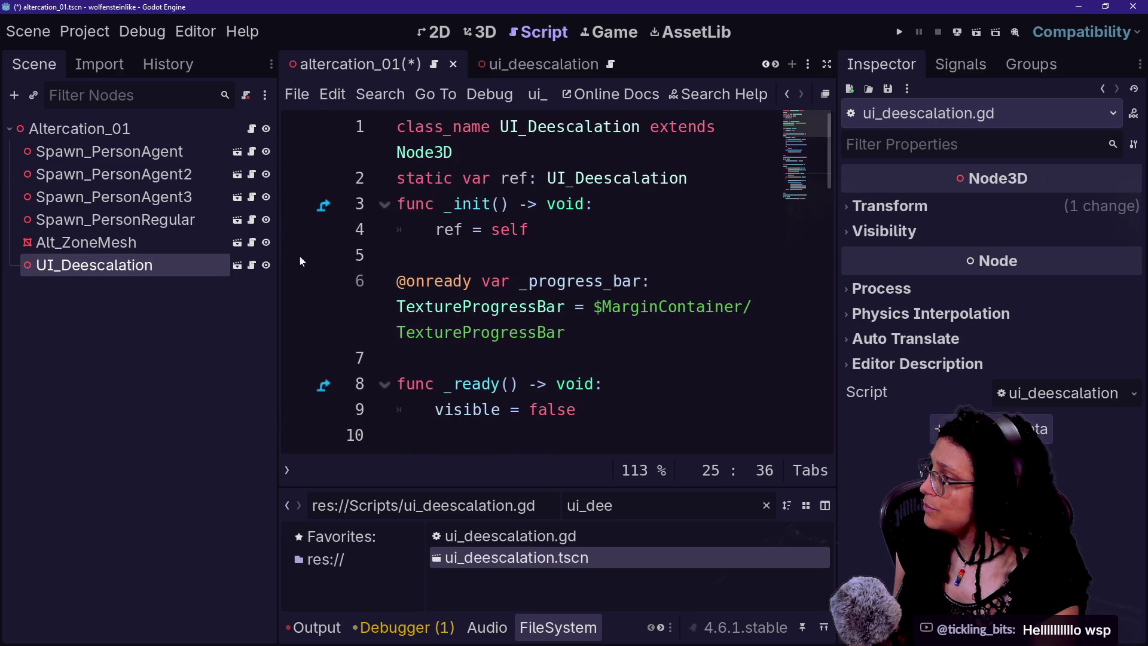
- View the Spawn_PersonAgent script's _ESCALATION_VALUE in distraction-free mode, then switch to Spawner.gd
click(251, 151)
click(646, 306)
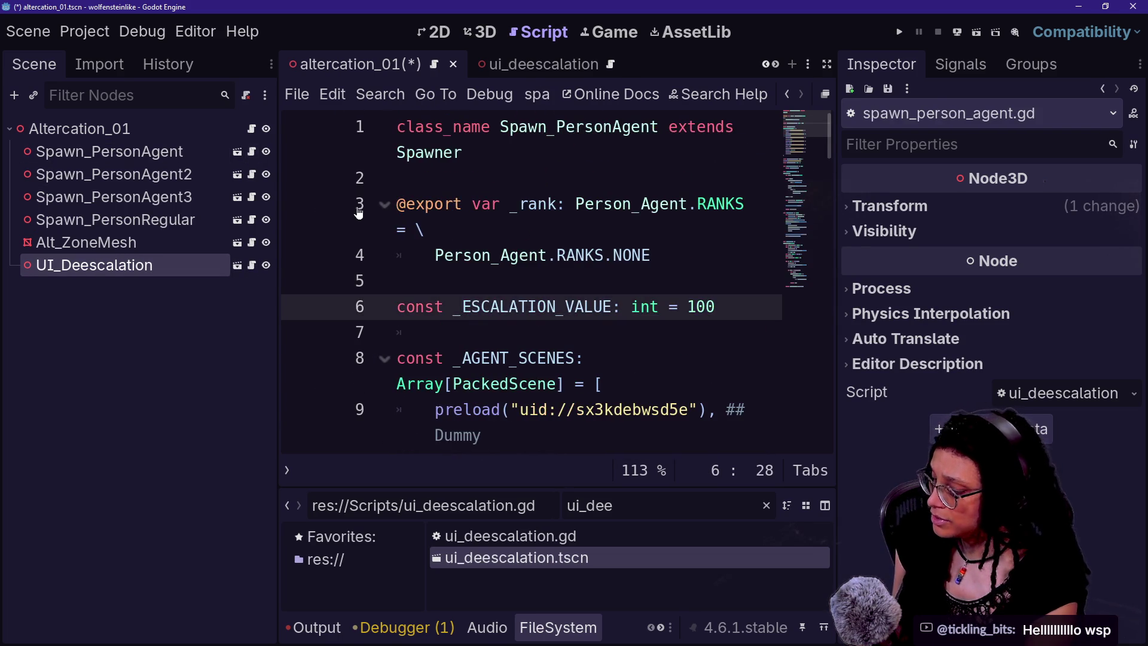
key(ctrl+shift+F11)
key(alt+Left)
- Copy the _child_of_altercation function from Spawner.gd and open the UI_Deescalation script
scroll(539, 347, down, 6)
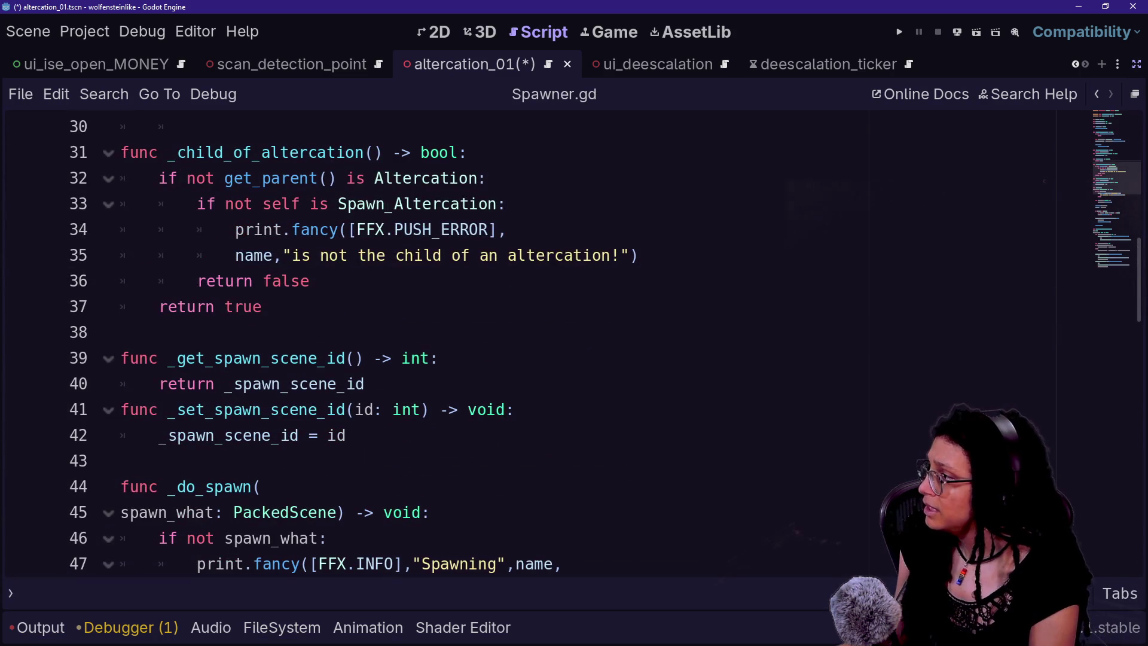
drag(271, 306, 120, 152)
key(ctrl+c)
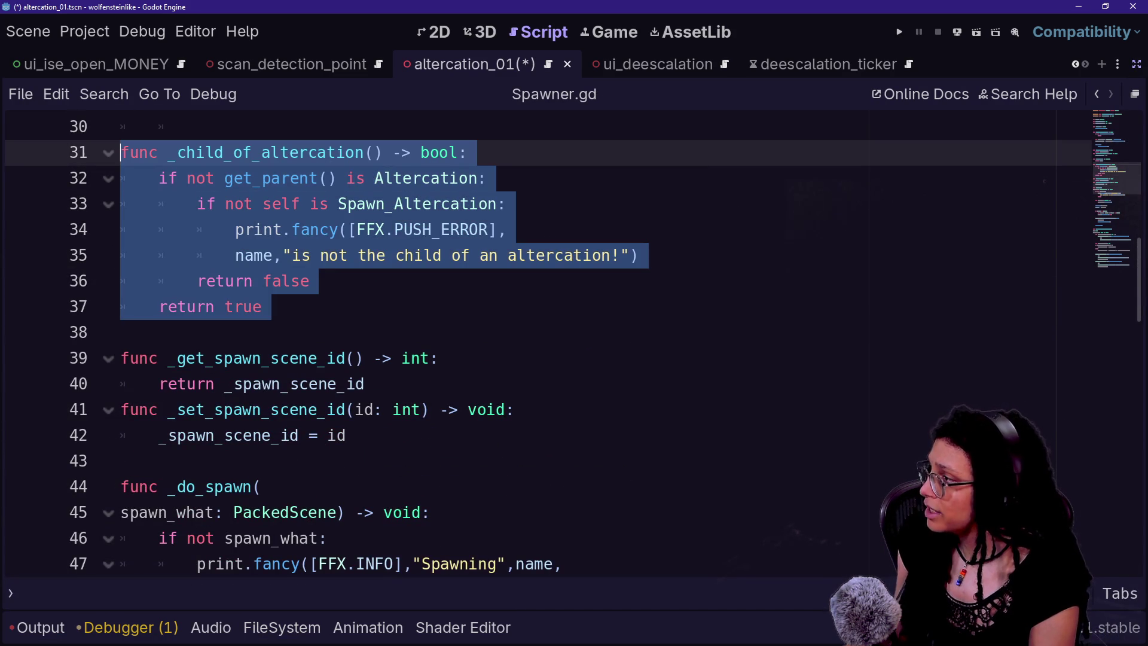
key(ctrl+shift+F11)
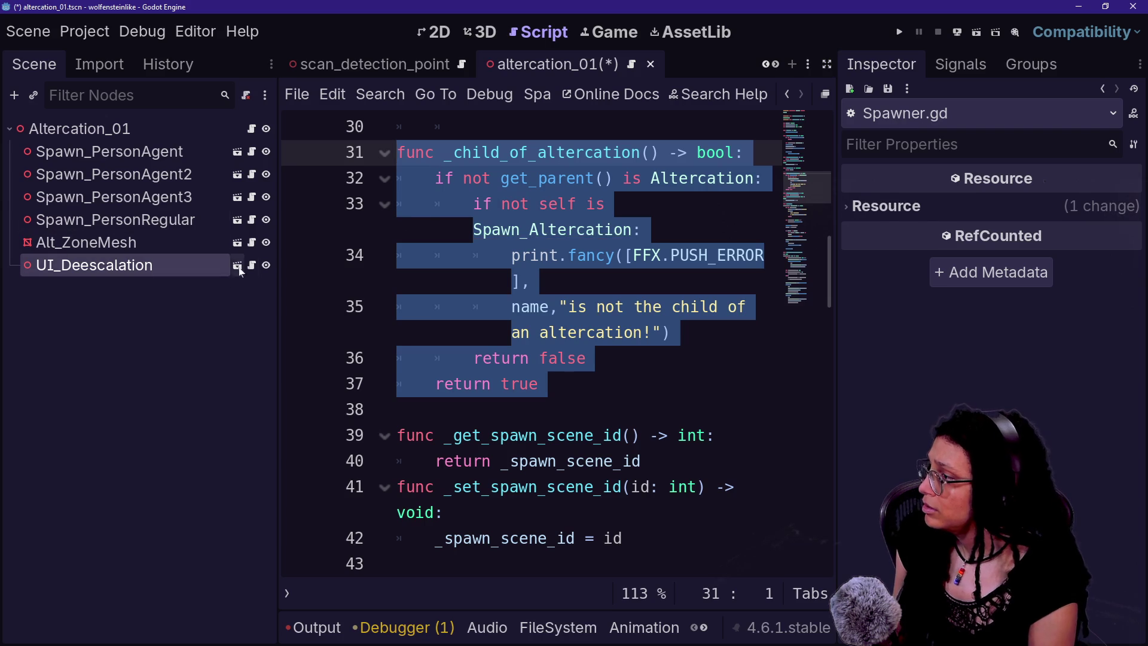
click(251, 265)
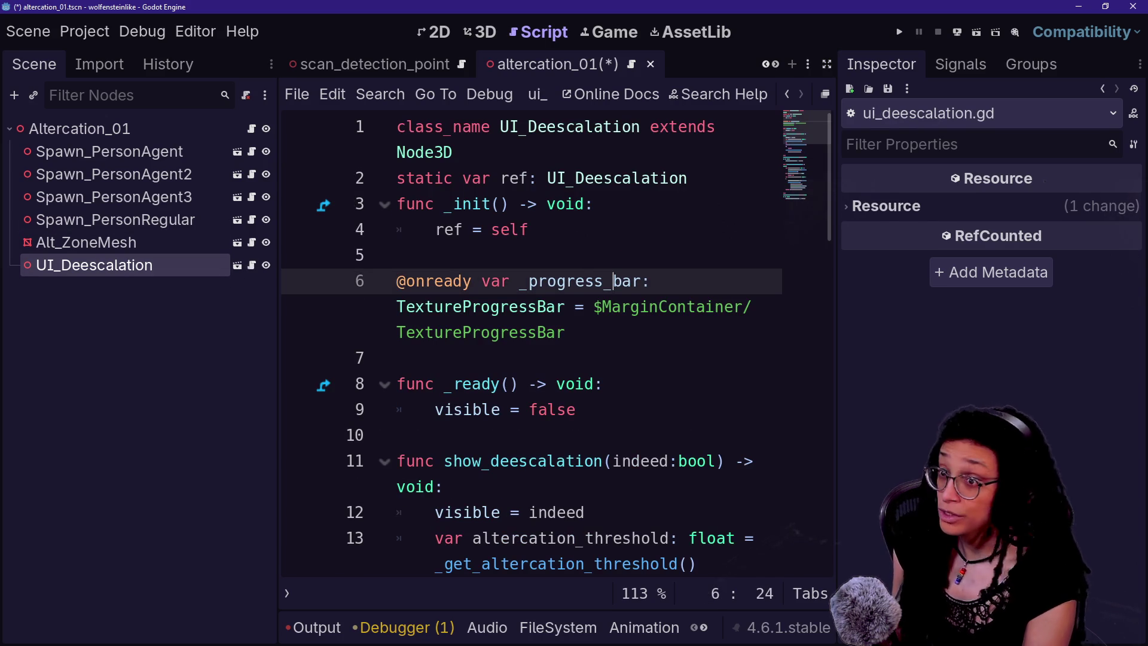
key(ctrl+shift+F11)
- Paste _child_of_altercation into ui_deescalation.gd right after update_escalation_progress
key(alt+o)
key(alt+o)
scroll(538, 341, down, 1)
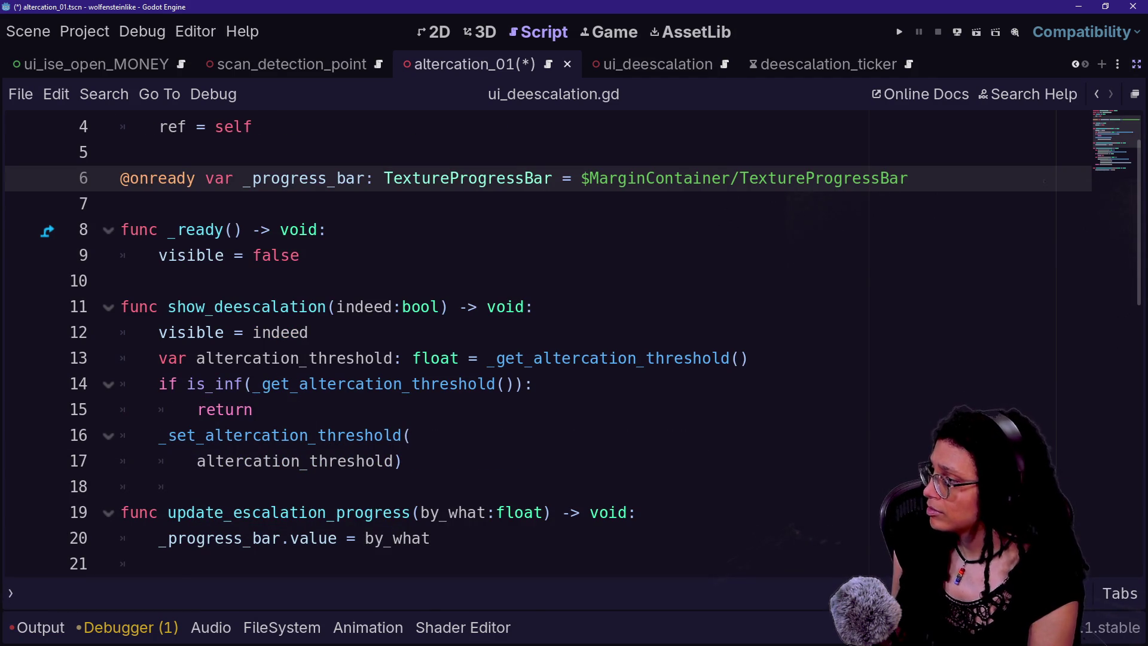
click(299, 255)
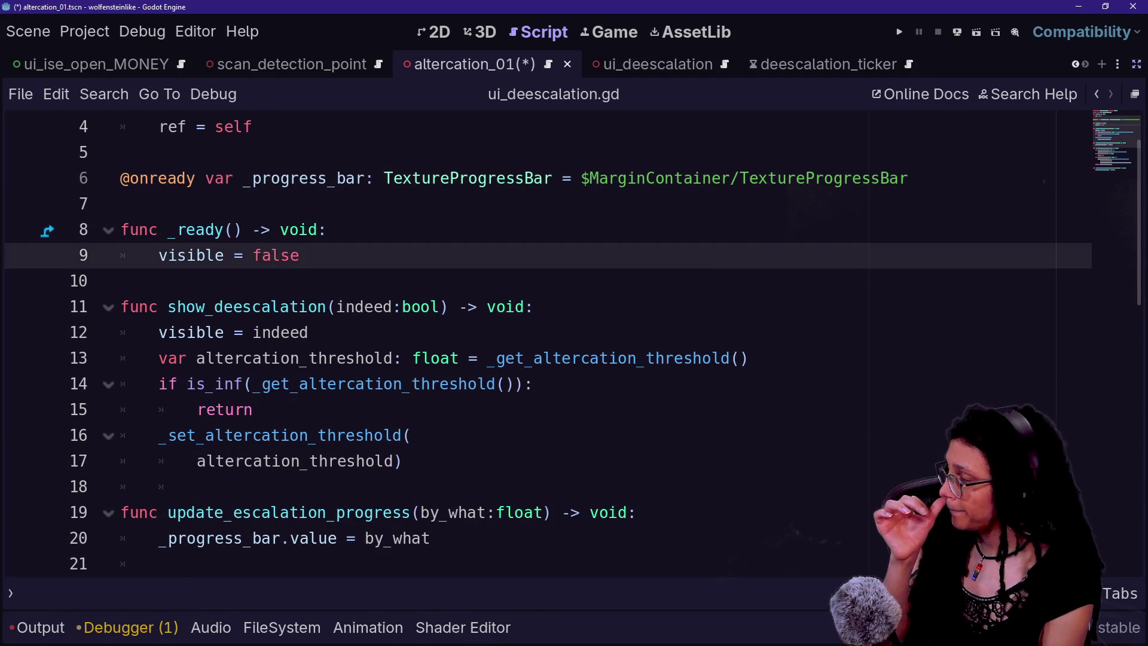
key(Return)
key(ctrl+v)
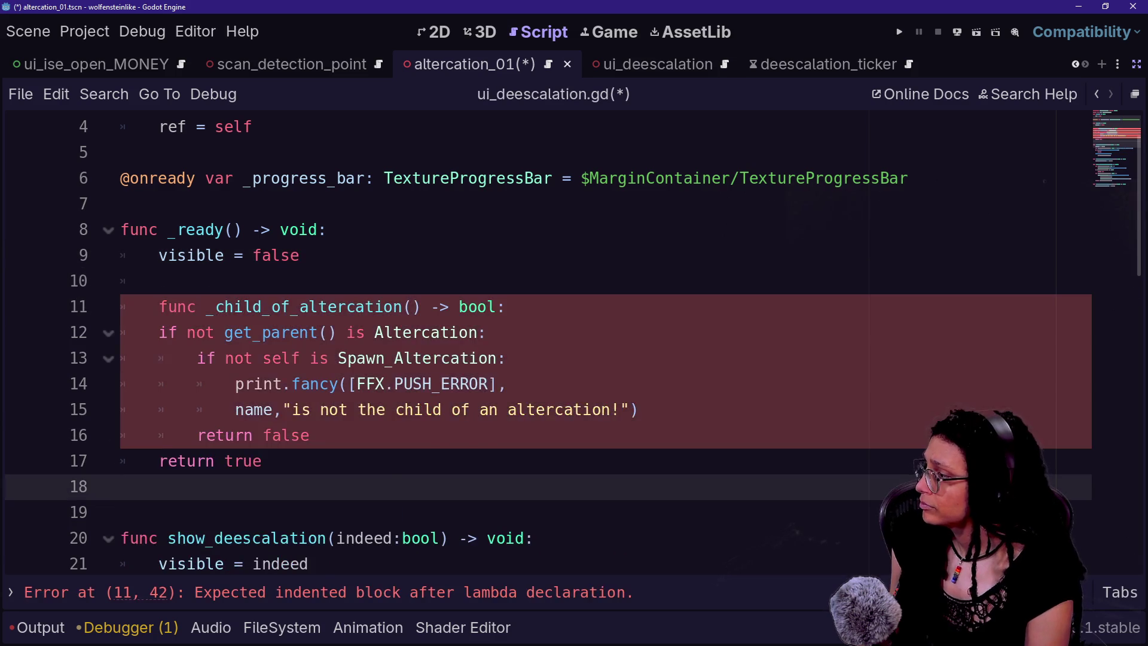
key(ctrl+z)
key(Up)
key(BackSpace)
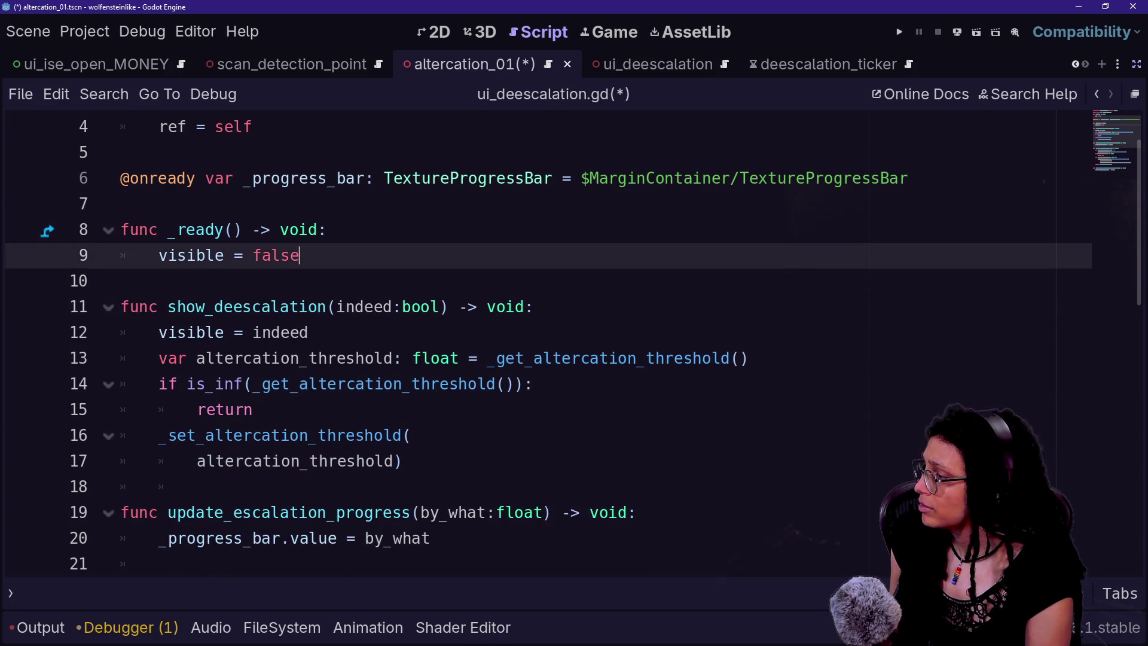
scroll(538, 341, down, 5)
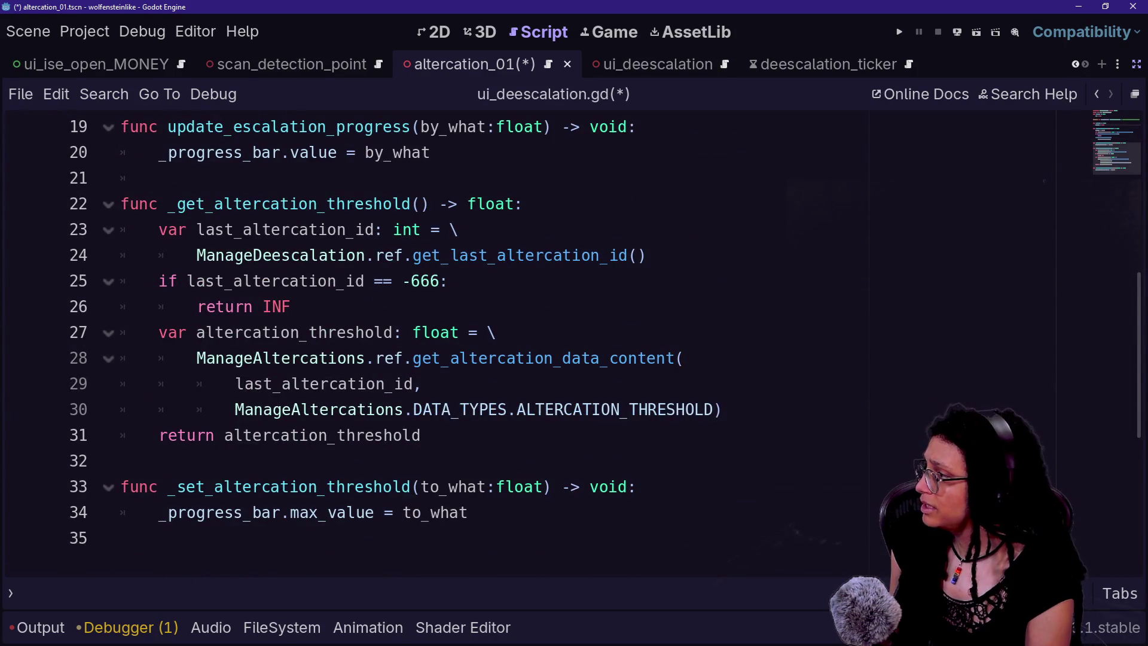
click(430, 152)
key(Return)
key(Return)
key(ctrl+v)
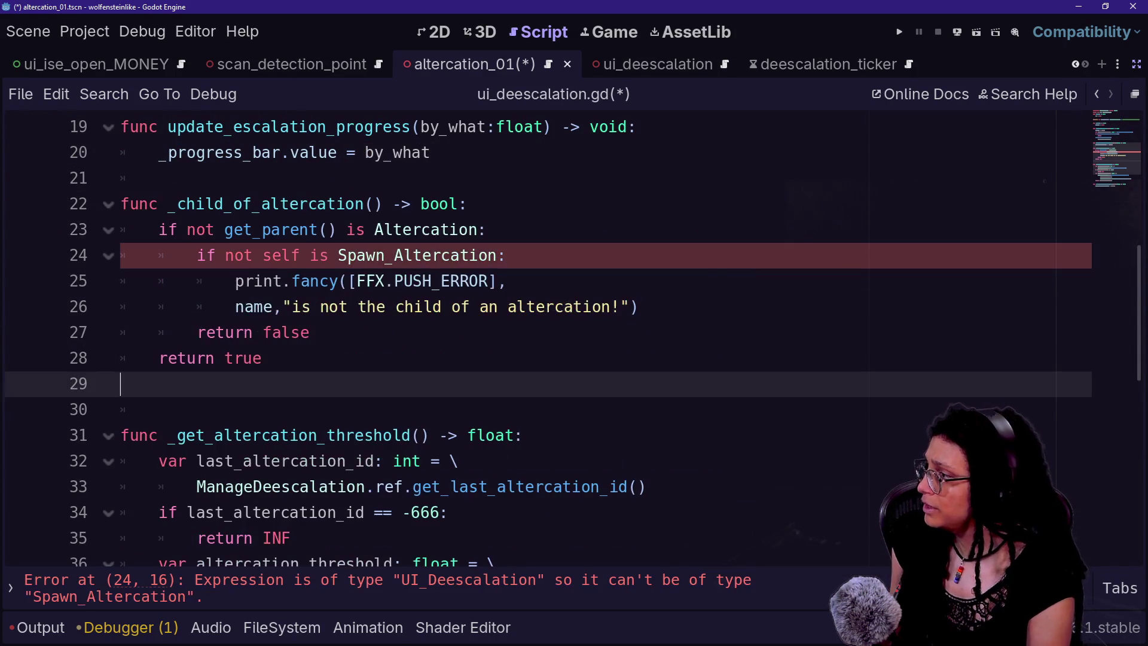
key(BackSpace)
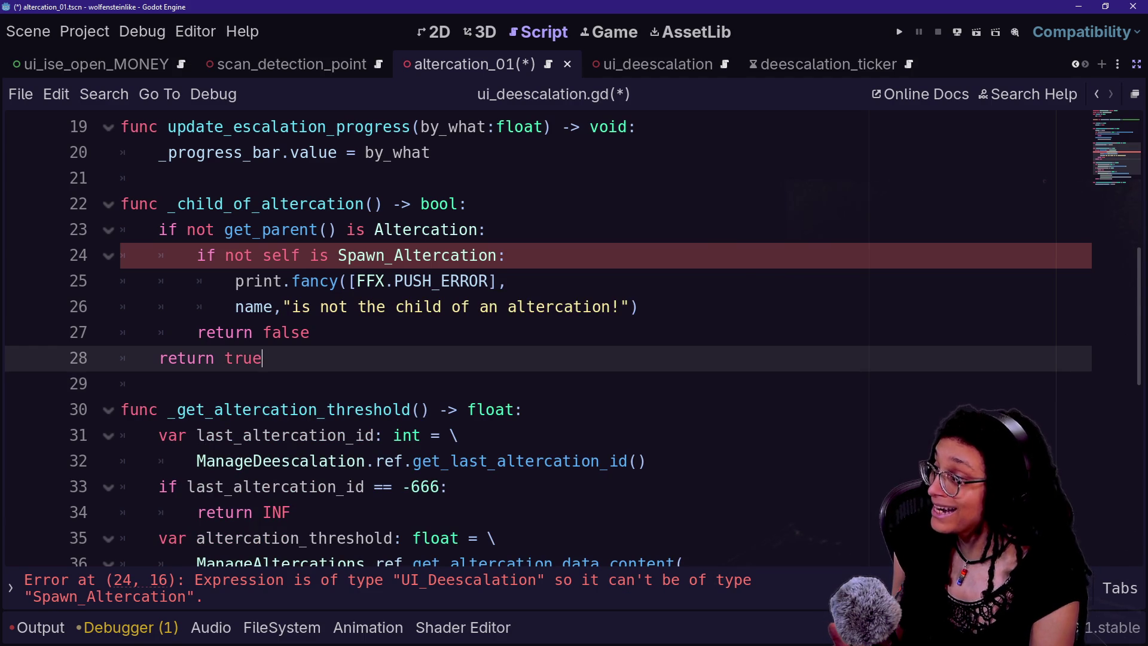
- Replace Spawn_Altercation with UI_Deescalation in the line 24 check and save
mouse_move(338, 255)
mouse_down()
mouse_move(508, 255)
mouse_move(496, 255)
mouse_up()
key(BackSpace)
scroll(549, 341, up, 6)
scroll(549, 341, down, 5)
key(BackSpace)
key(BackSpace)
text(UI_D)
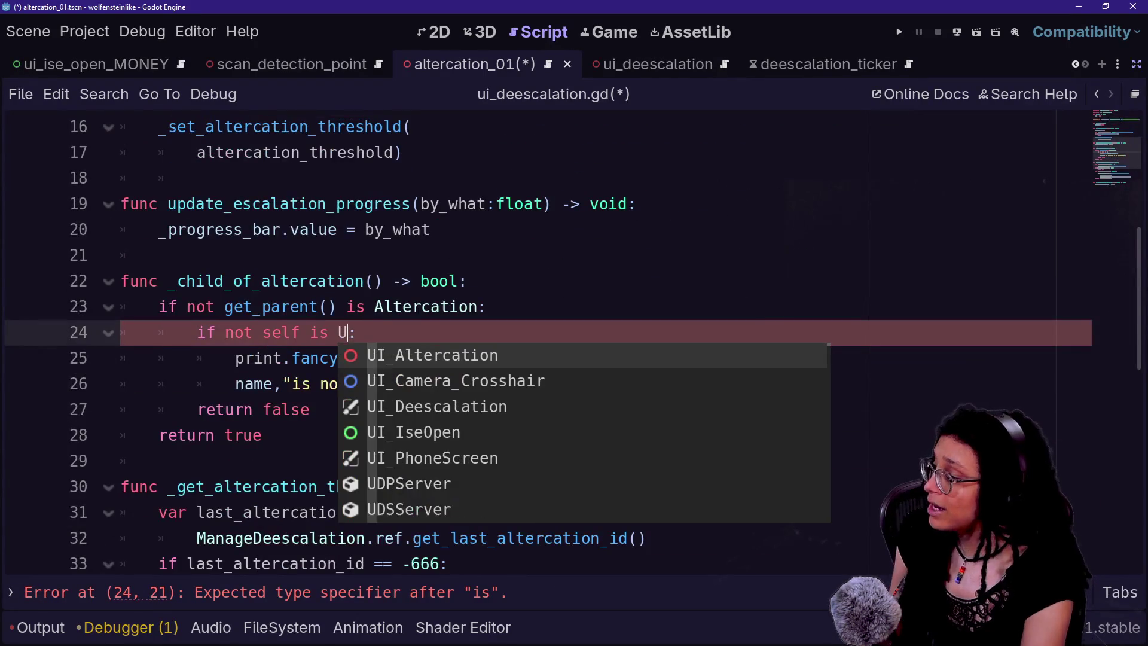
key(Return)
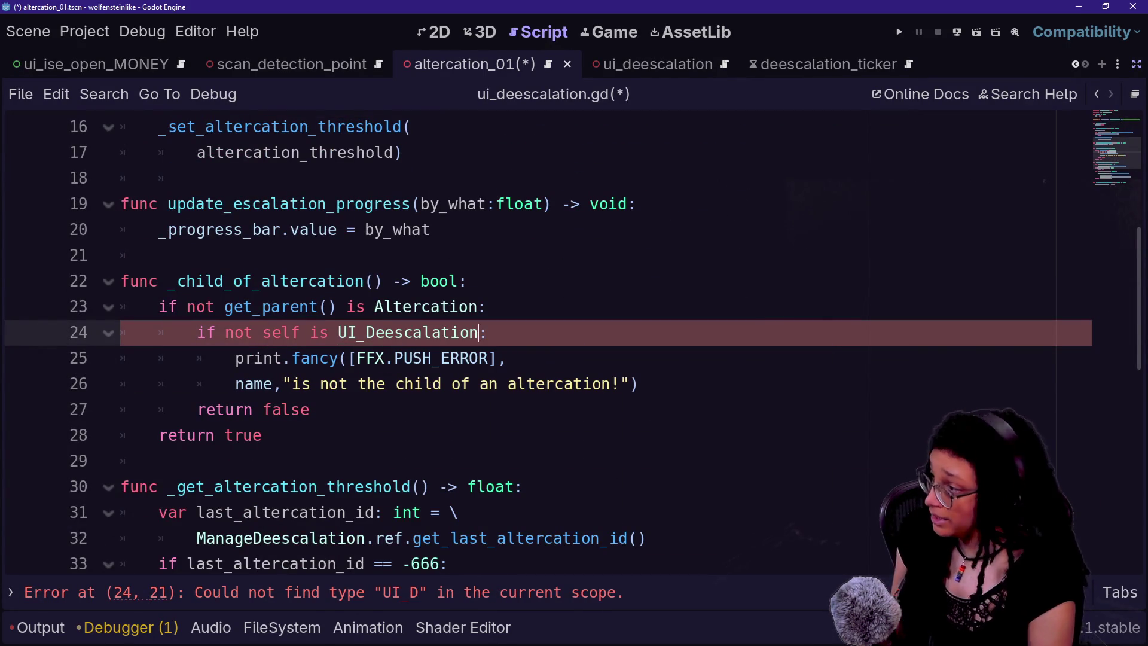
key(ctrl+s)
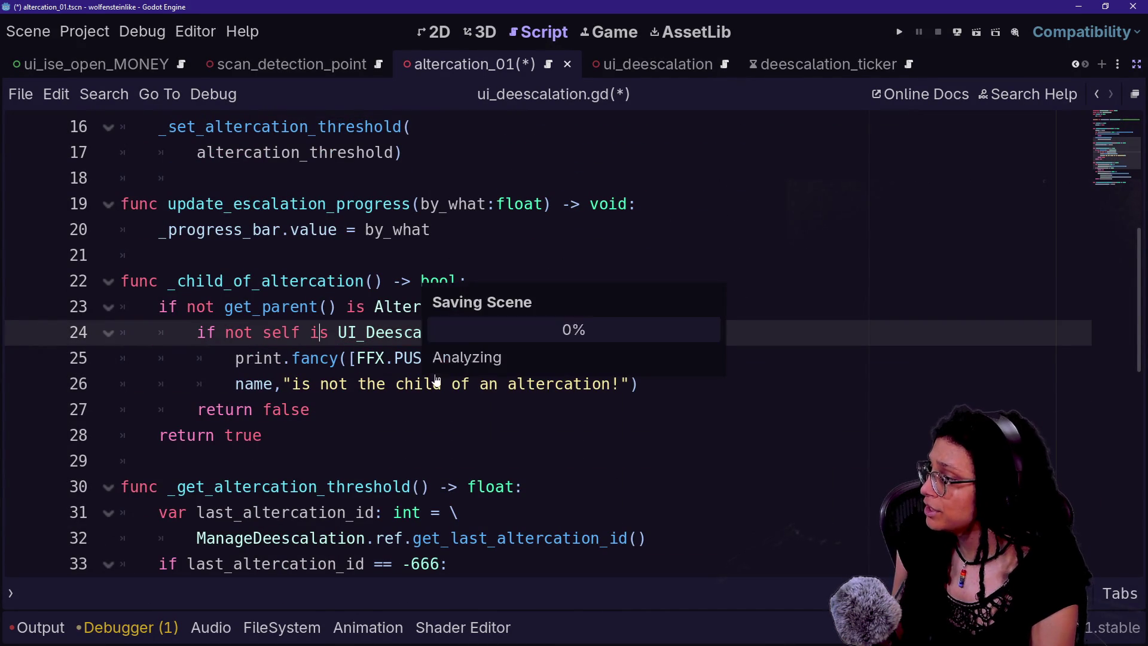
key(Down)
key(Down)
key(Down)
scroll(538, 341, up, 1)
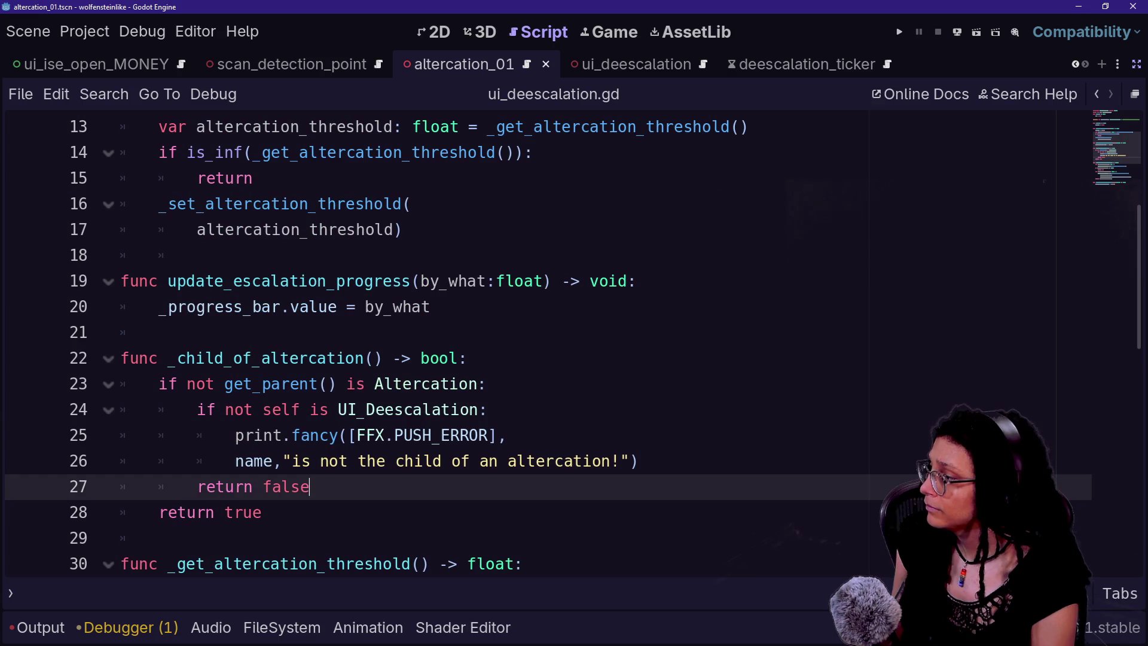
click(159, 537)
key(ctrl+shift+F11)
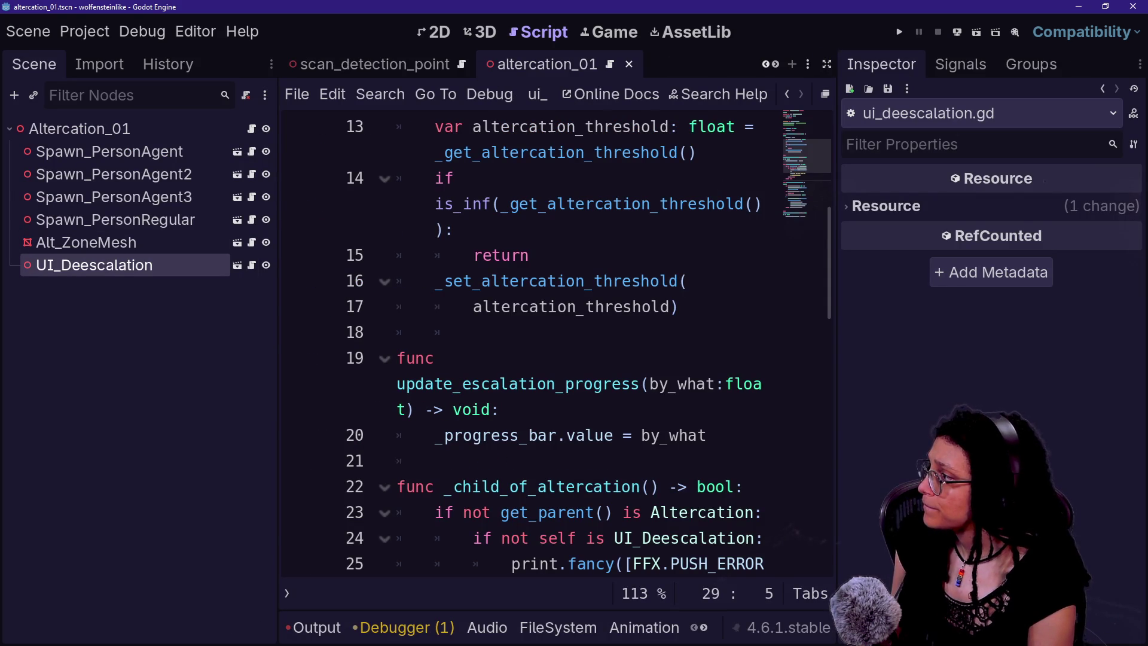
- Open Spawner.gd through Quick Open with 'spawner'
key(ctrl+shift+F11)
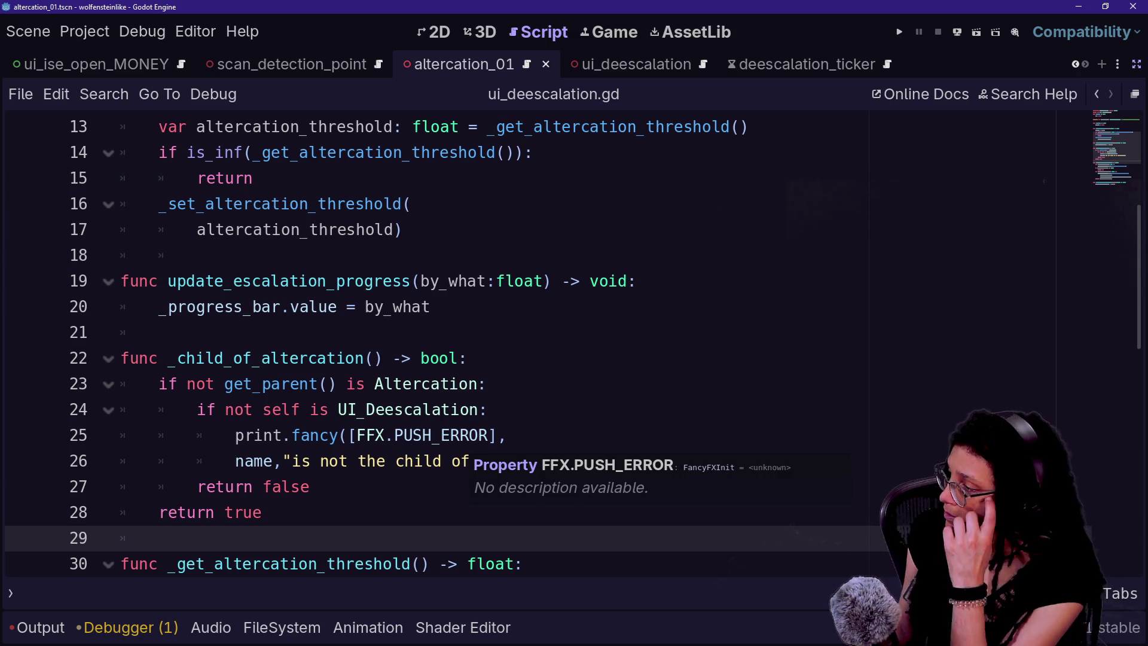
key(ctrl+shift+F11)
key(ctrl+shift+F11)
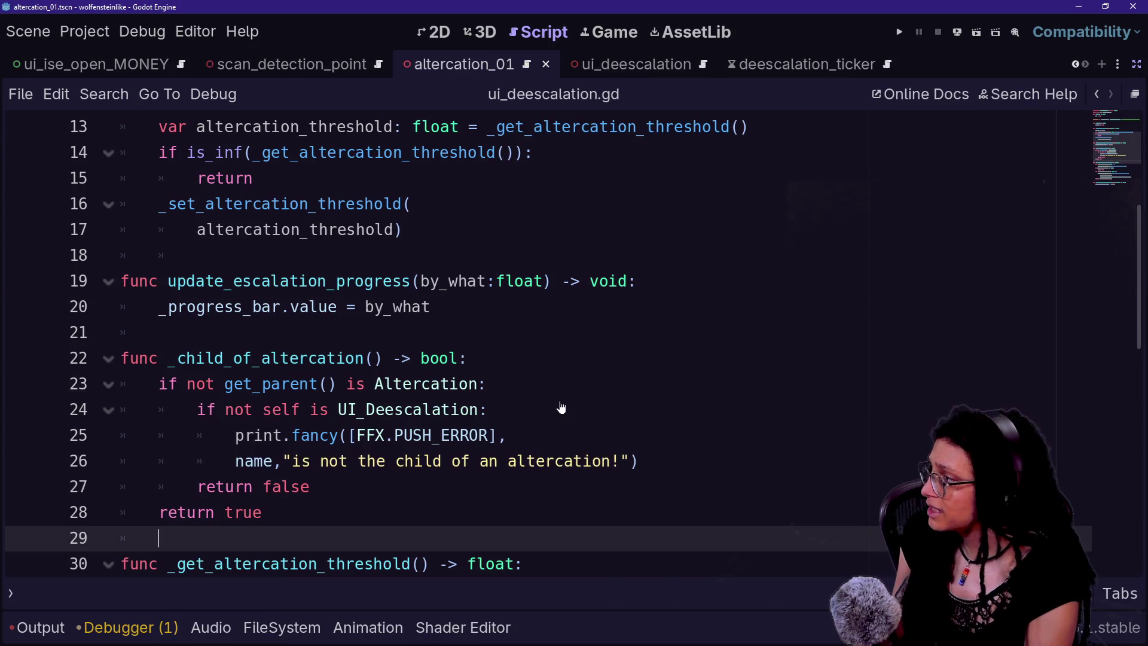
key(shift+alt+o)
text(spawner)
key(Down)
key(Down)
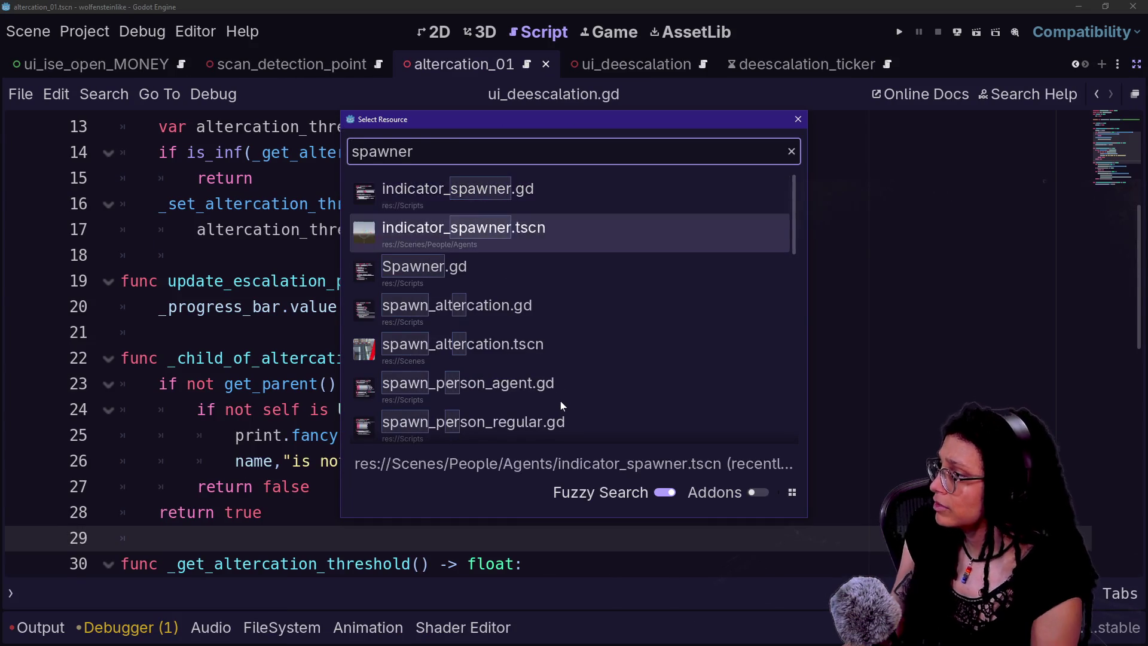
key(Return)
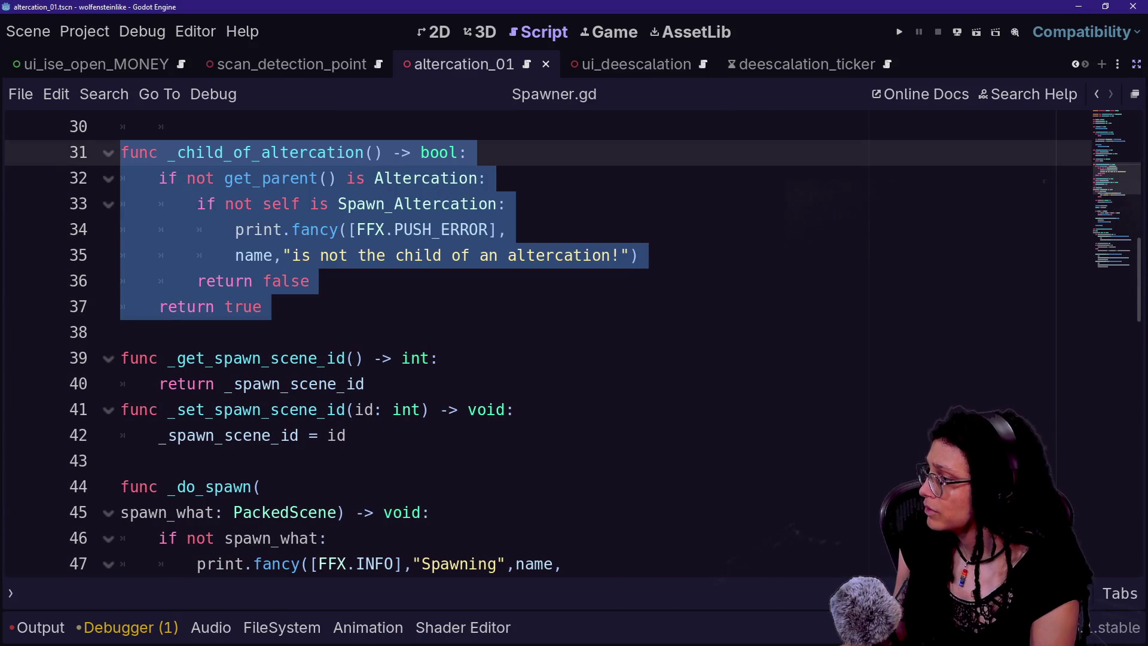
- Search Spawner.gd for 'altercation' and step through the matches
scroll(538, 329, down, 2)
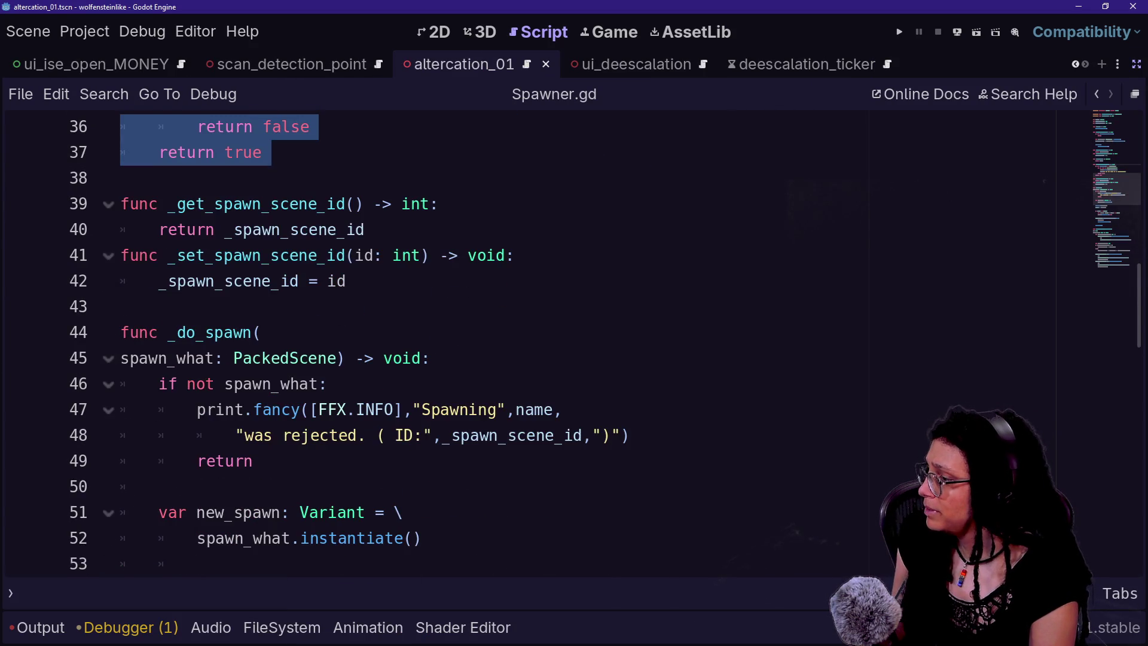
key(ctrl+f)
text(altercation)
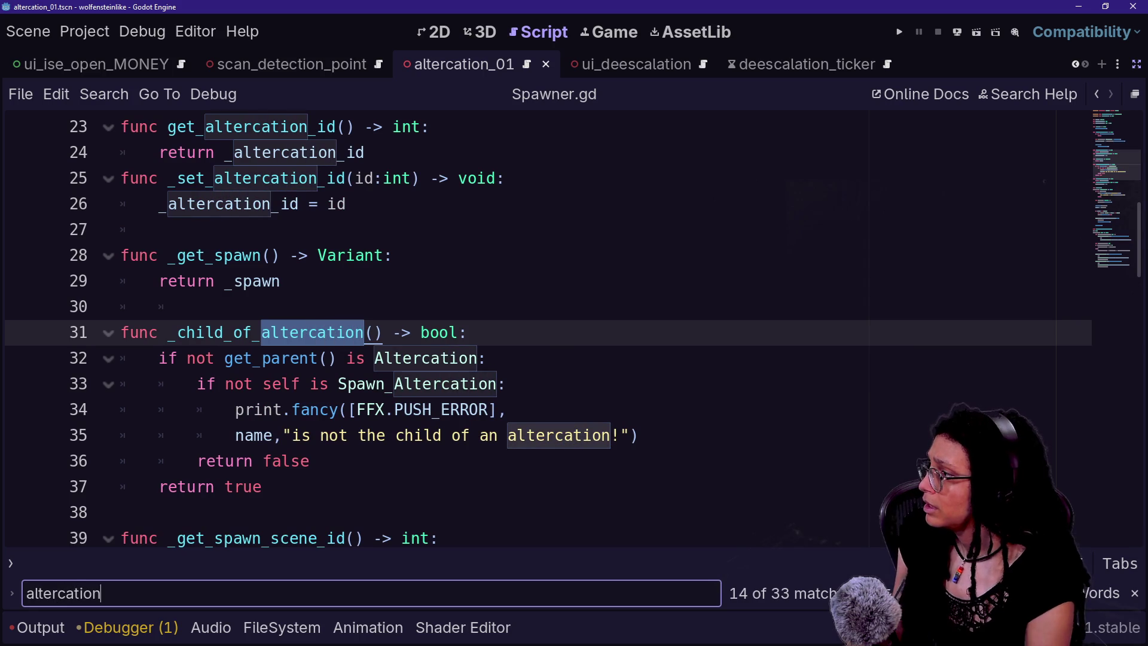
key(Return)
key(Return)
key(Return)
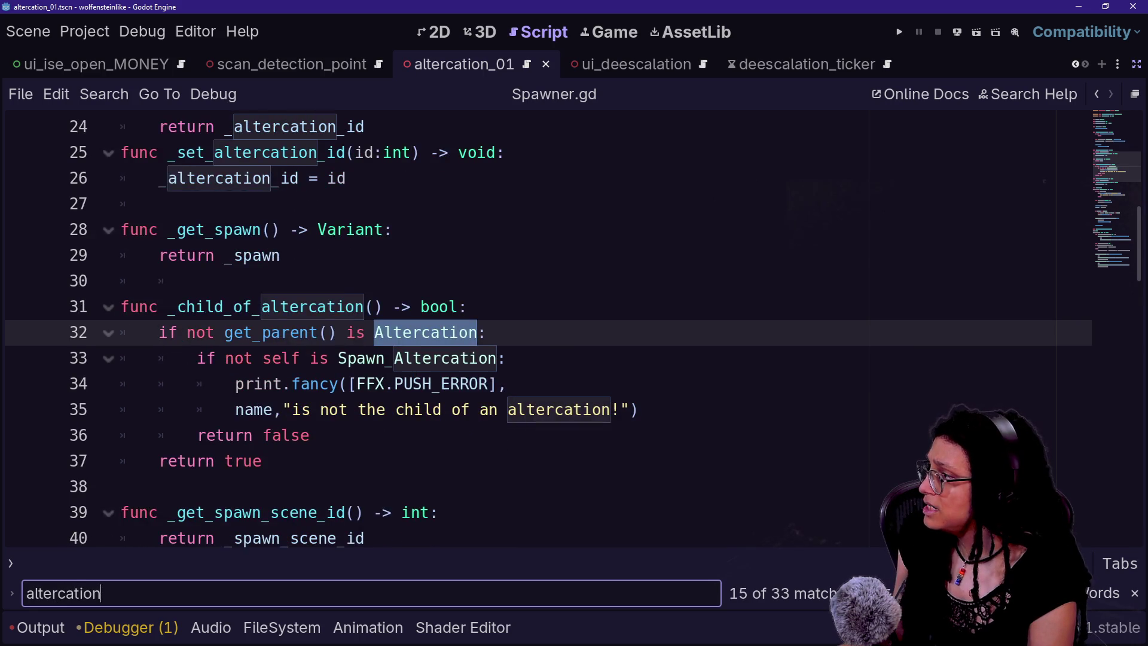
key(Return)
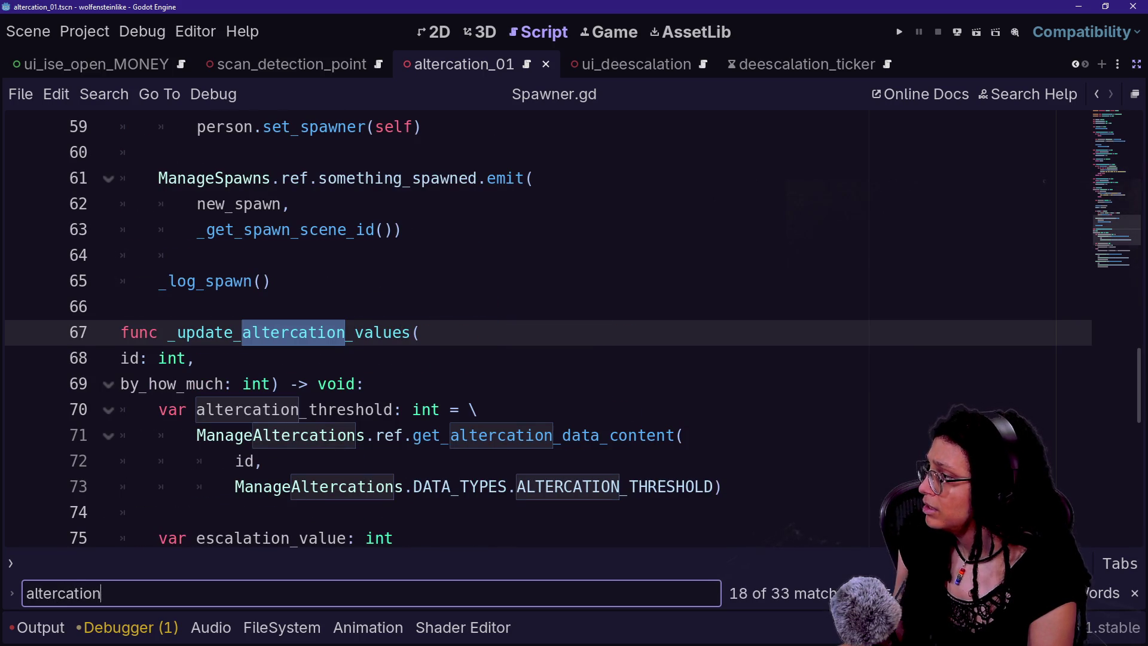
key(Return)
key(Return)
key(Return)
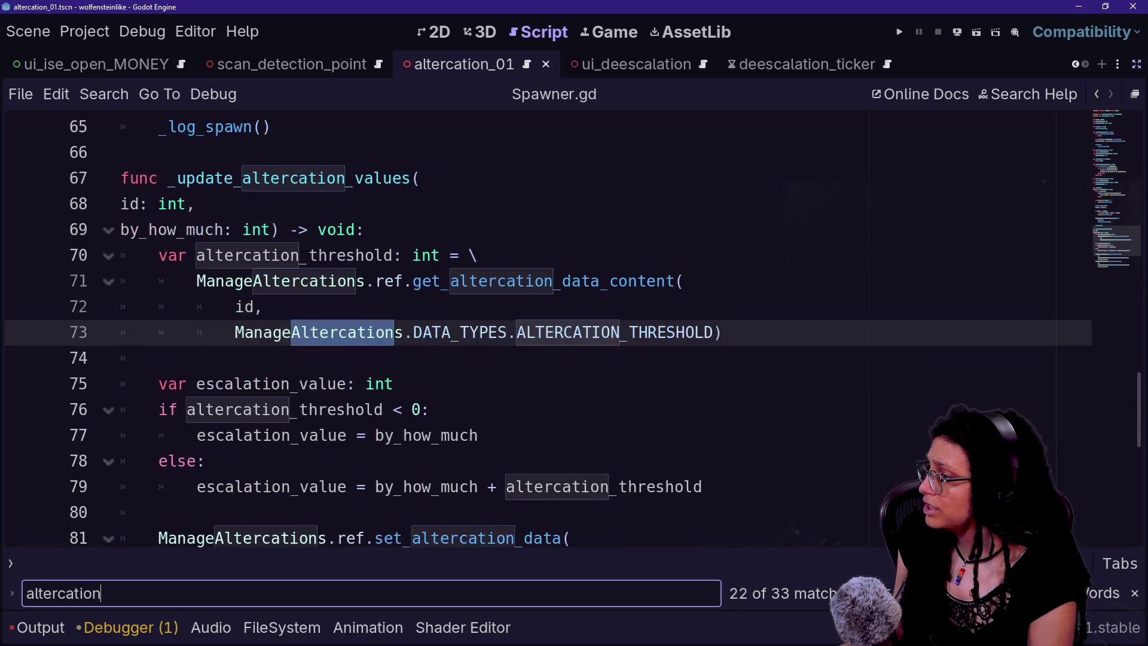
key(shift+Return)
key(shift+Return)
key(shift+Return)
key(shift+Return)
key(shift+Return)
key(shift+Return)
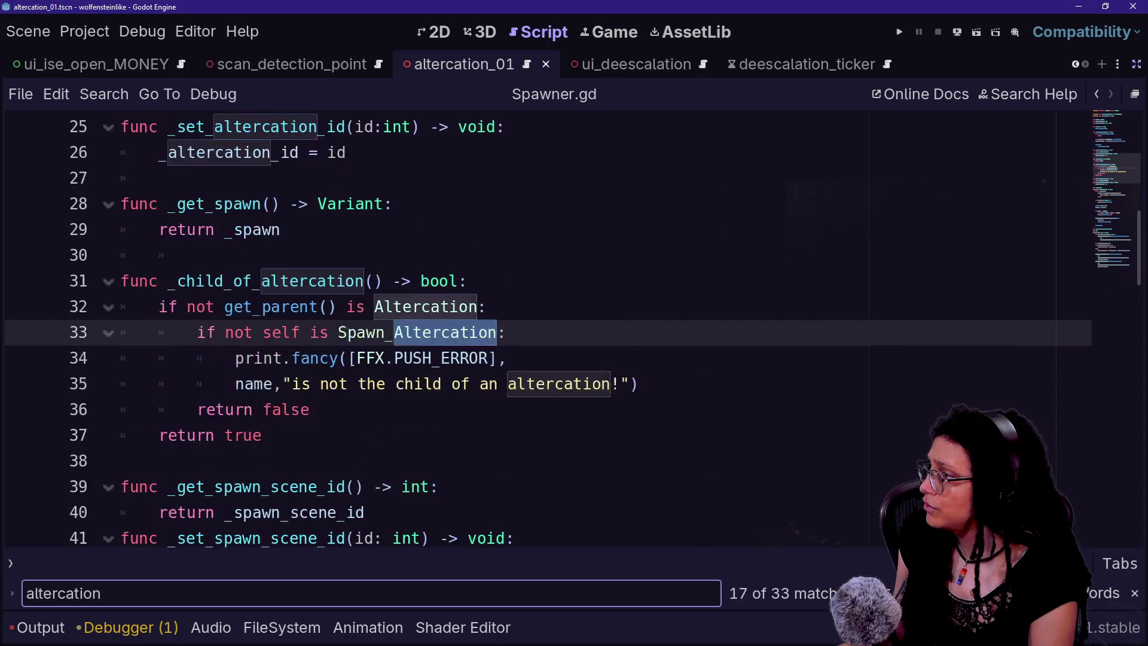
scroll(538, 329, up, 2)
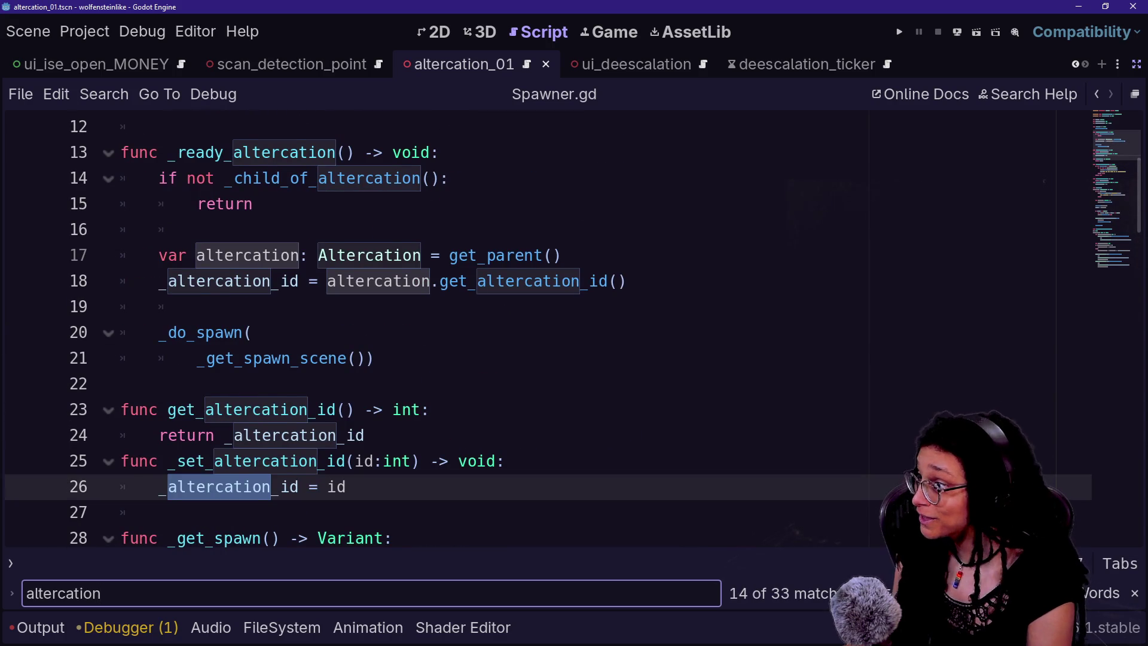
scroll(419, 329, up, 1)
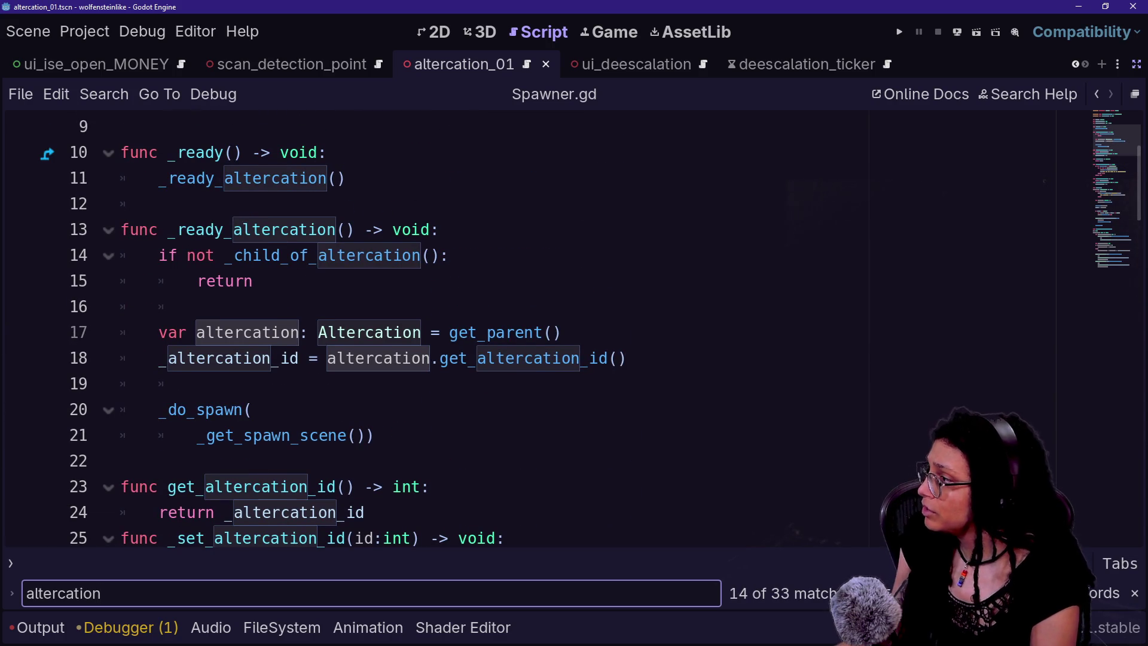
- Enlarge the editor text and select the _ready_altercation function
drag(119, 230, 374, 435)
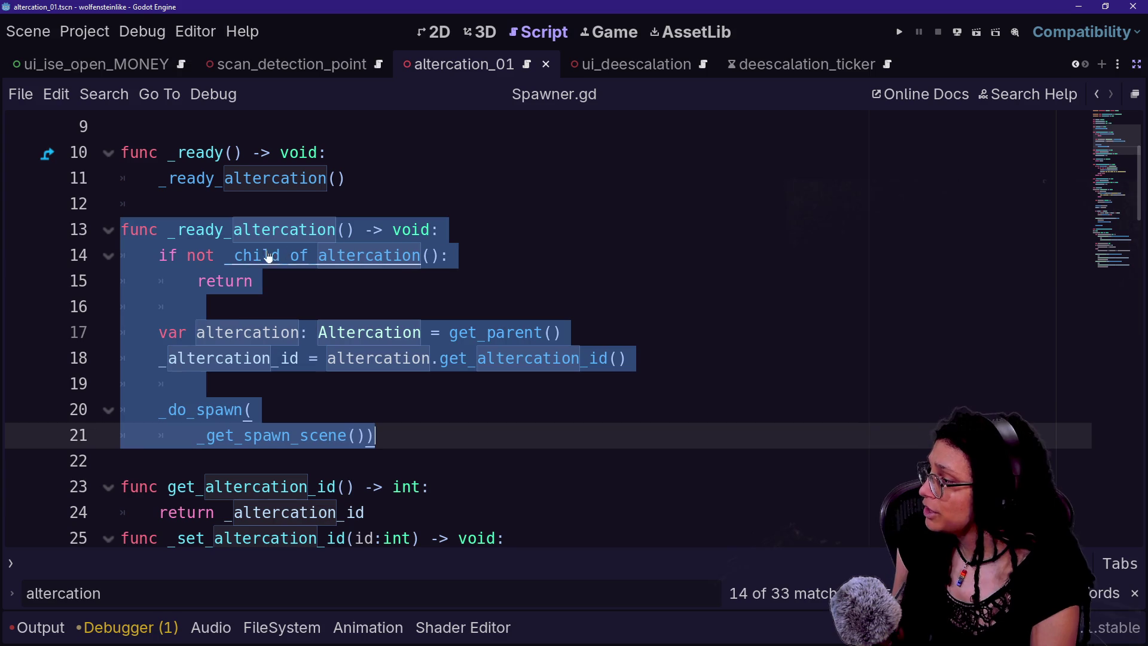
click(197, 281)
mouse_move(205, 256)
mouse_down()
mouse_move(281, 255)
mouse_move(257, 281)
mouse_move(197, 307)
mouse_up()
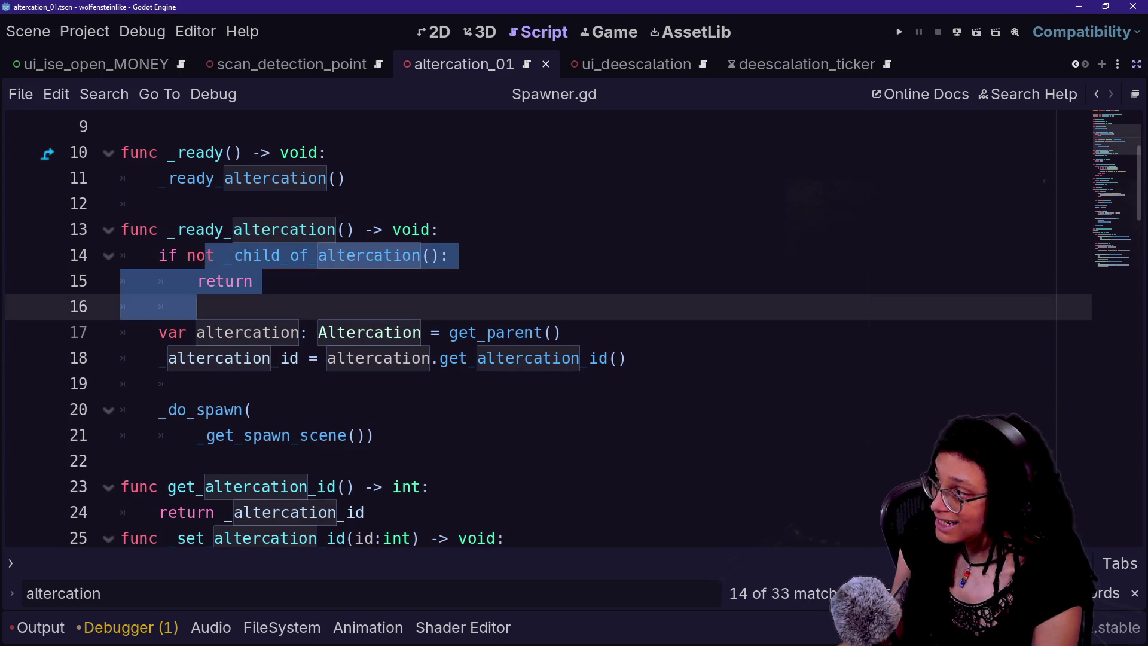
click(197, 307)
key(ctrl+equal)
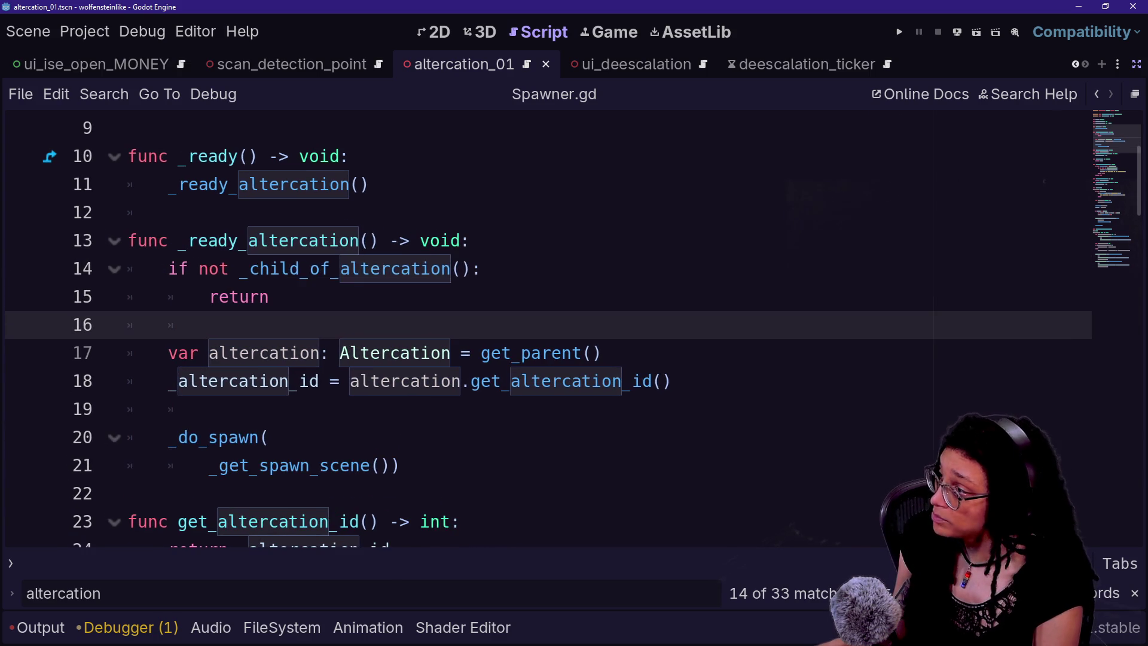
mouse_move(219, 240)
mouse_down()
mouse_move(282, 381)
mouse_move(127, 493)
mouse_up()
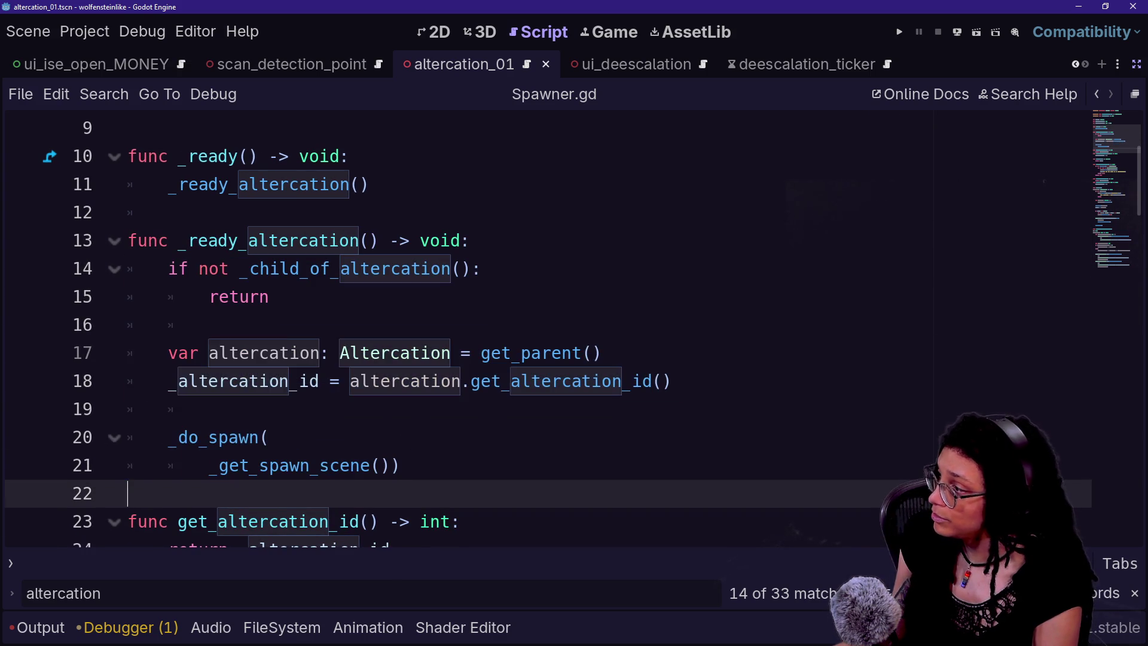
- Examine the var altercation setup on lines 17–20, then return to the ui_deescalation script
drag(244, 353, 397, 466)
click(359, 522)
key(Down)
key(Down)
drag(168, 306, 270, 390)
click(269, 390)
drag(168, 307, 603, 306)
click(573, 306)
mouse_move(170, 334)
mouse_down()
mouse_move(281, 362)
mouse_move(407, 334)
mouse_move(209, 362)
mouse_move(208, 306)
mouse_move(127, 194)
mouse_up()
key(ctrl+c)
click(209, 362)
click(209, 363)
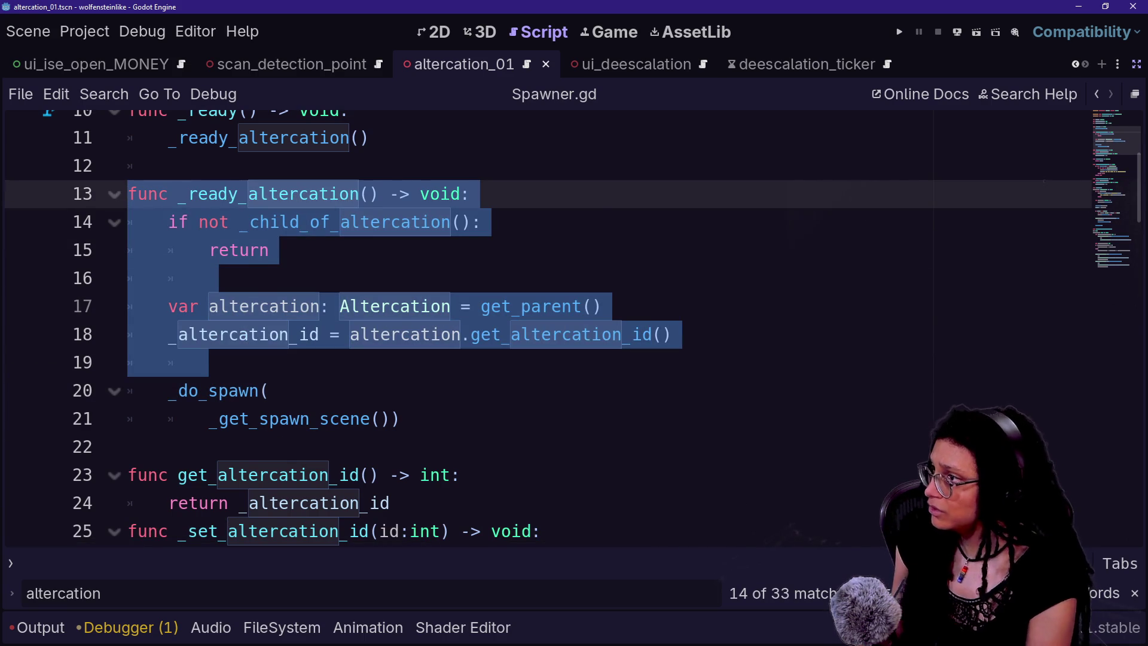
click(697, 65)
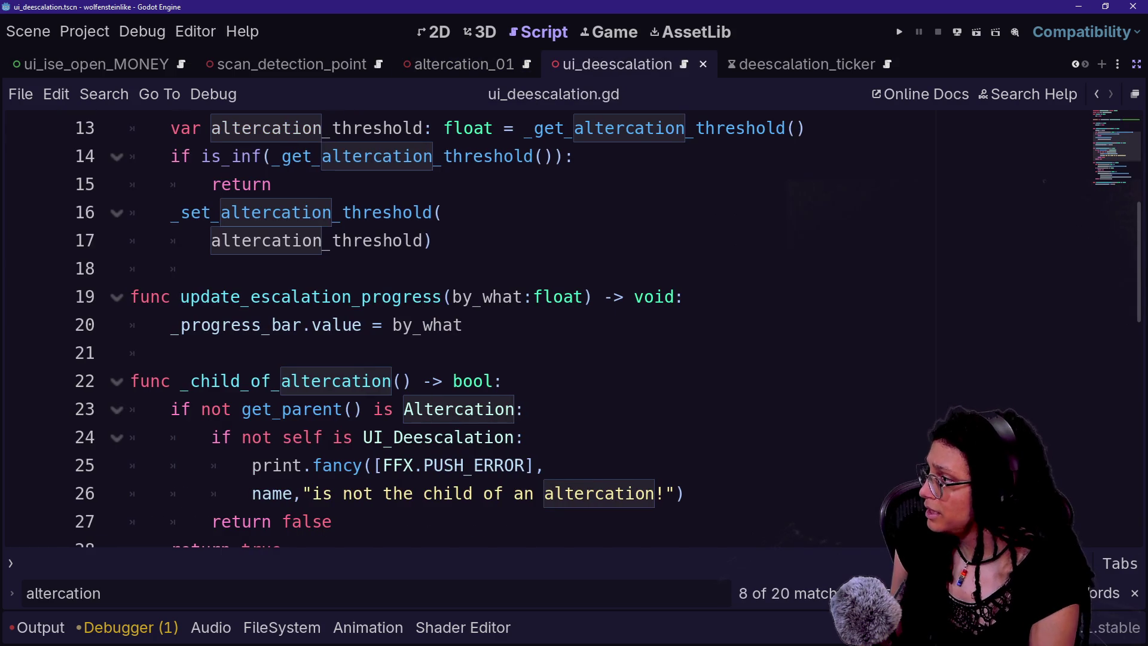
- Paste the copied _ready_altercation function below 'visible = false' in _ready
scroll(608, 329, up, 3)
click(322, 269)
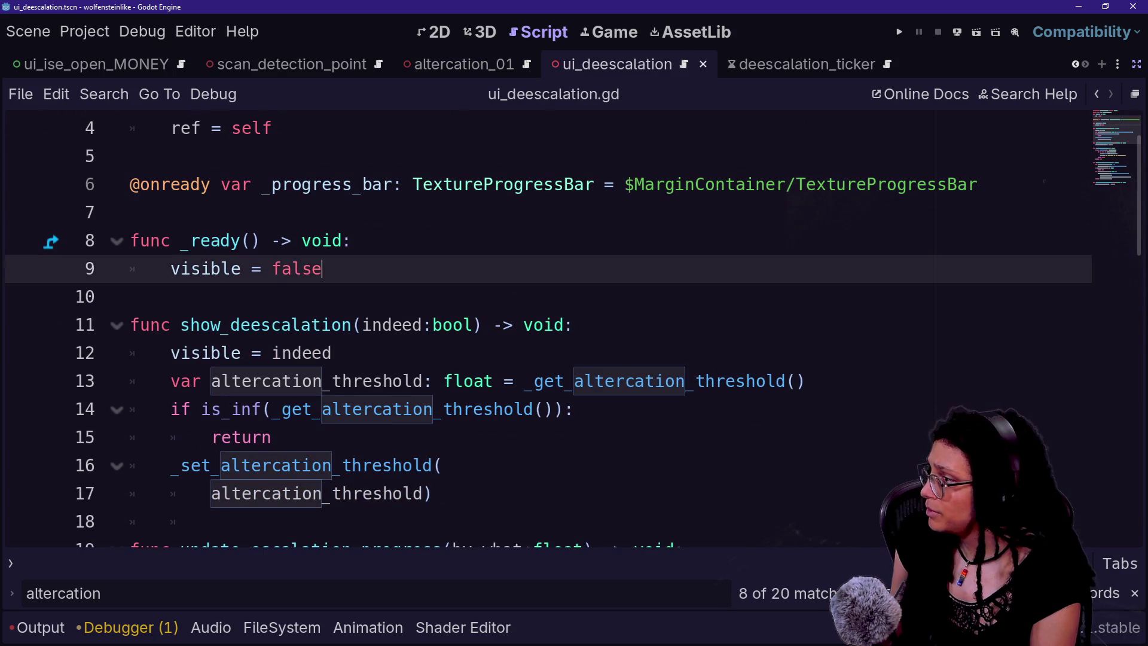
scroll(608, 329, down, 3)
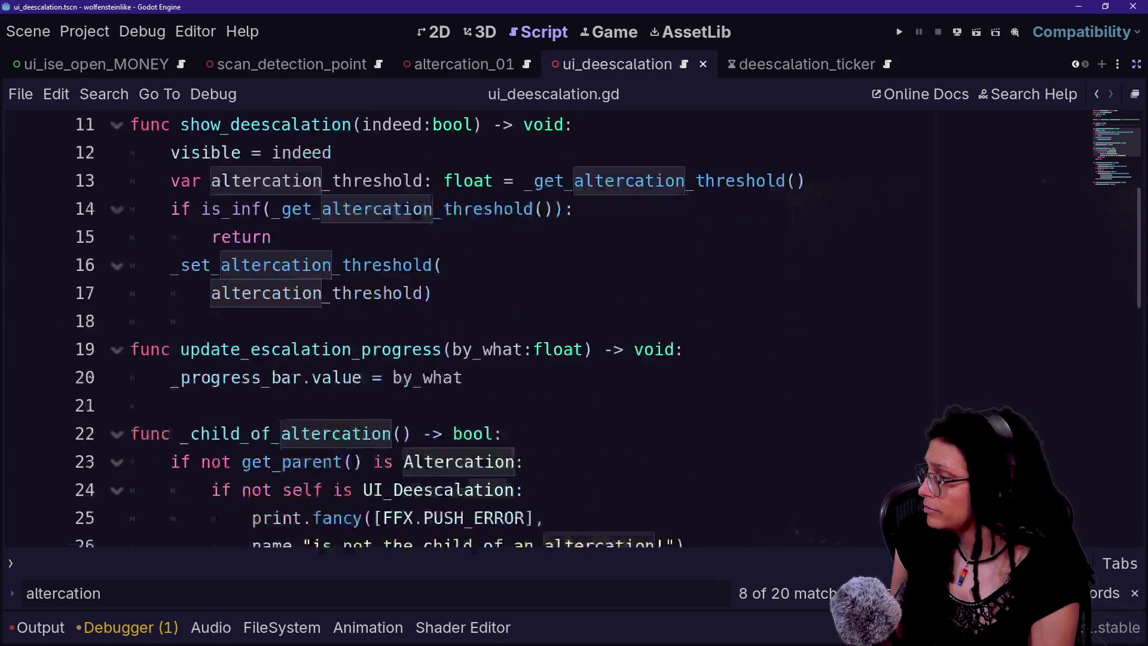
scroll(548, 329, up, 2)
key(Return)
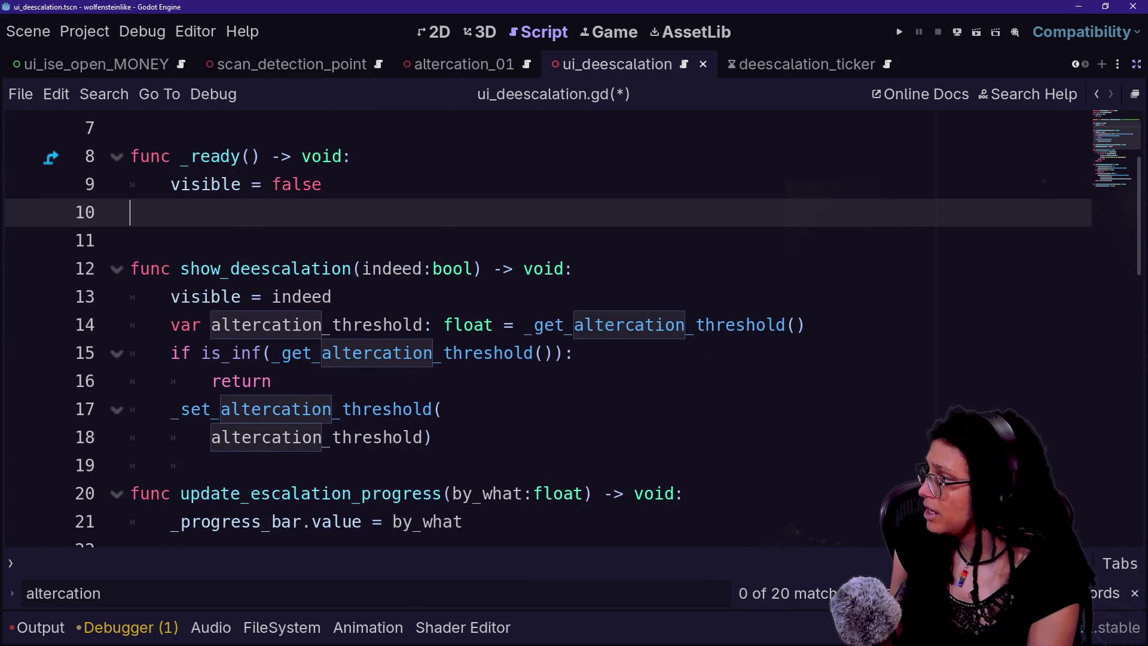
key(ctrl+v)
- Add a _ready_altercation() call inside the _ready function
click(322, 184)
key(Return)
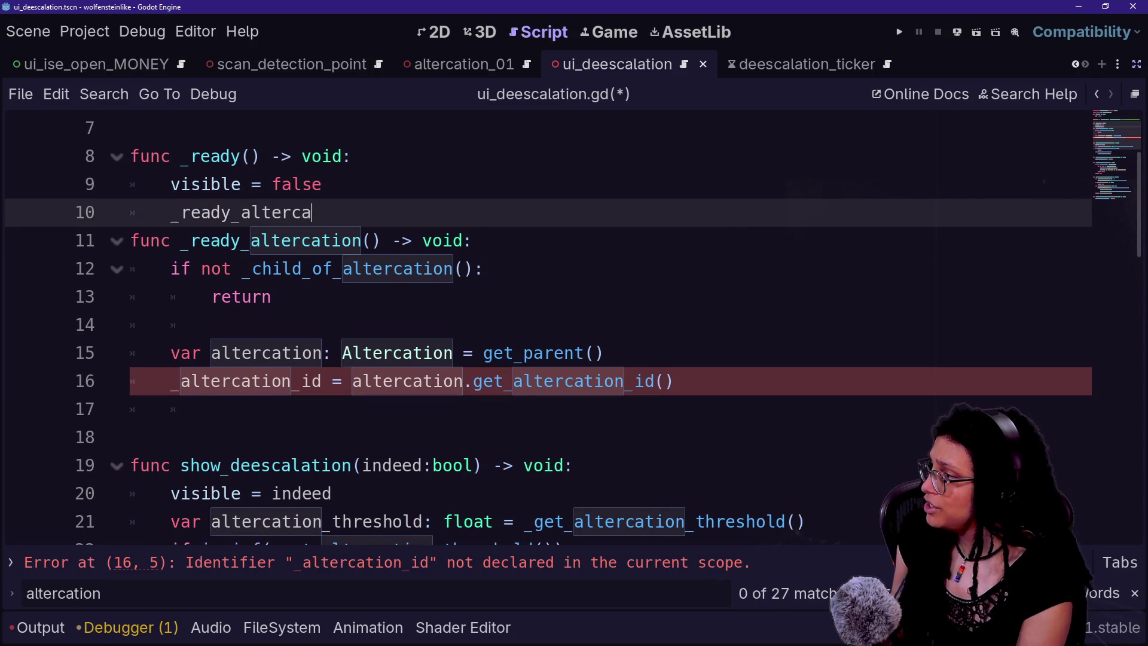
text(tion())
key(Return)
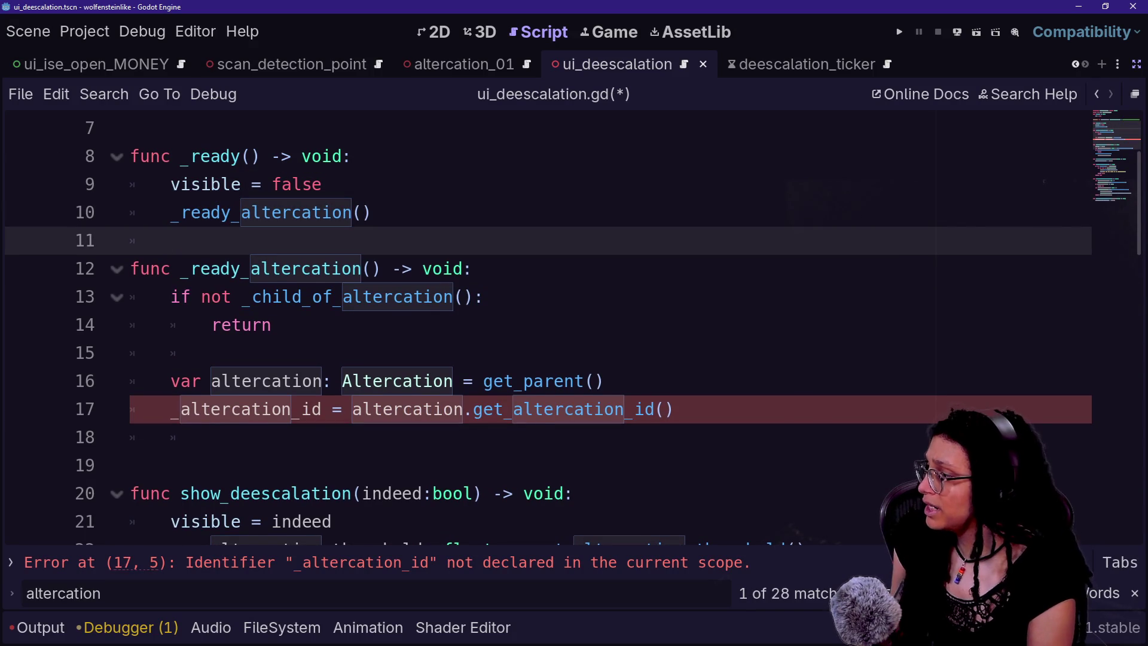
- Inspect the _ready declaration and the _ready_altercation header lines
click(211, 353)
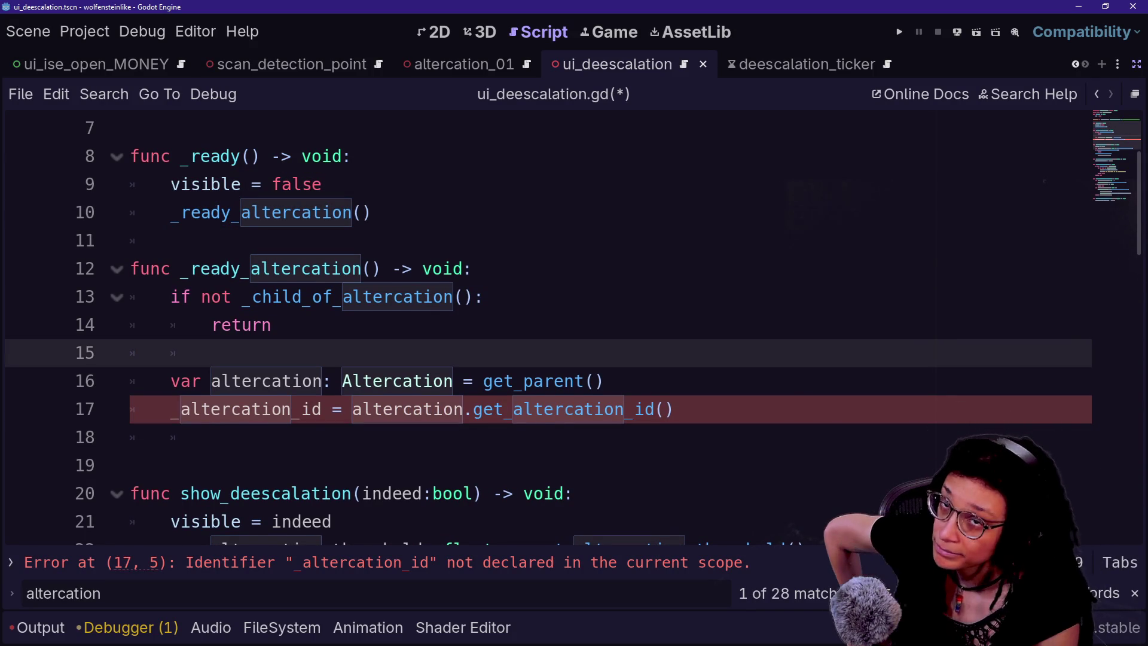
mouse_move(214, 156)
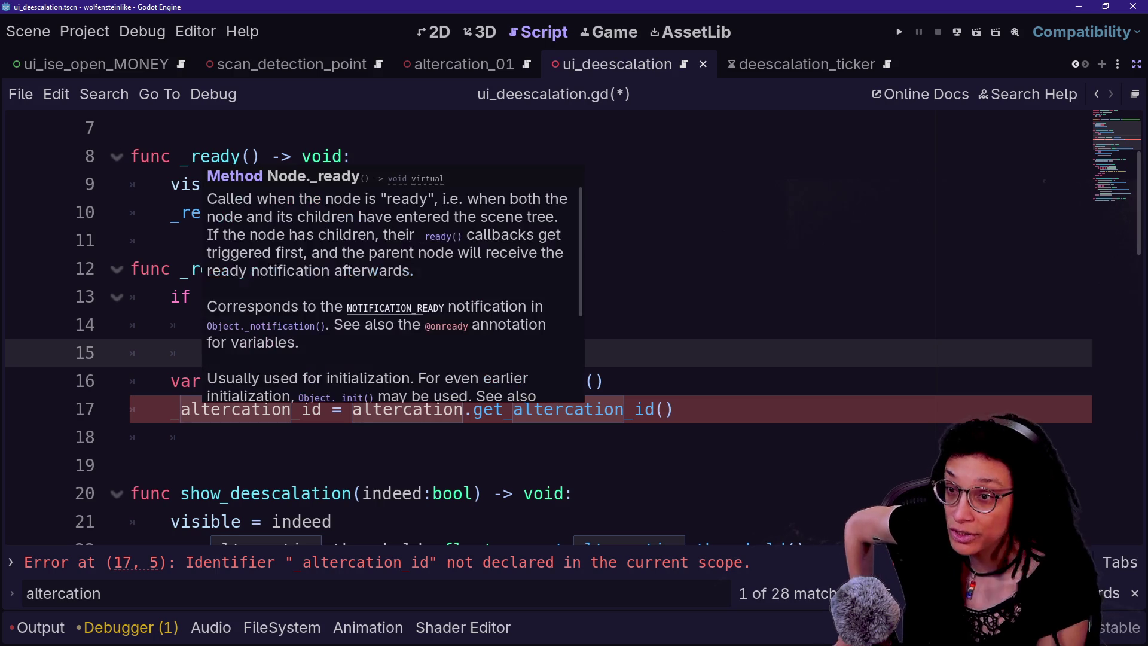
click(250, 156)
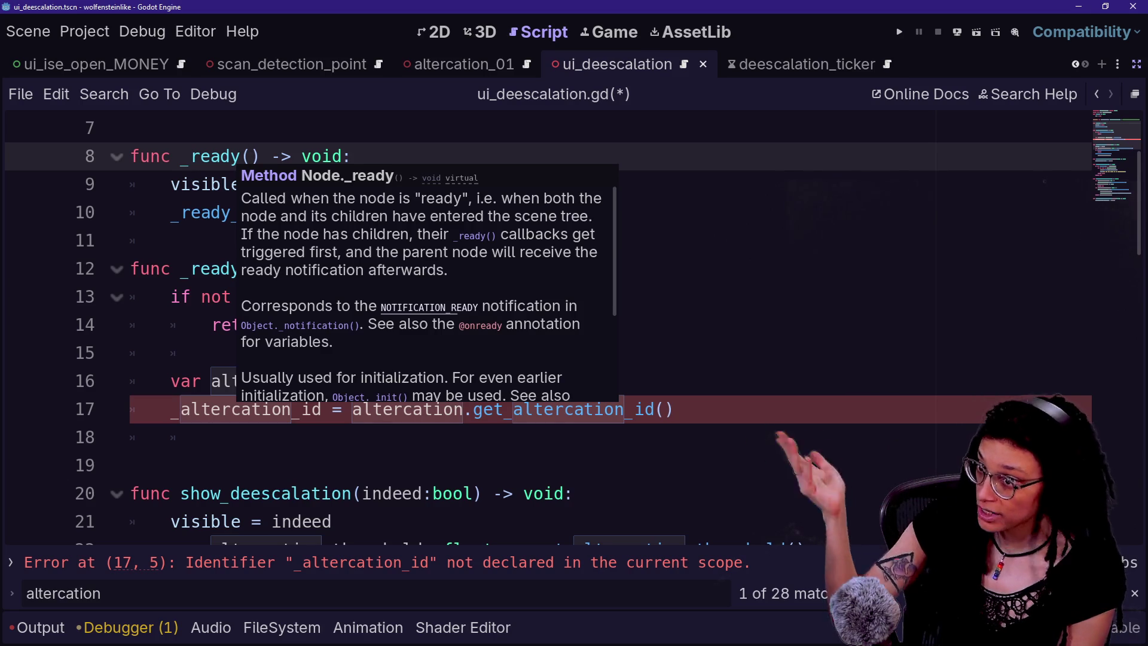
drag(171, 213, 240, 212)
drag(130, 269, 179, 296)
click(212, 325)
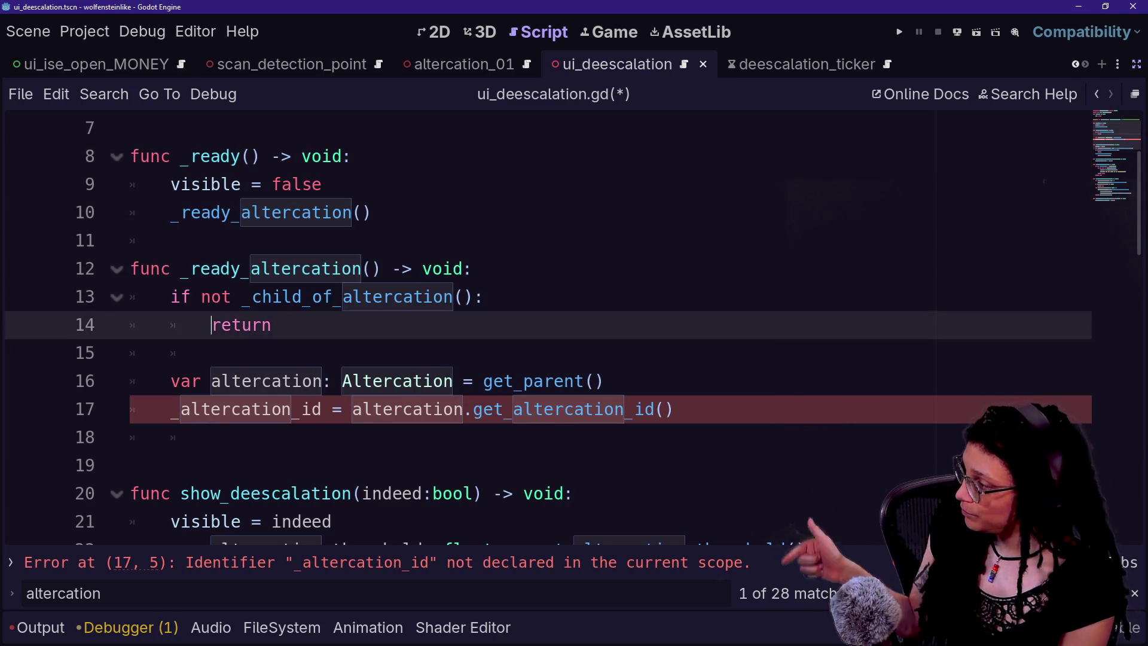
click(171, 241)
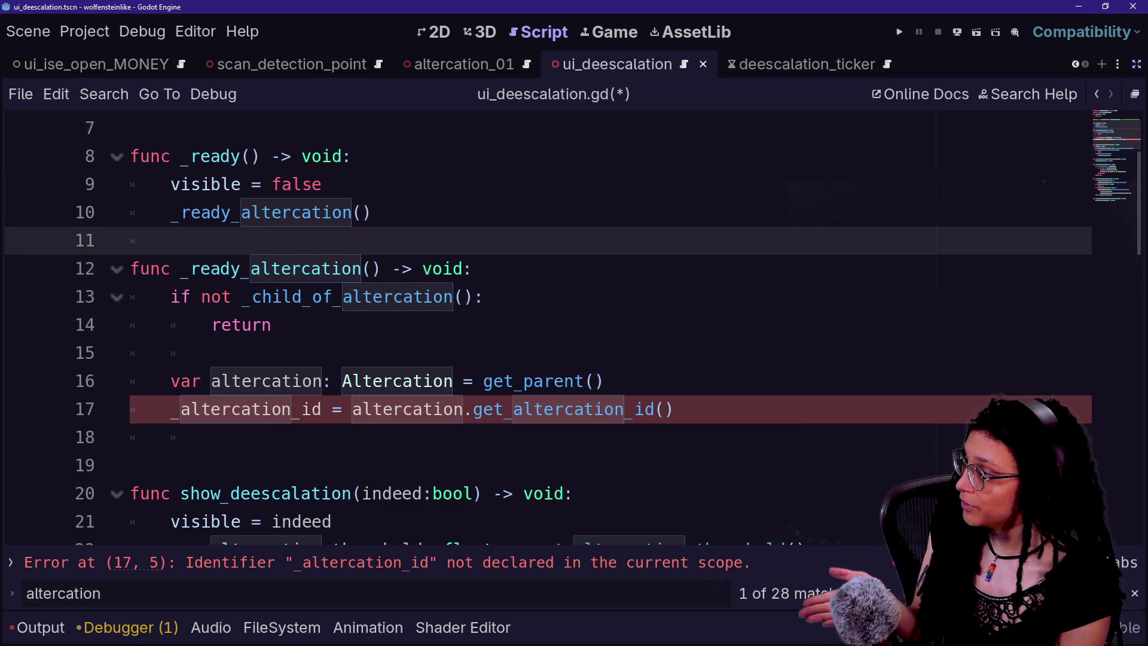
- Start a new _process function after _ready_altercation using autocomplete
click(272, 325)
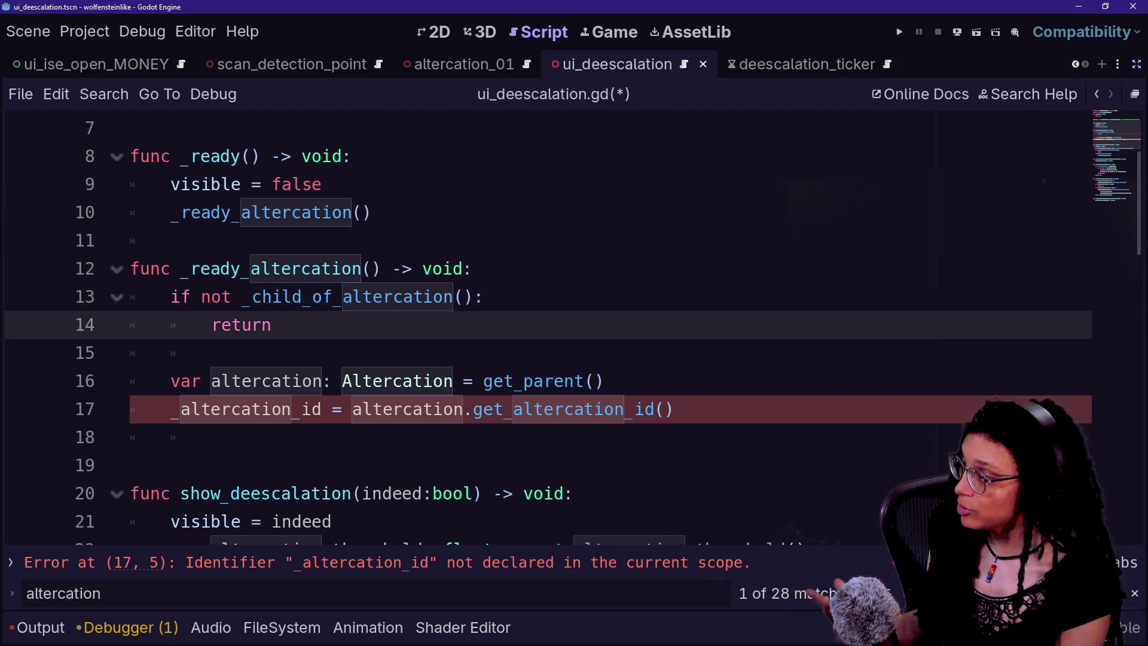
click(169, 437)
key(Return)
key(Return)
key(Up)
text(_)
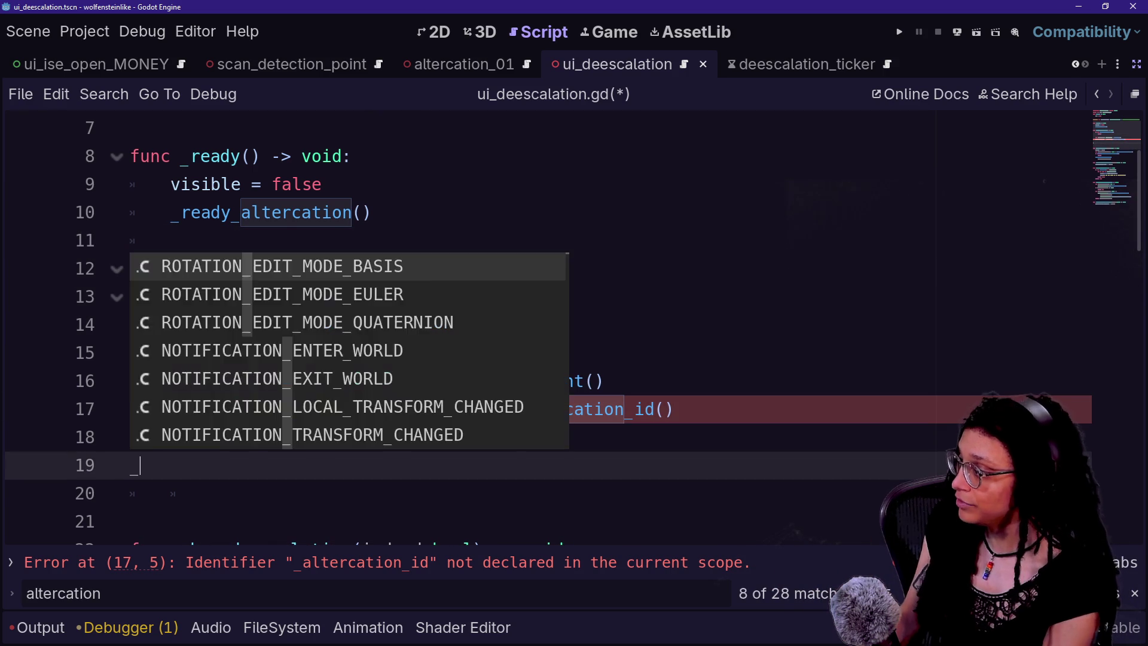
key(BackSpace)
text(func _pr)
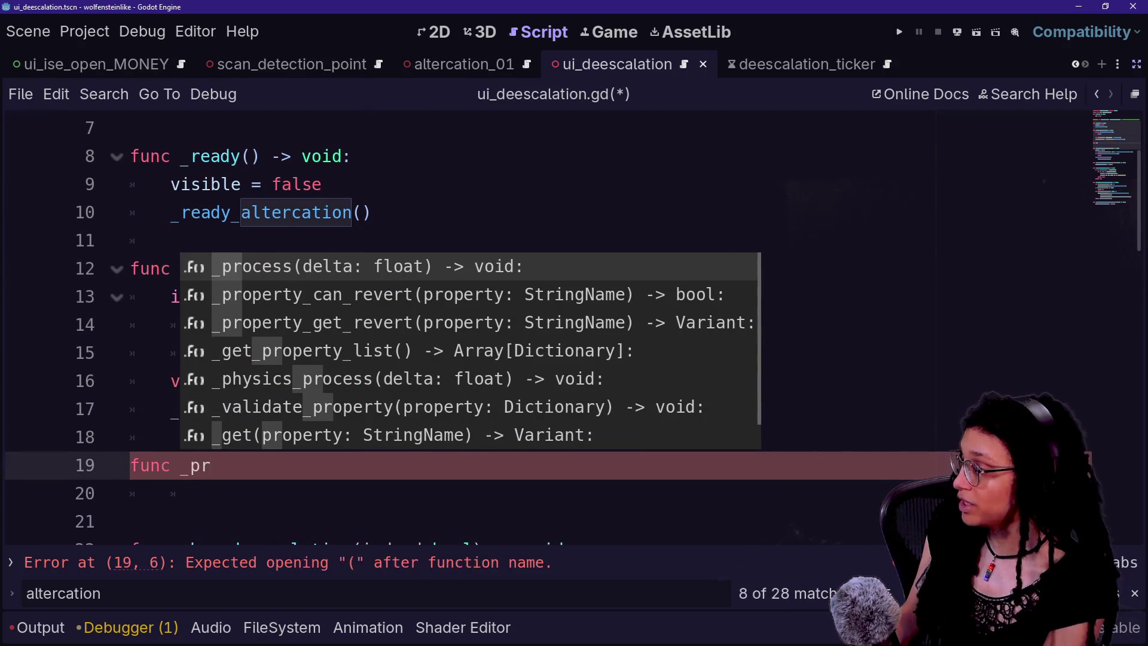
key(Return)
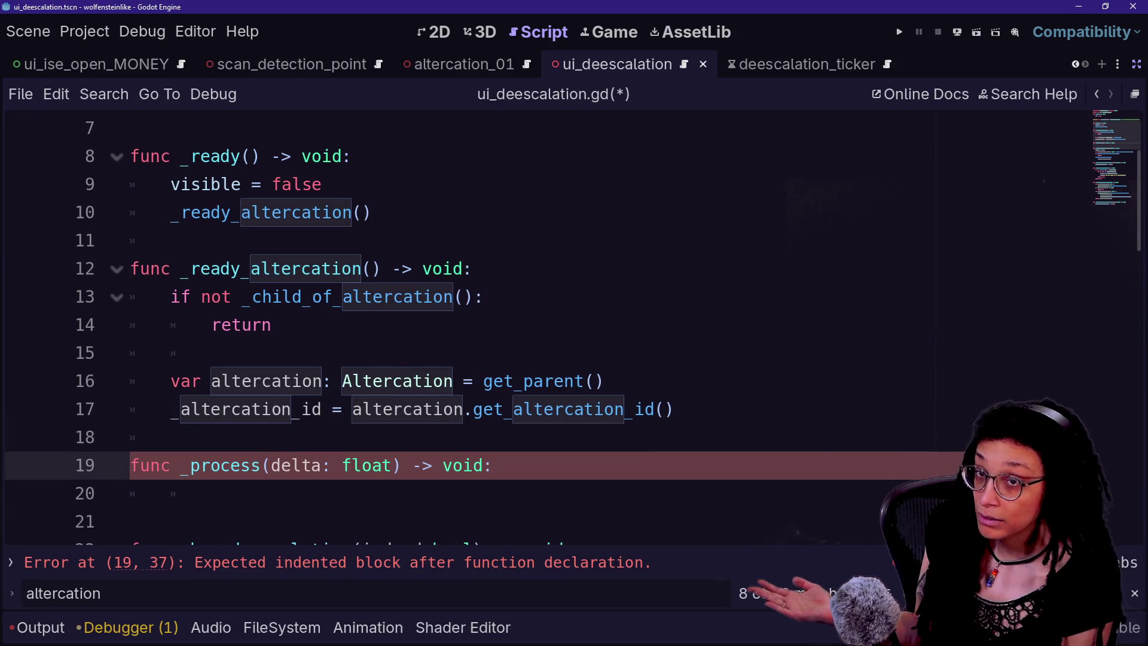
scroll(538, 329, down, 2)
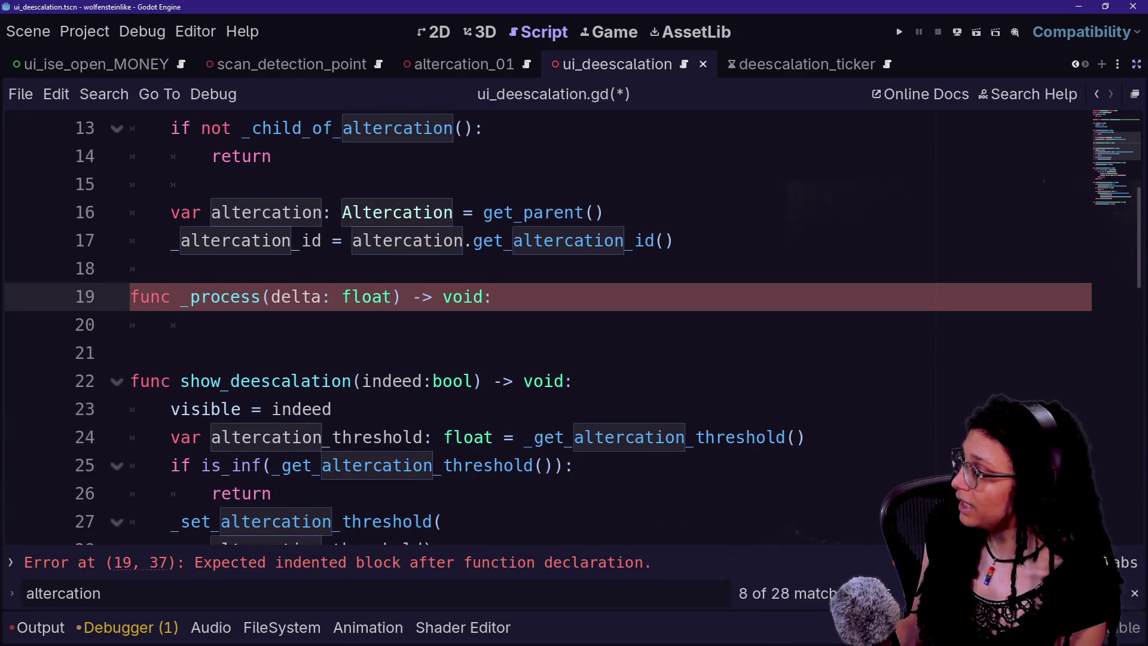
mouse_move(182, 296)
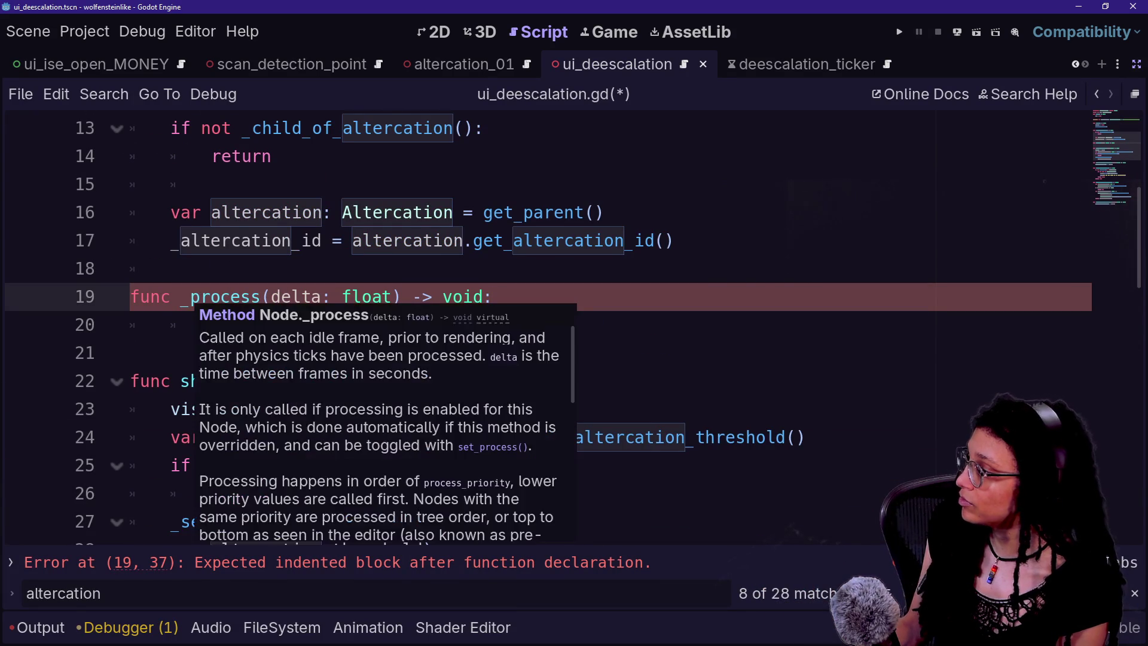
key(Up)
- Write a _process_jumping call in its body, then delete the whole _process block
key(Down)
key(Return)
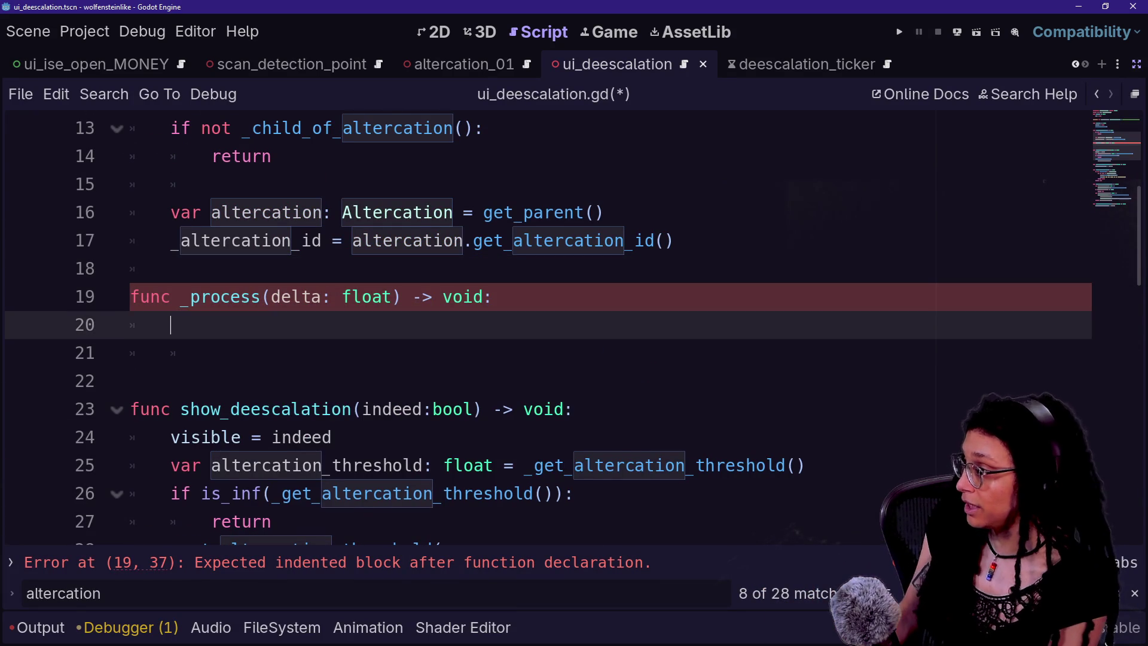
text(_process )
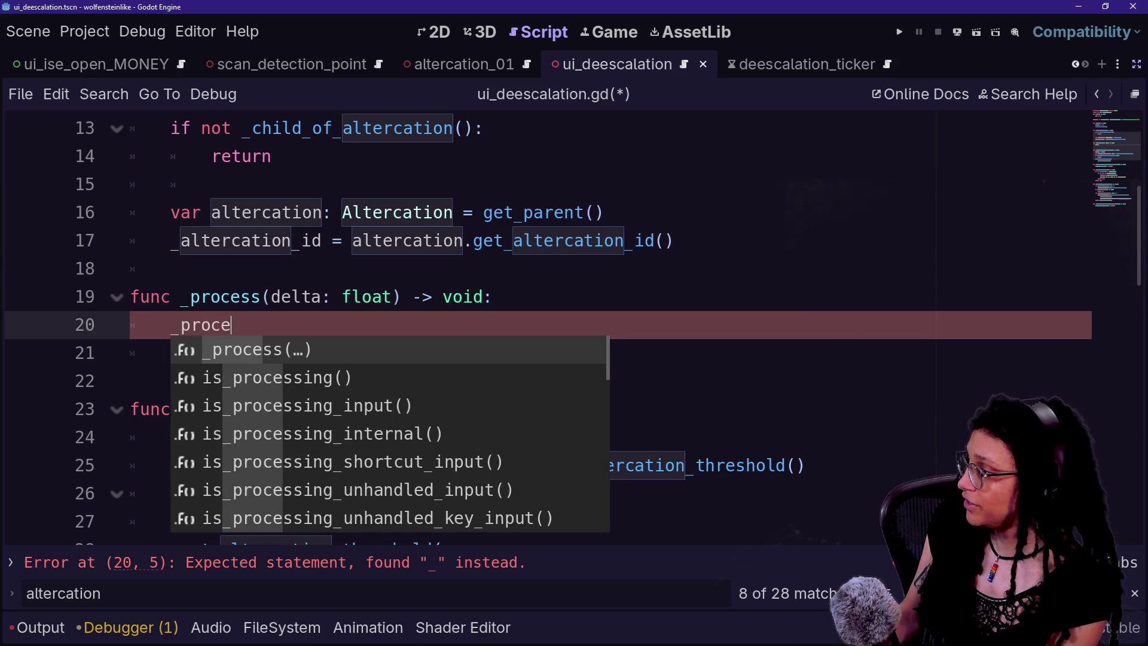
text(in)
key(BackSpace)
key(BackSpace)
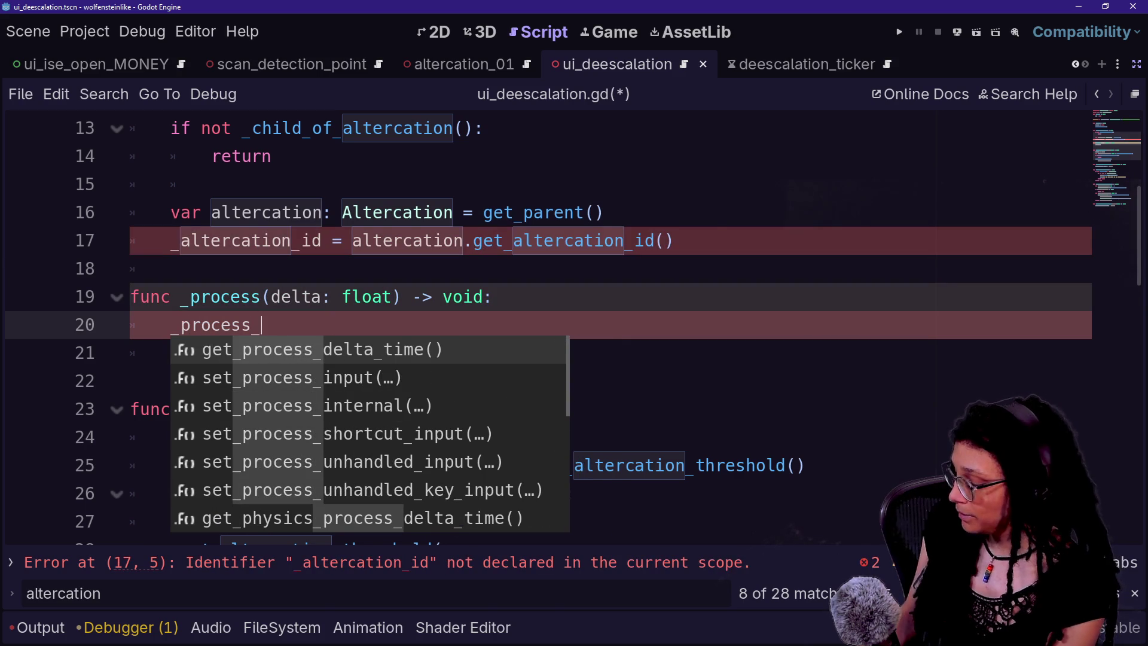
text(j)
text(()
key(Delete)
text(ta))
key(Return)
key(Return)
text(_)
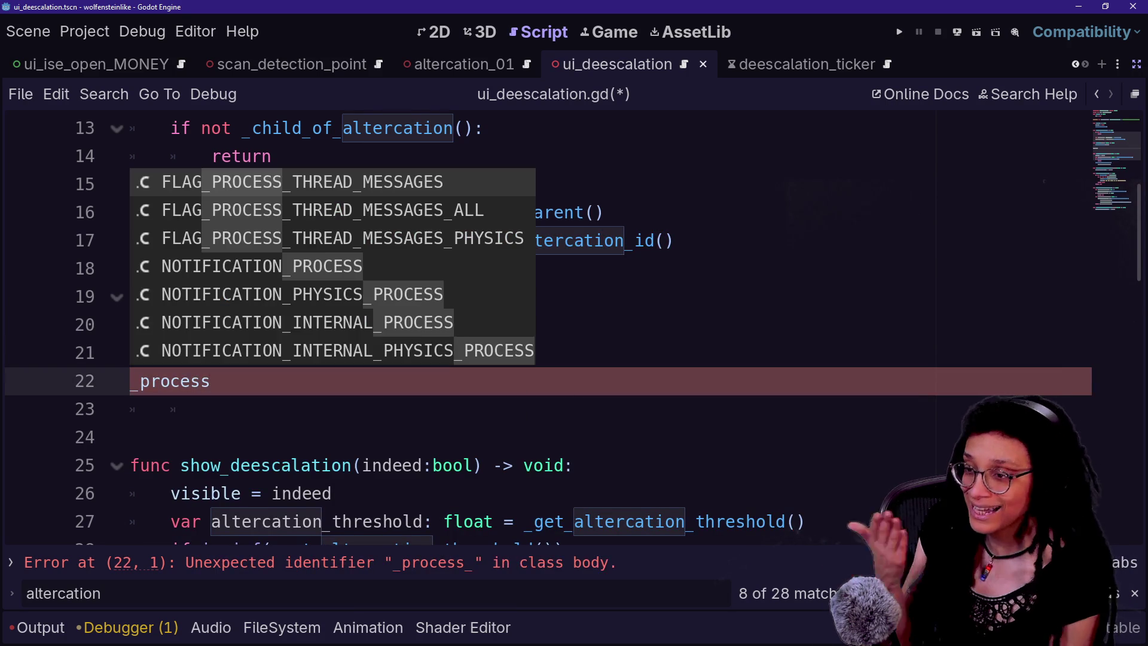
key(Escape)
key(shift+Up)
key(shift+Up)
key(shift+Up)
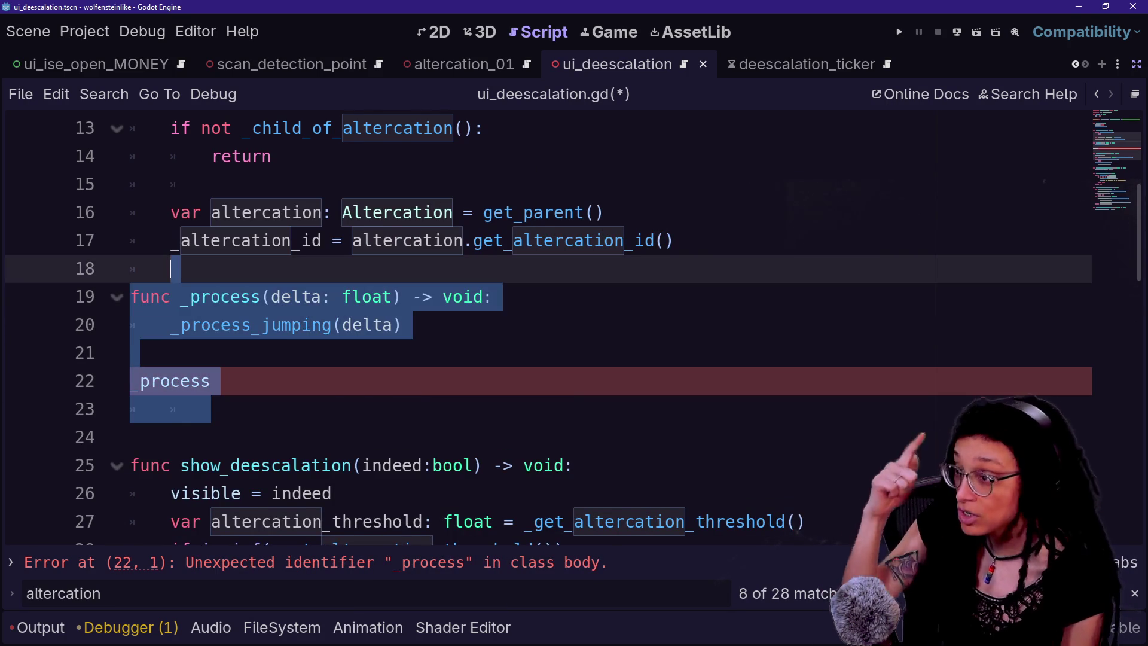
key(BackSpace)
key(BackSpace)
scroll(538, 323, up, 2)
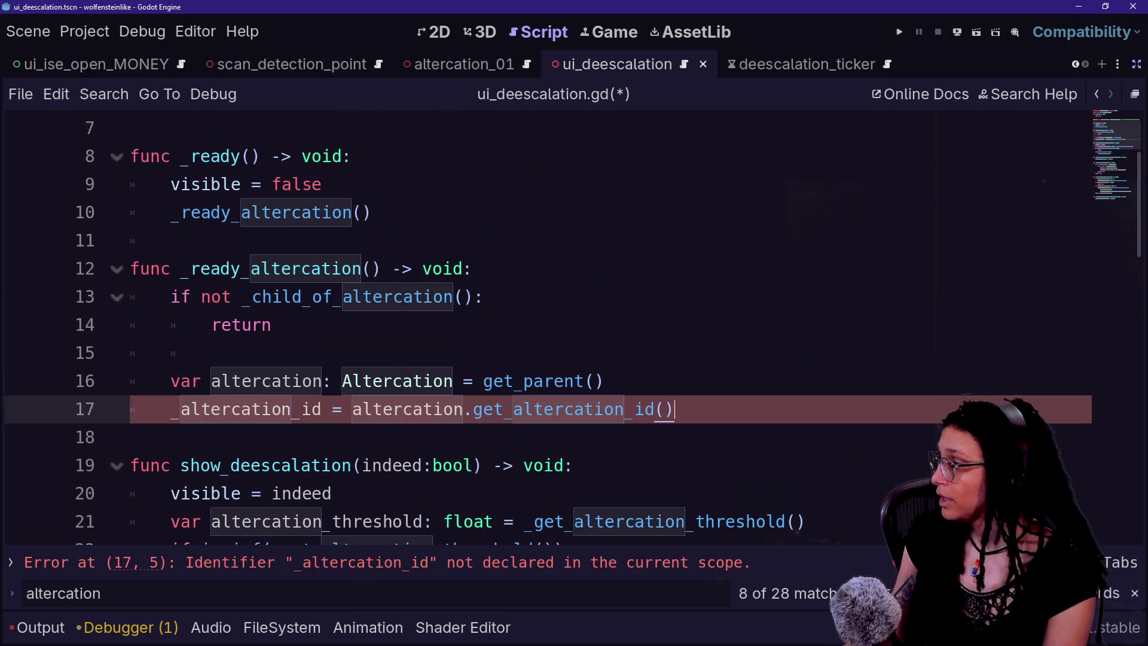
- Declare var _altercation_id: int = -666 below the _progress_bar line
click(171, 296)
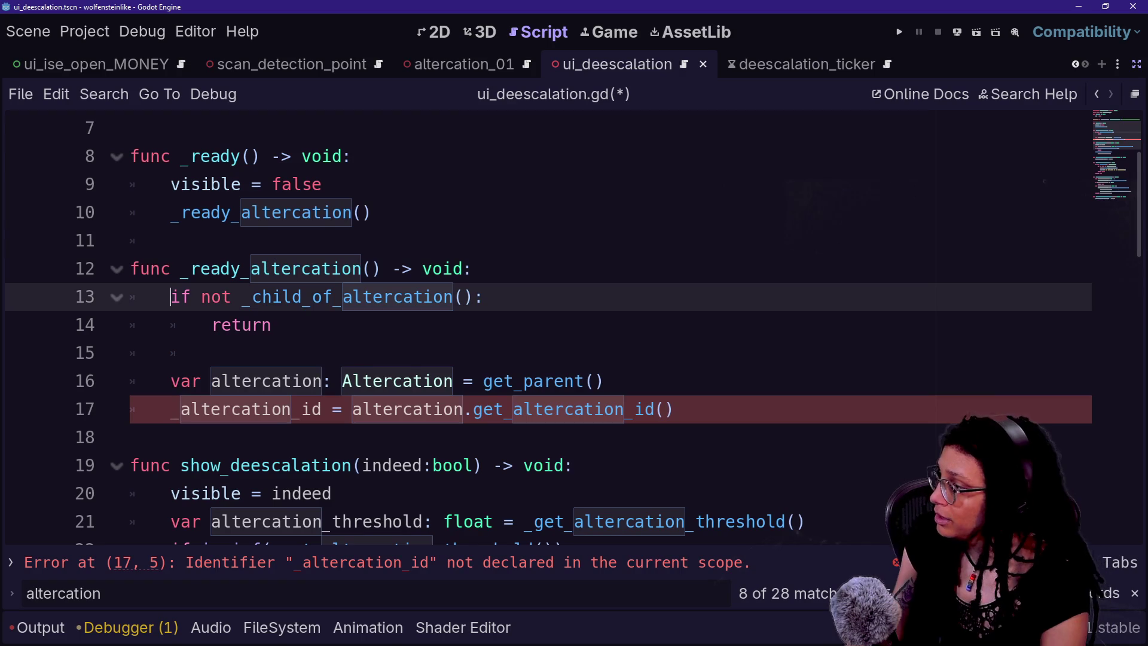
click(210, 409)
scroll(538, 323, up, 2)
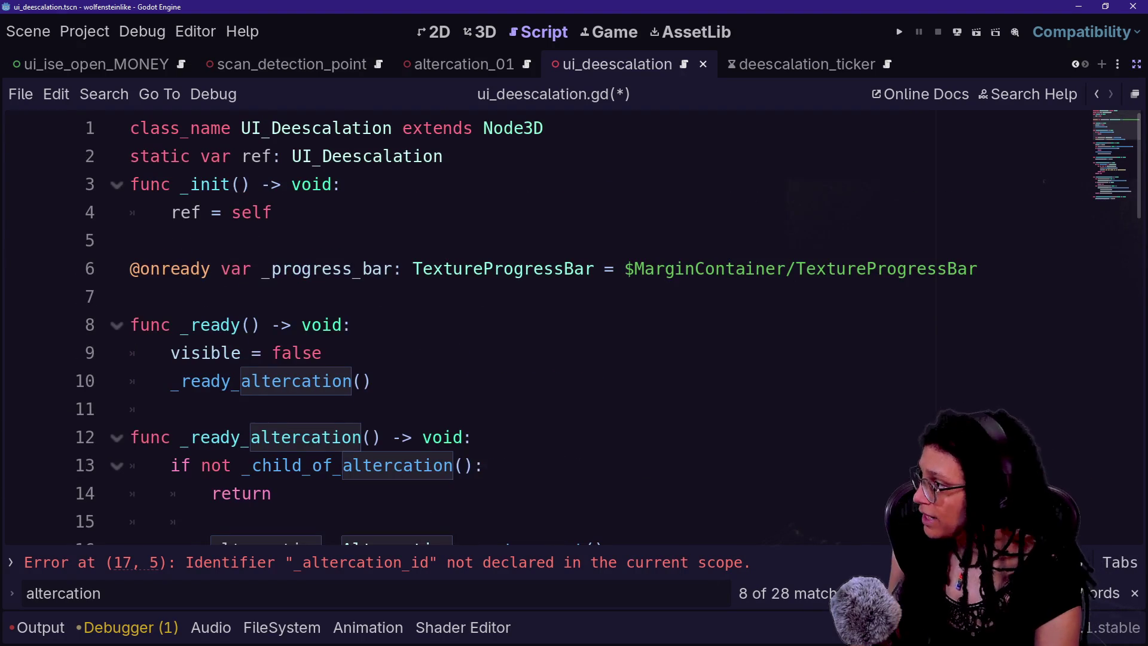
click(1017, 268)
key(Return)
key(Return)
text(vsr _)
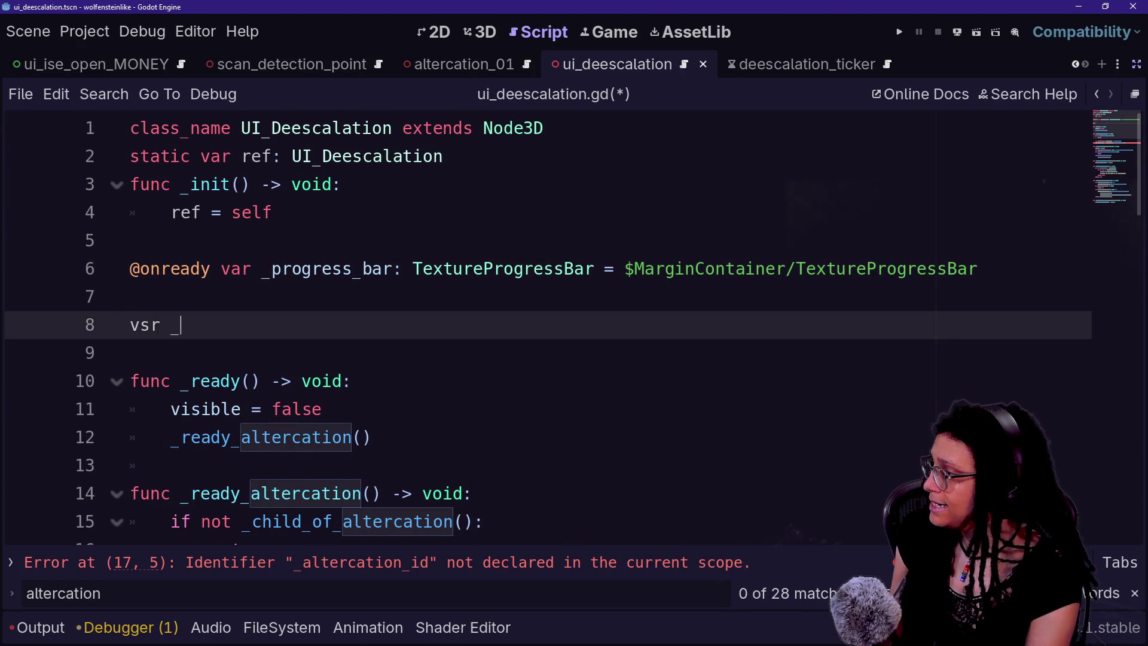
text(ar )
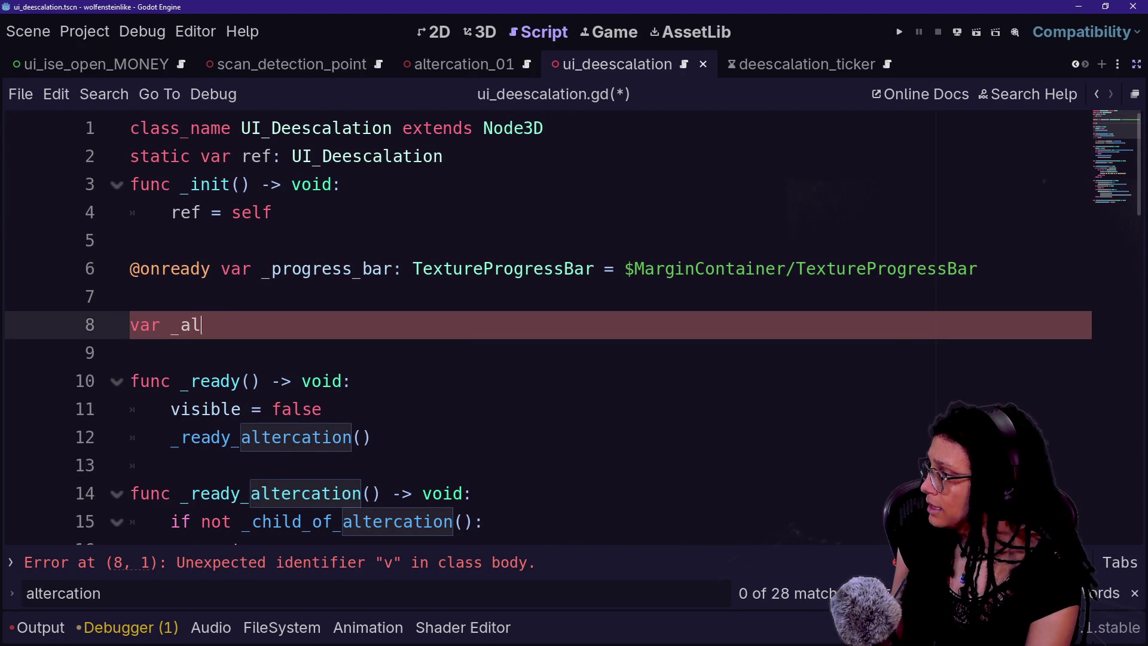
text(ation_)
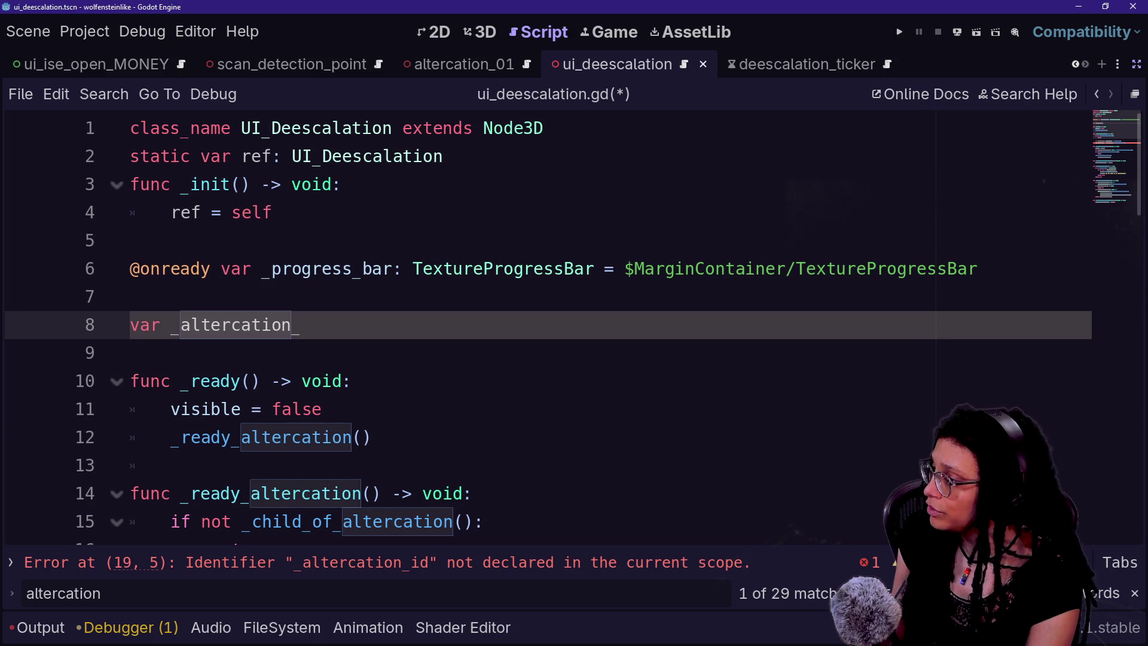
text(: A)
key(BackSpace)
text(= =6)
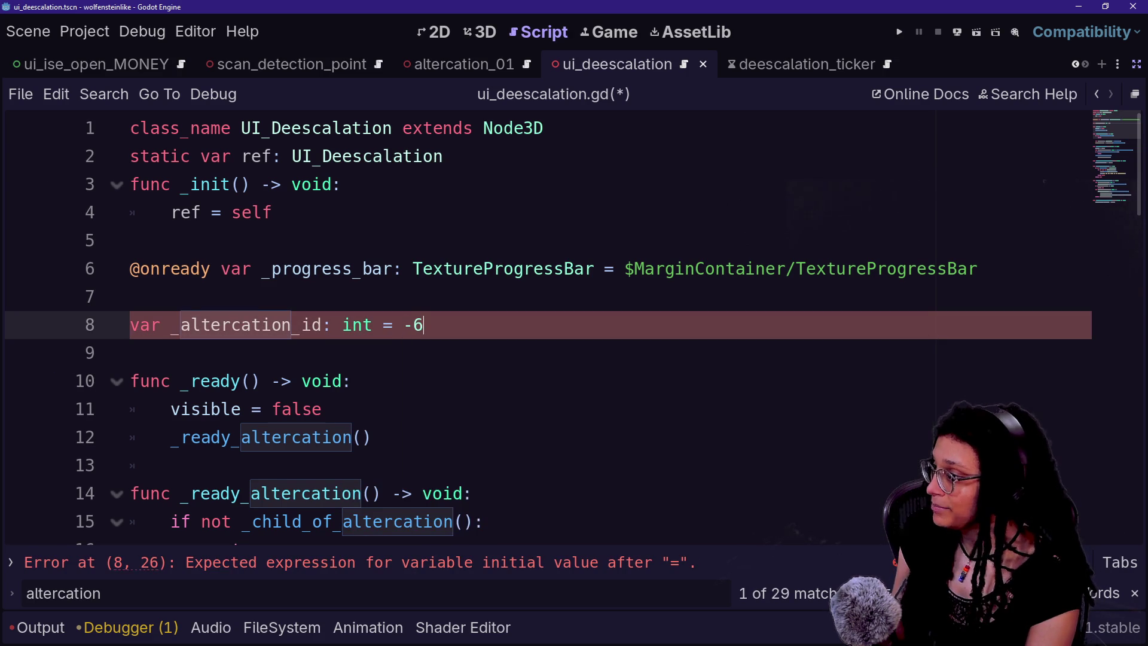
text(6)
click(689, 271)
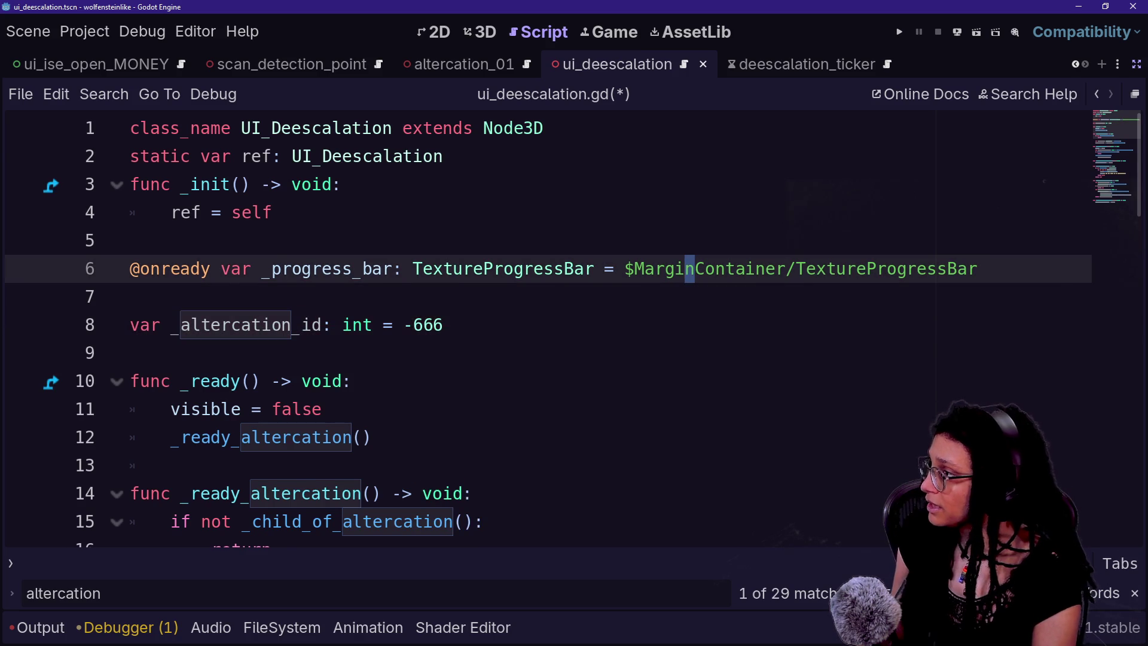
- Save the script and select the _altercation_id assignment in _ready_altercation
scroll(574, 329, down, 2)
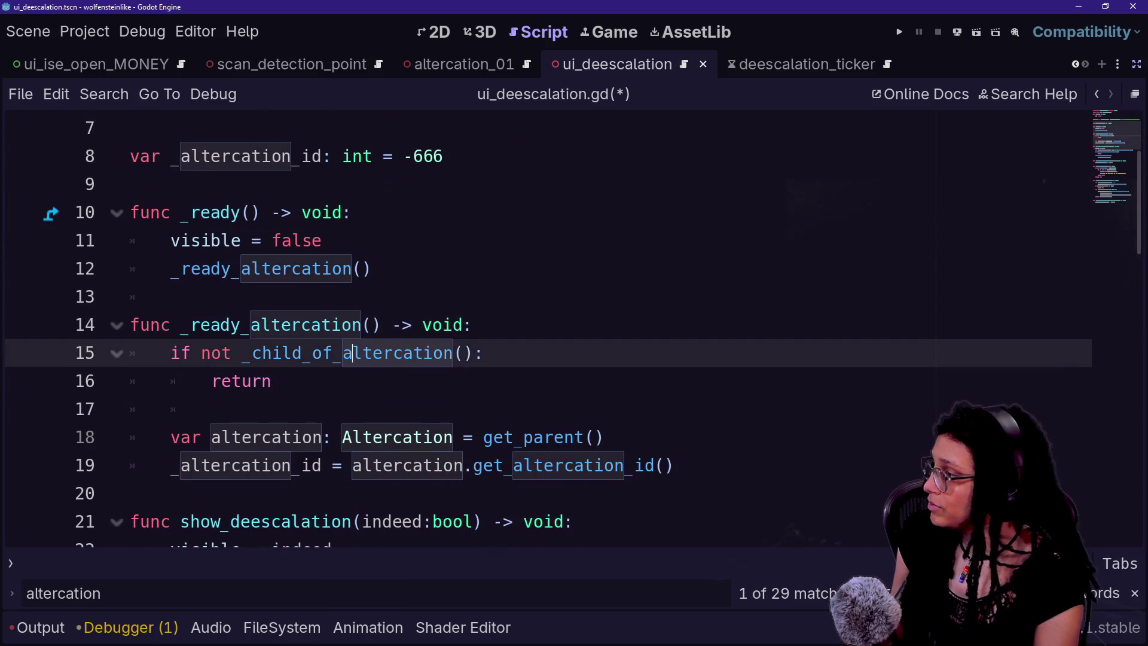
click(272, 381)
key(ctrl+s)
drag(173, 437, 556, 465)
click(556, 465)
scroll(556, 465, down, 1)
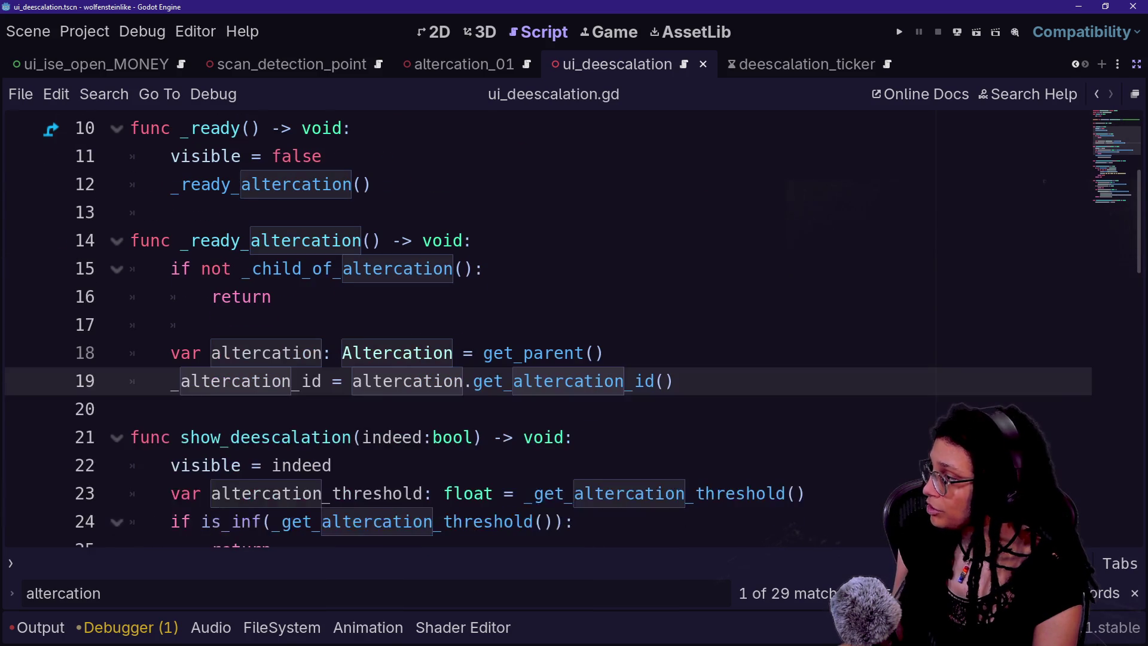
- Replace the ManageDeescalation last-altercation-id lookup in _get_altercation_threshold with _altercation_id
scroll(574, 329, down, 4)
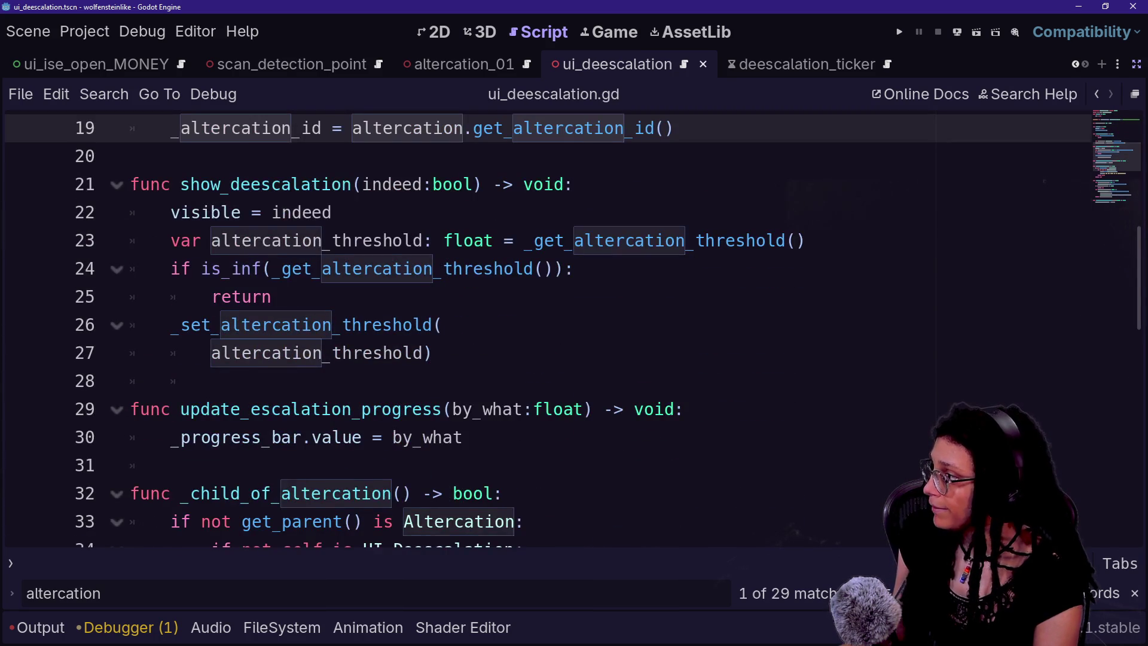
scroll(574, 328, down, 1)
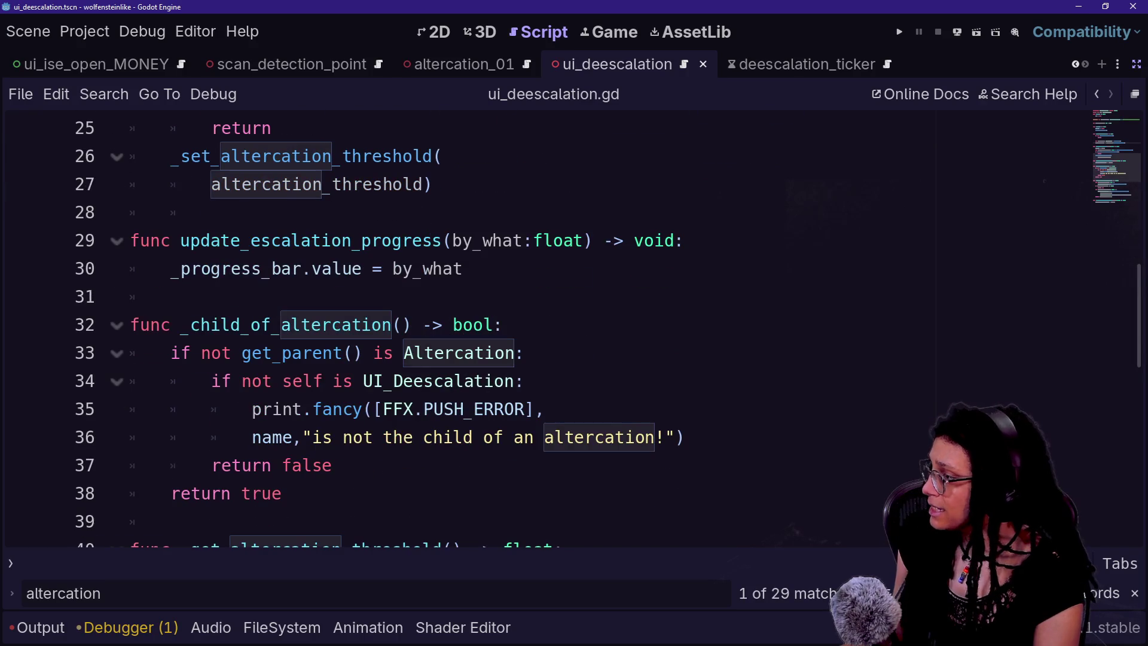
scroll(574, 329, down, 4)
click(312, 324)
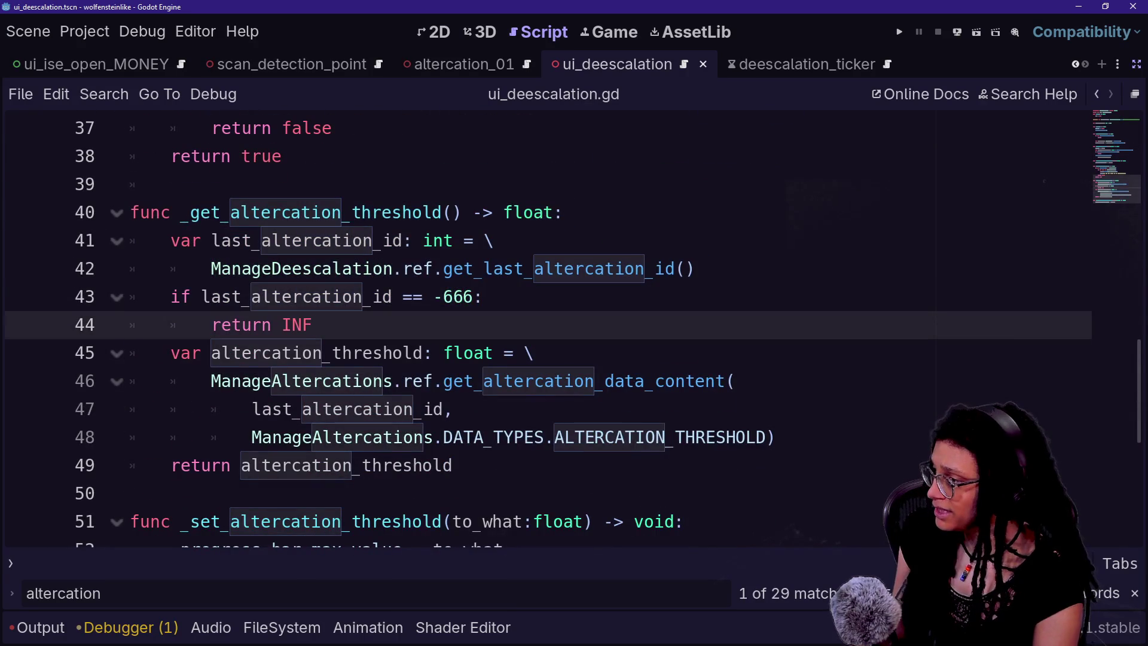
key(Escape)
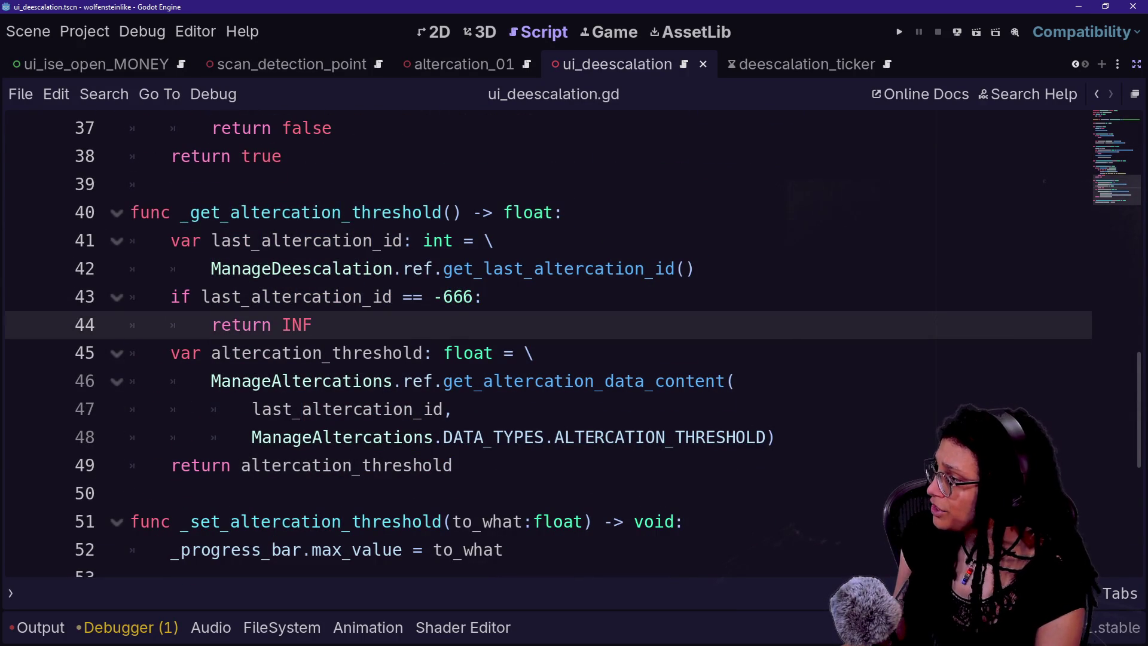
drag(210, 269, 695, 269)
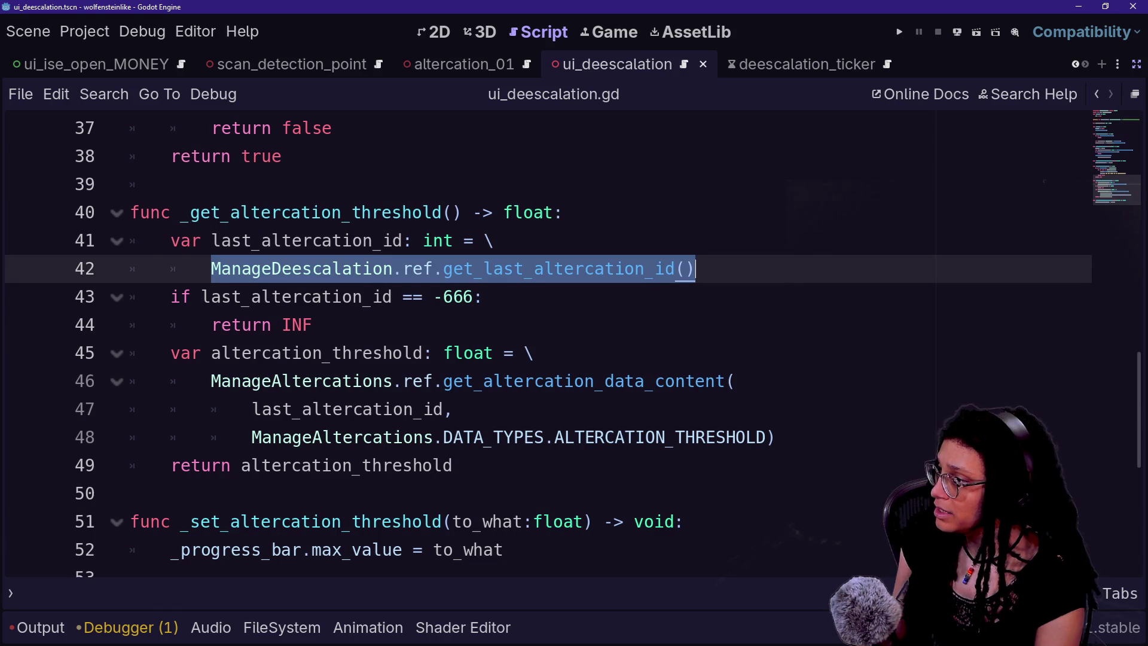
key(BackSpace)
text(_a)
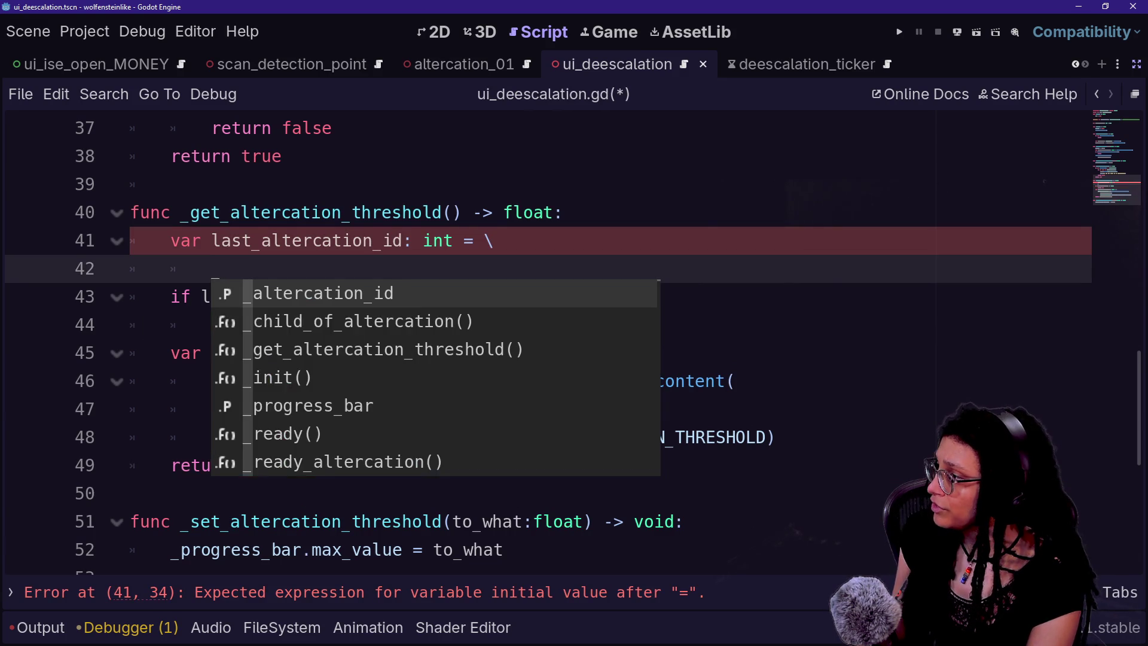
key(Escape)
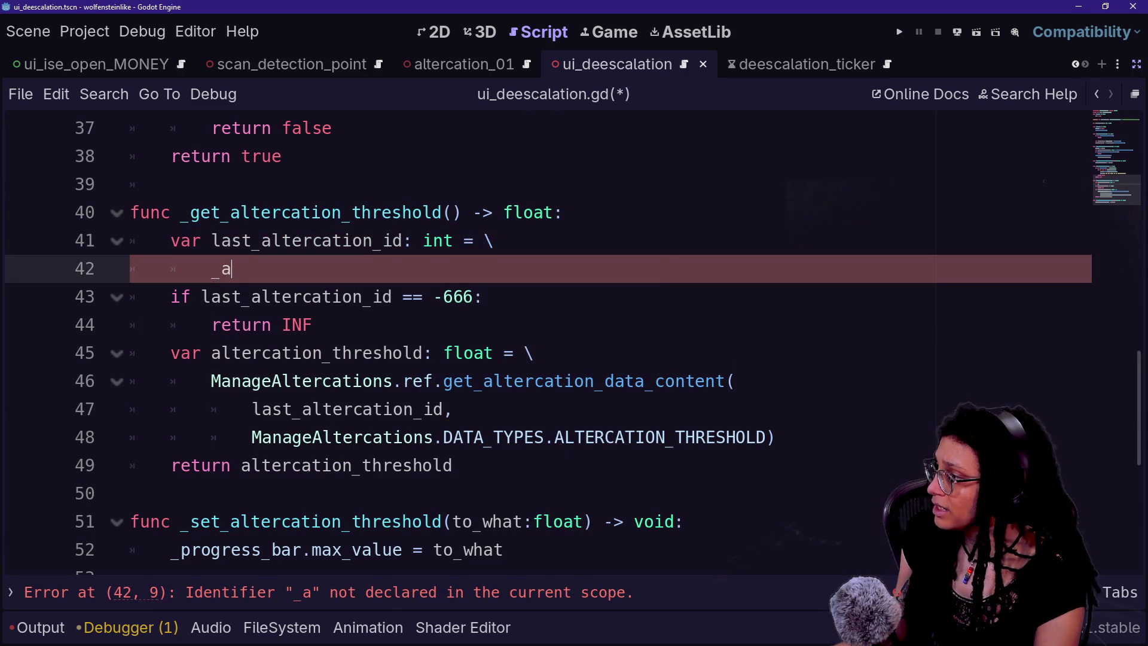
- Delete the last_altercation_id variable lines and drop the 'last' prefix from its uses
key(shift+Up)
key(shift+Up)
key(shift+End)
key(BackSpace)
mouse_move(201, 241)
mouse_down()
mouse_move(382, 240)
mouse_move(240, 240)
mouse_up()
key(BackSpace)
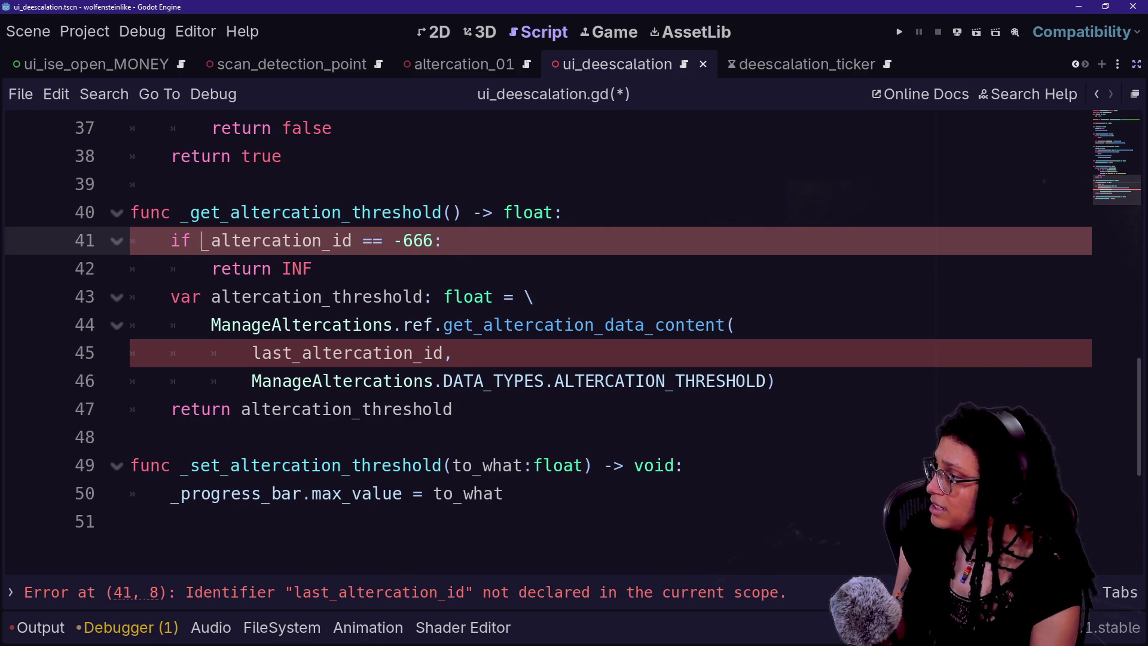
click(282, 268)
drag(252, 353, 273, 353)
key(BackSpace)
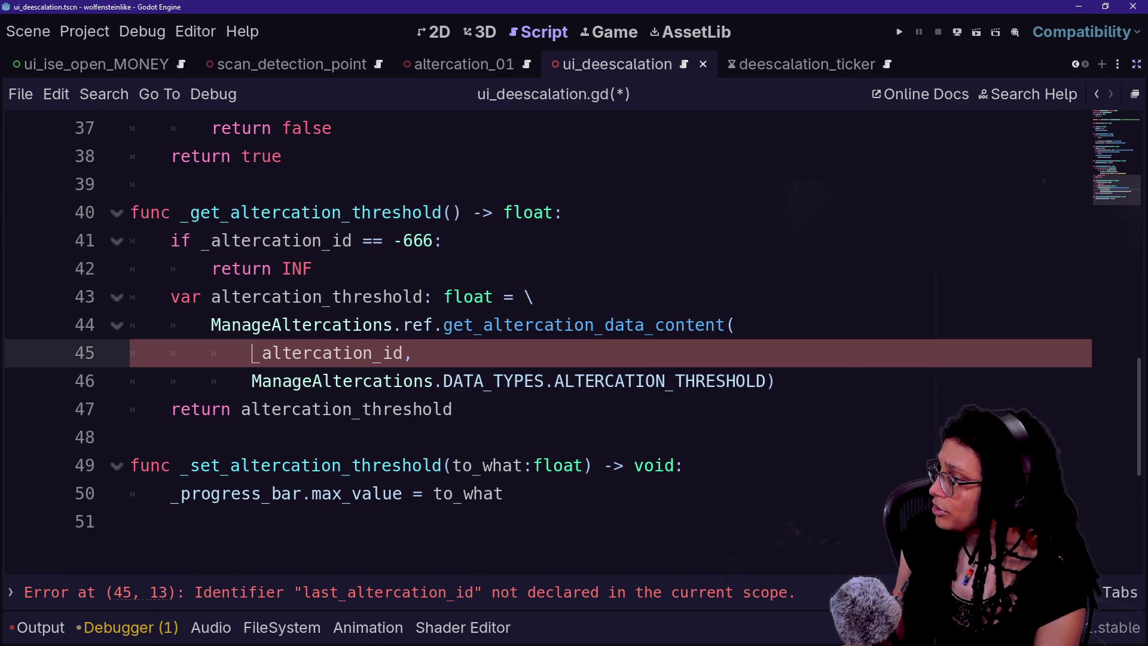
- Review the altercation_threshold lookup lines and save the deescalation script
click(211, 297)
mouse_move(211, 325)
mouse_down()
mouse_move(538, 297)
mouse_move(615, 325)
mouse_up()
click(625, 325)
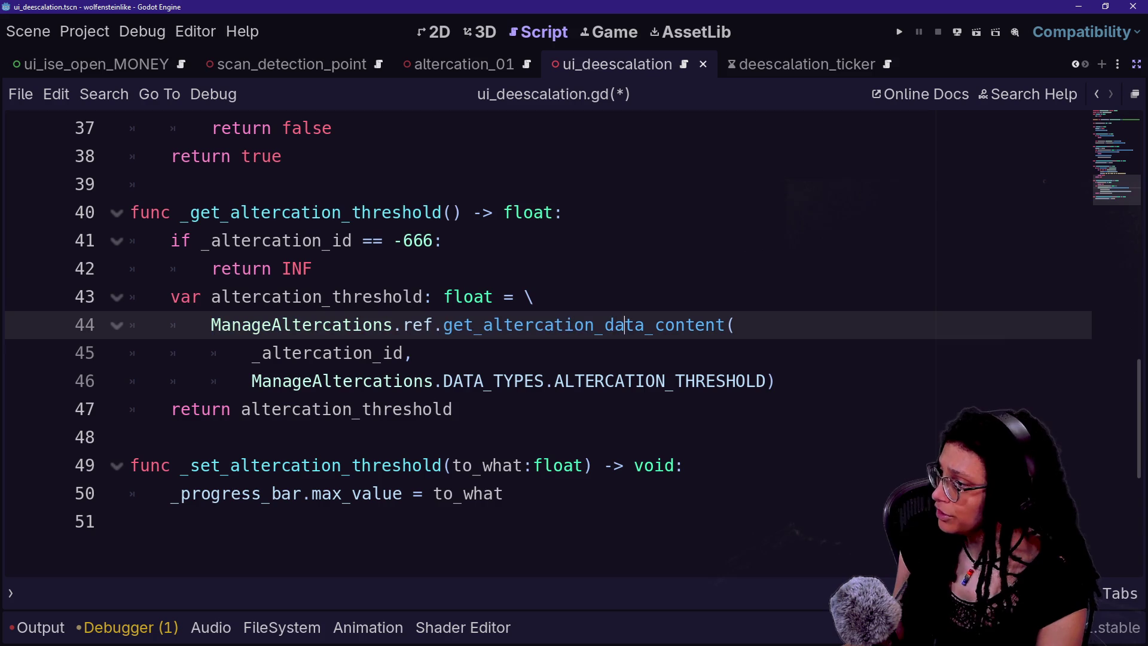
drag(277, 353, 455, 409)
drag(333, 381, 538, 465)
click(448, 409)
click(323, 297)
drag(298, 268, 453, 409)
click(179, 465)
click(131, 522)
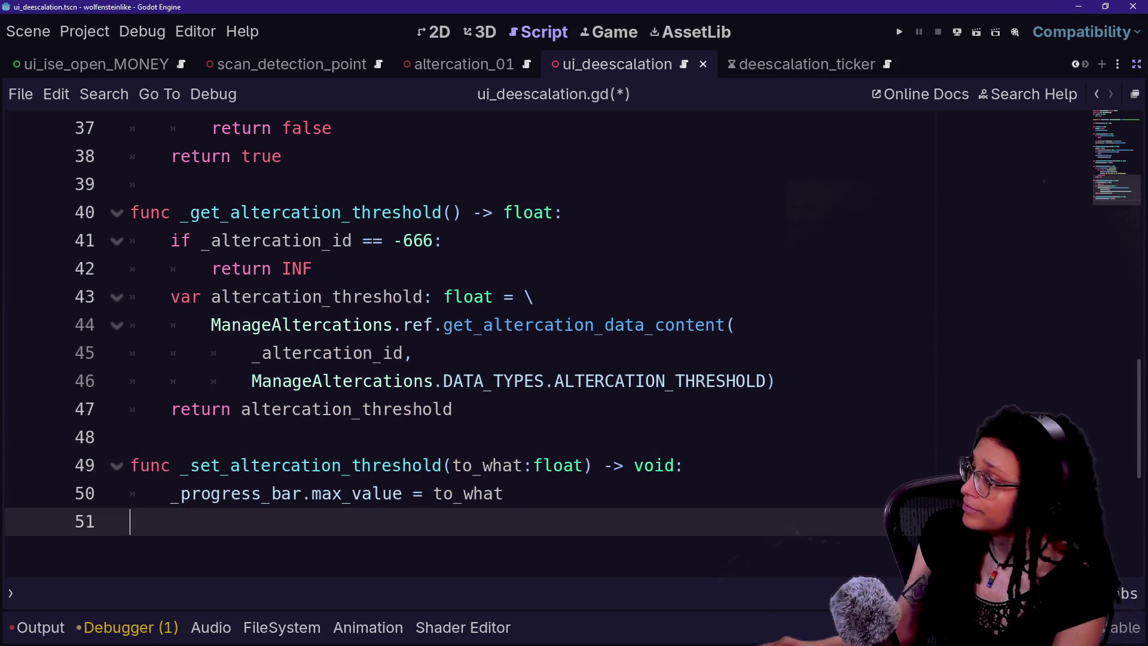
scroll(455, 344, up, 1)
drag(412, 493, 179, 297)
scroll(227, 252, up, 7)
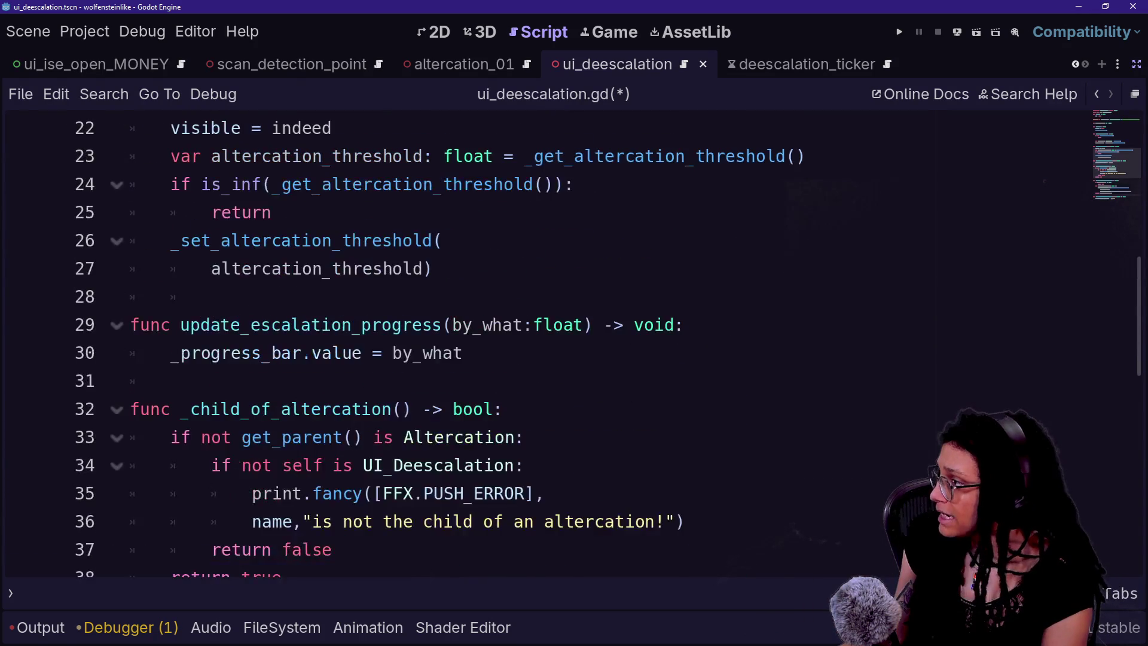
scroll(227, 252, up, 3)
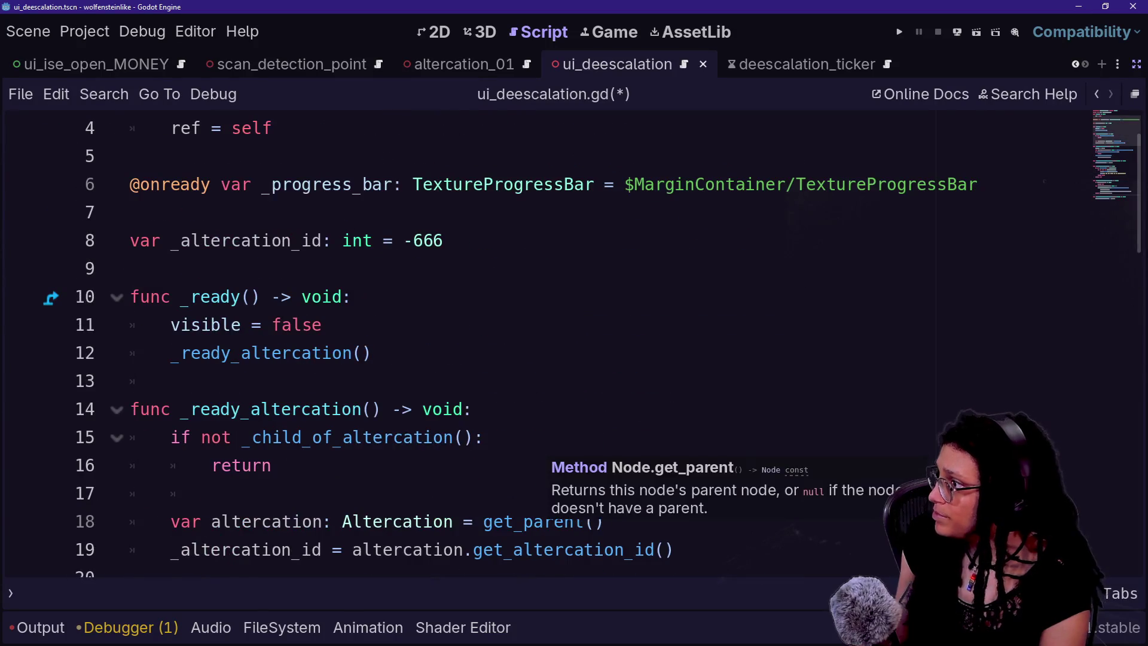
scroll(568, 466, up, 1)
key(ctrl+s)
- Restore the scene tree and inspector, switch to 3D view, and frame Deescalation_Mesh
click(1136, 64)
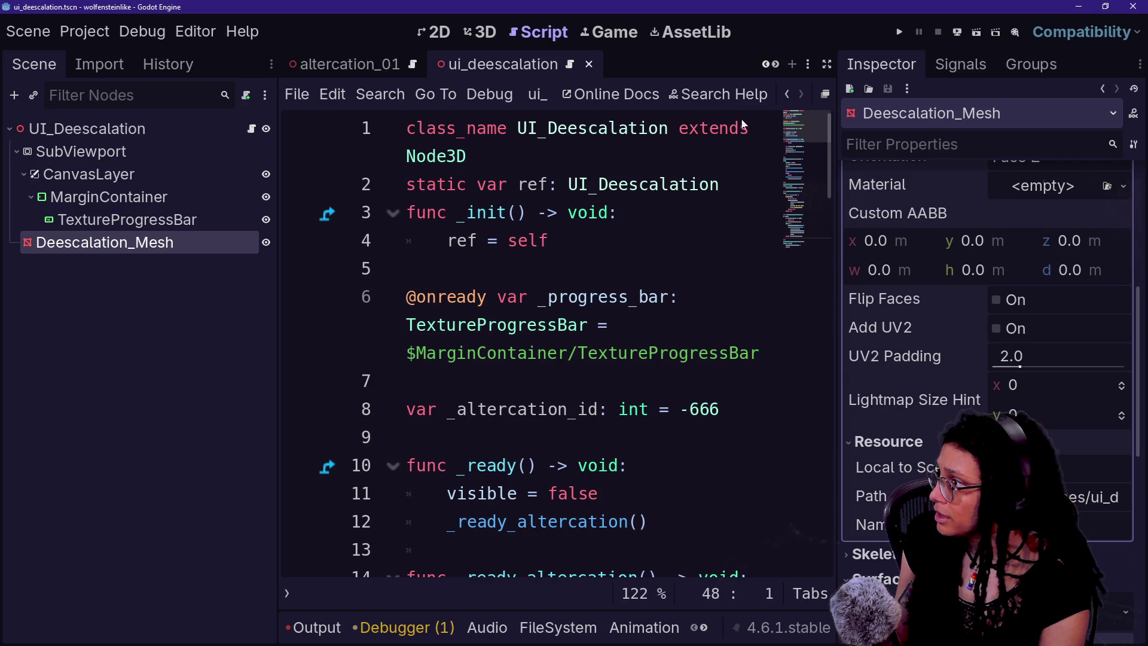
click(480, 32)
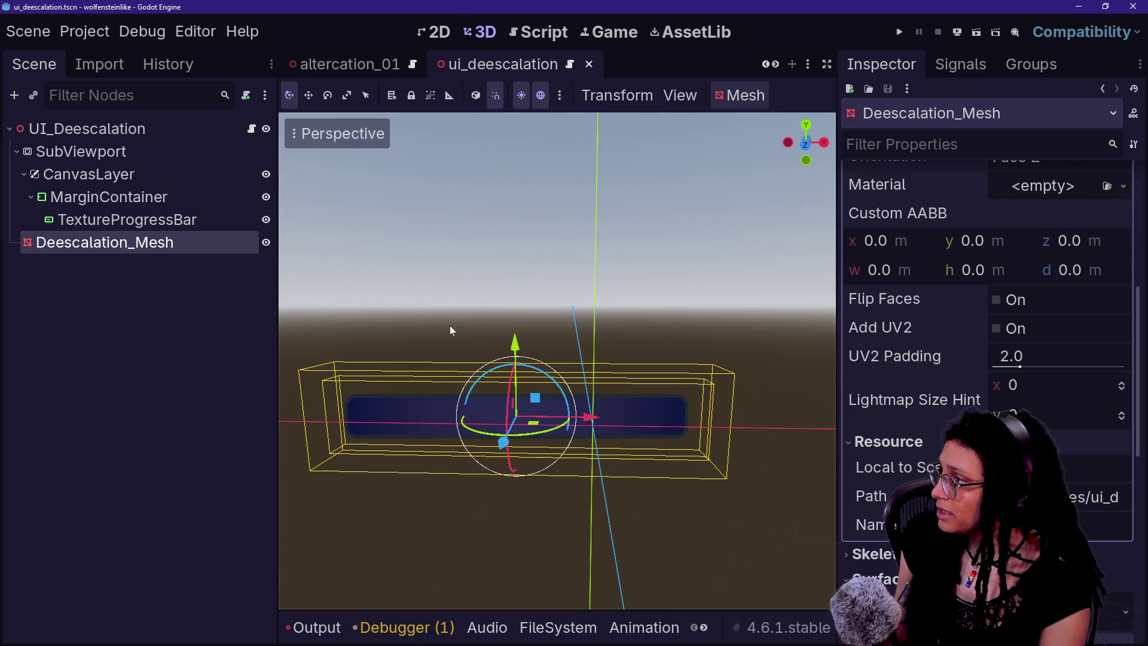
click(389, 64)
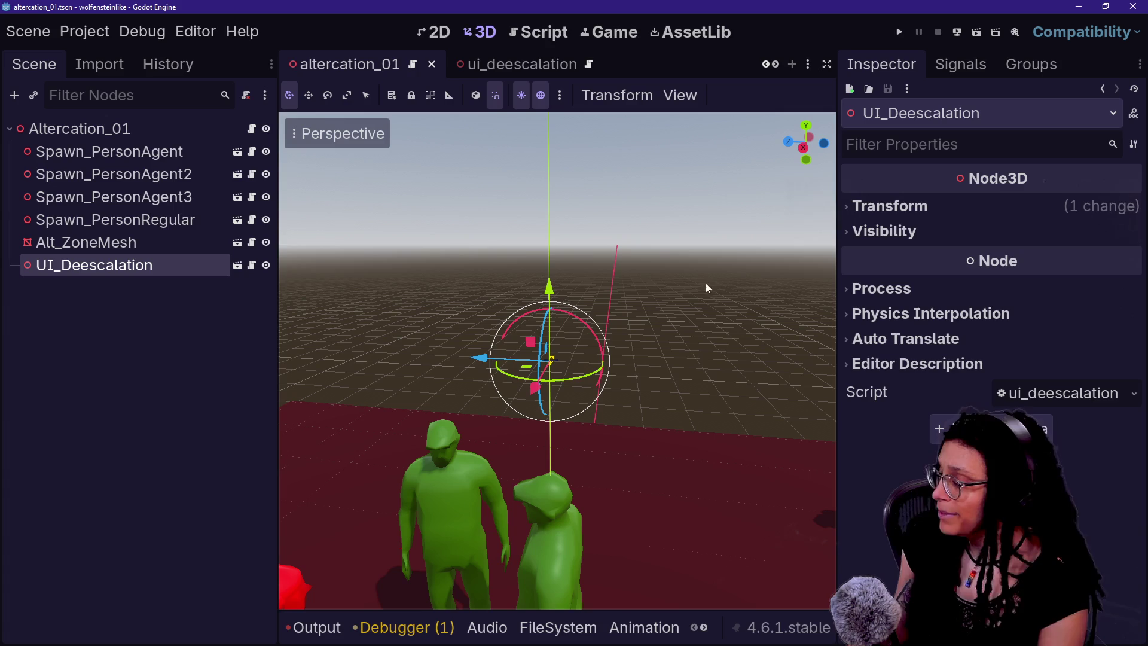
click(238, 265)
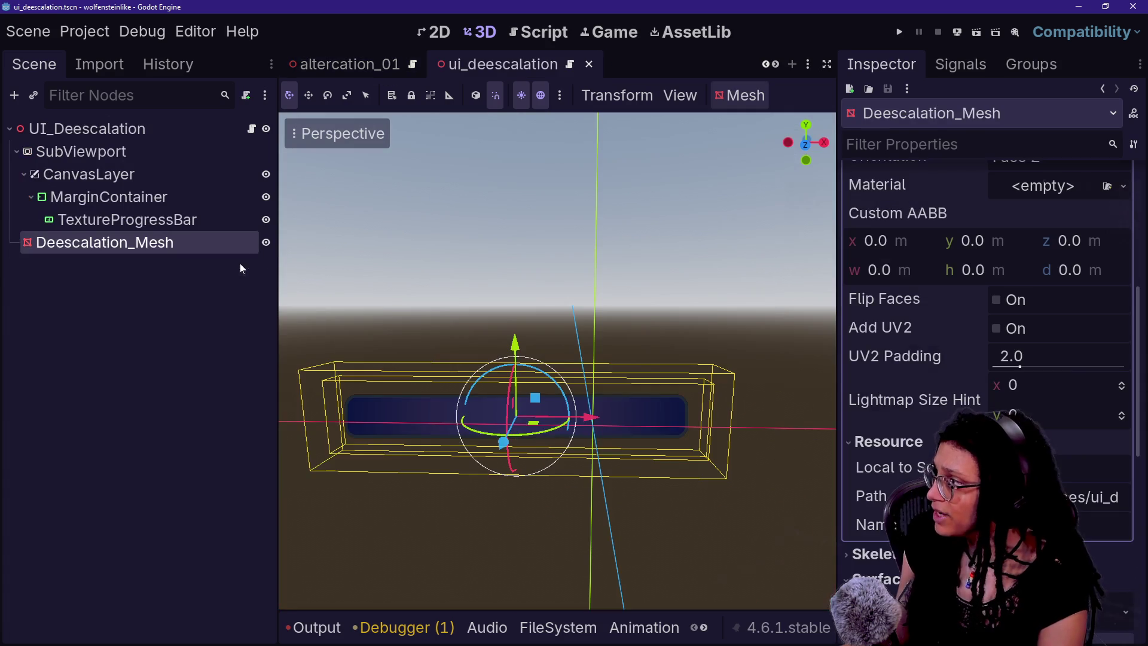
key(f)
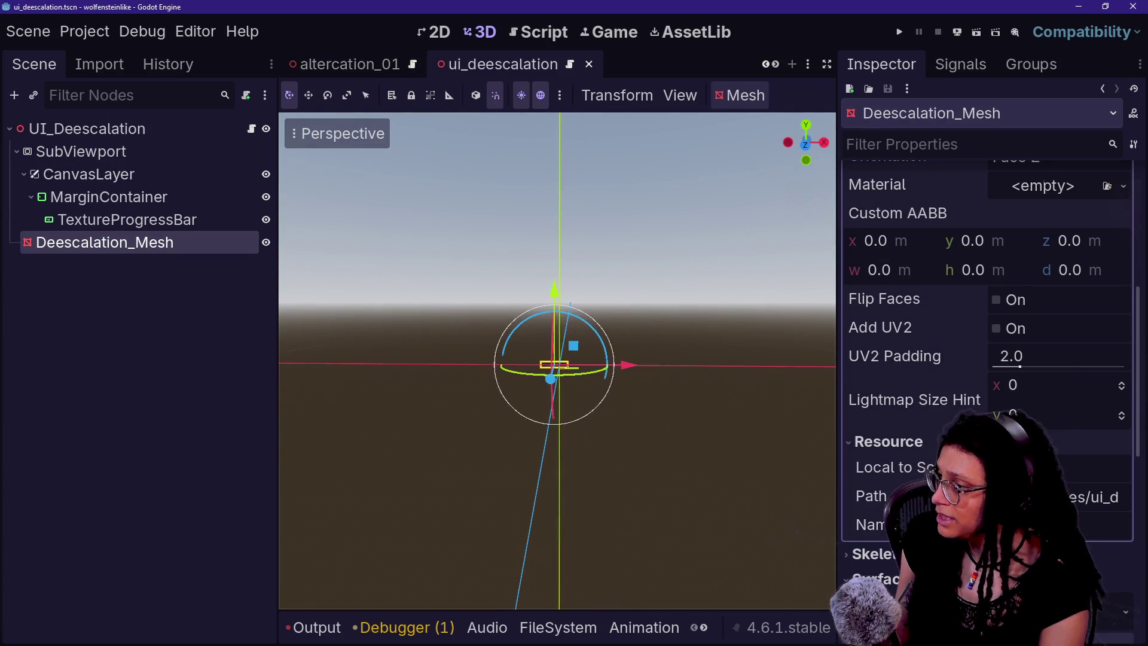
- Inspect the mesh's Transform and 0.07 × 0.01 m size, then move to the browser
scroll(908, 448, down, 10)
scroll(909, 447, up, 1)
click(909, 450)
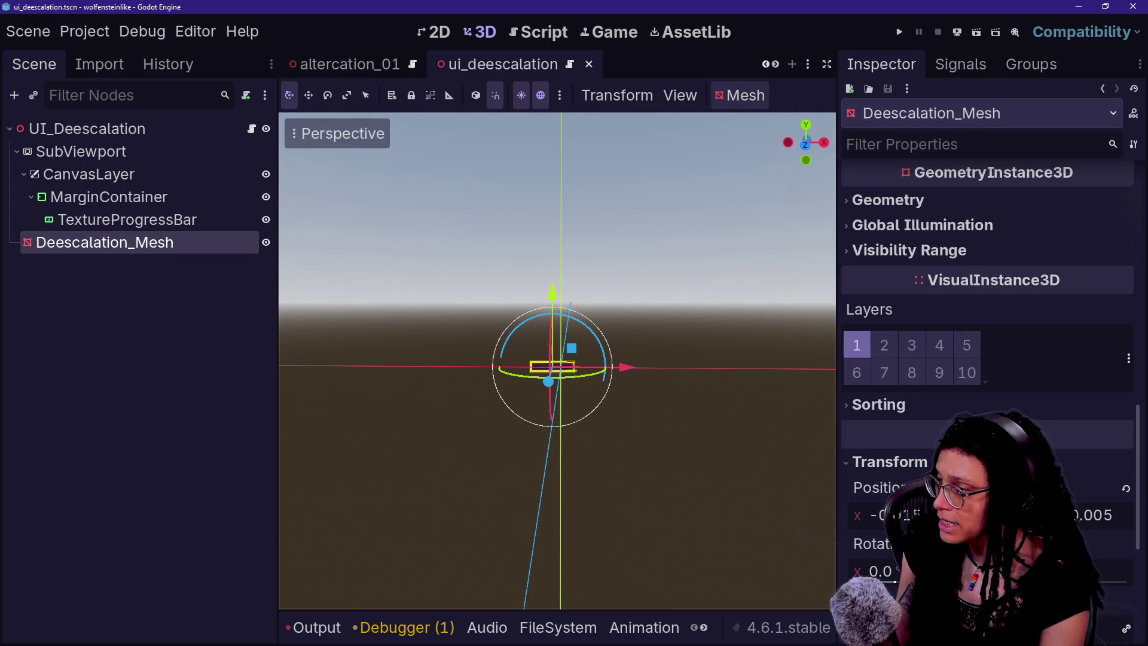
scroll(985, 282, up, 10)
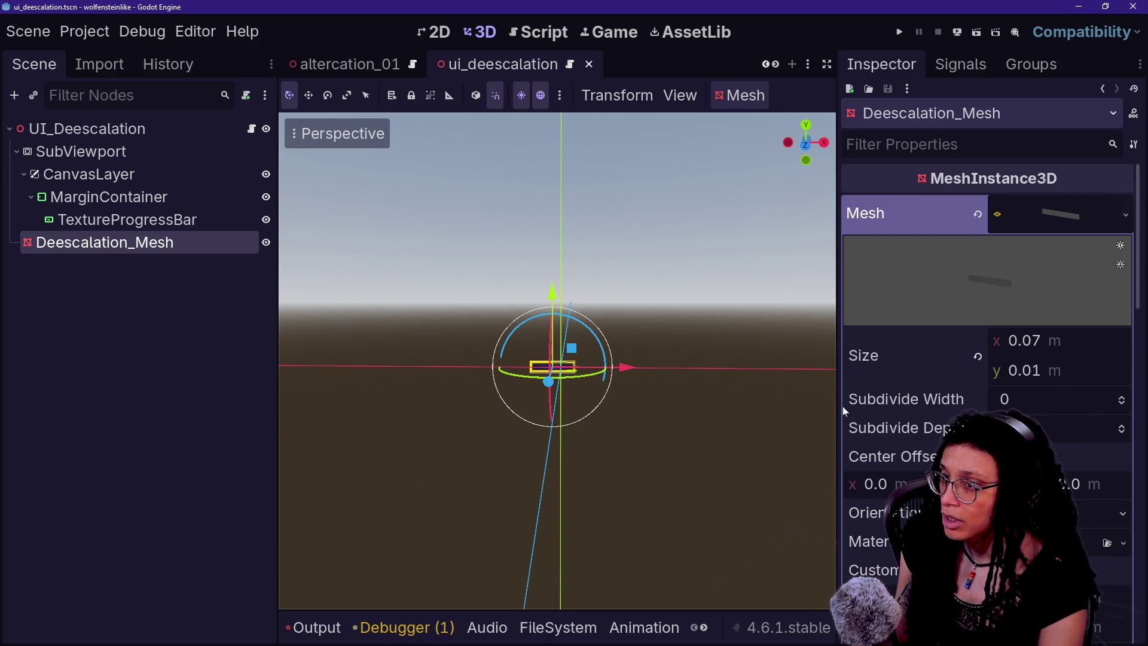
key(alt+Tab)
click(595, 71)
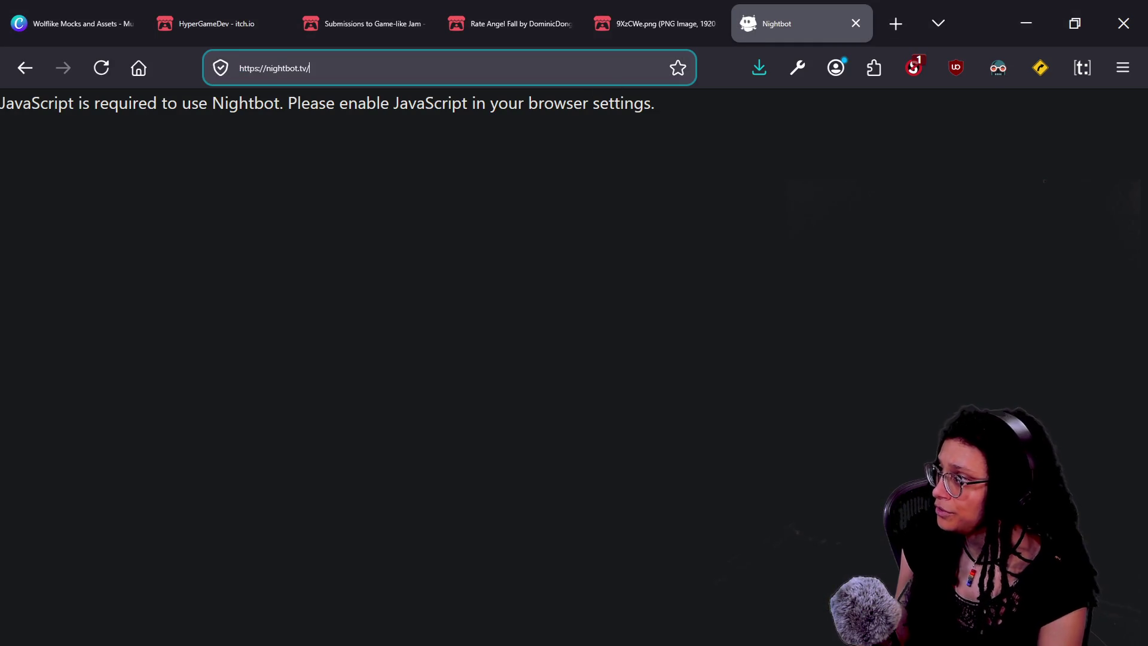
- Search 'resolution slider', open resolutionslider.com, and set the site to Trusted in ScriptSafe
key(ctrl+a)
text(resolution slider)
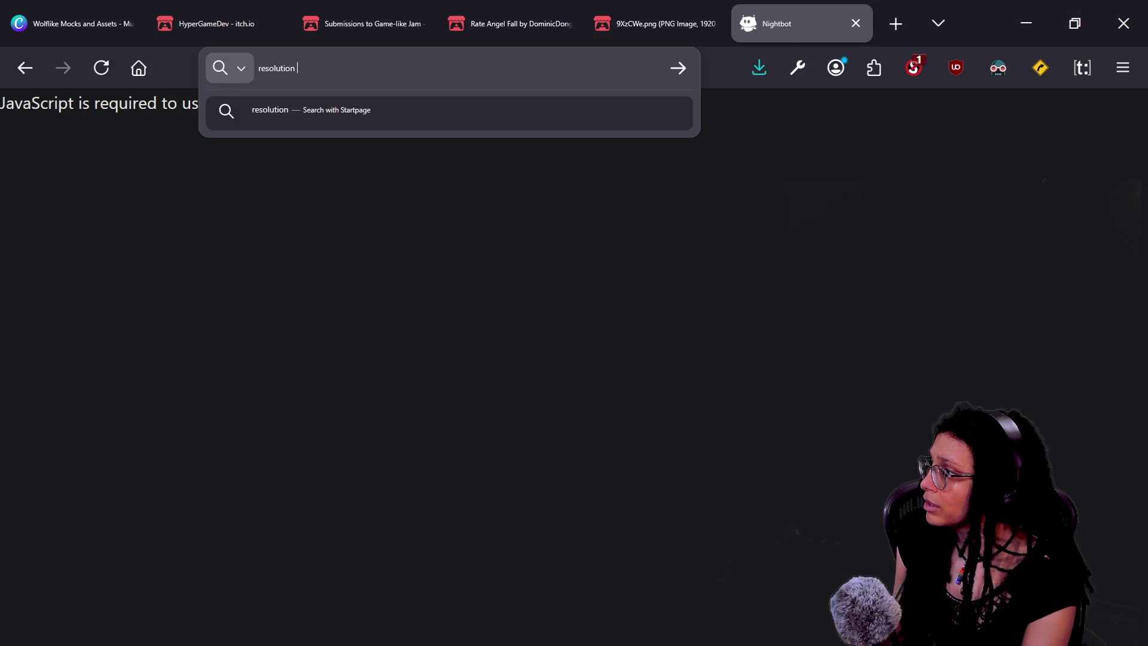
key(Return)
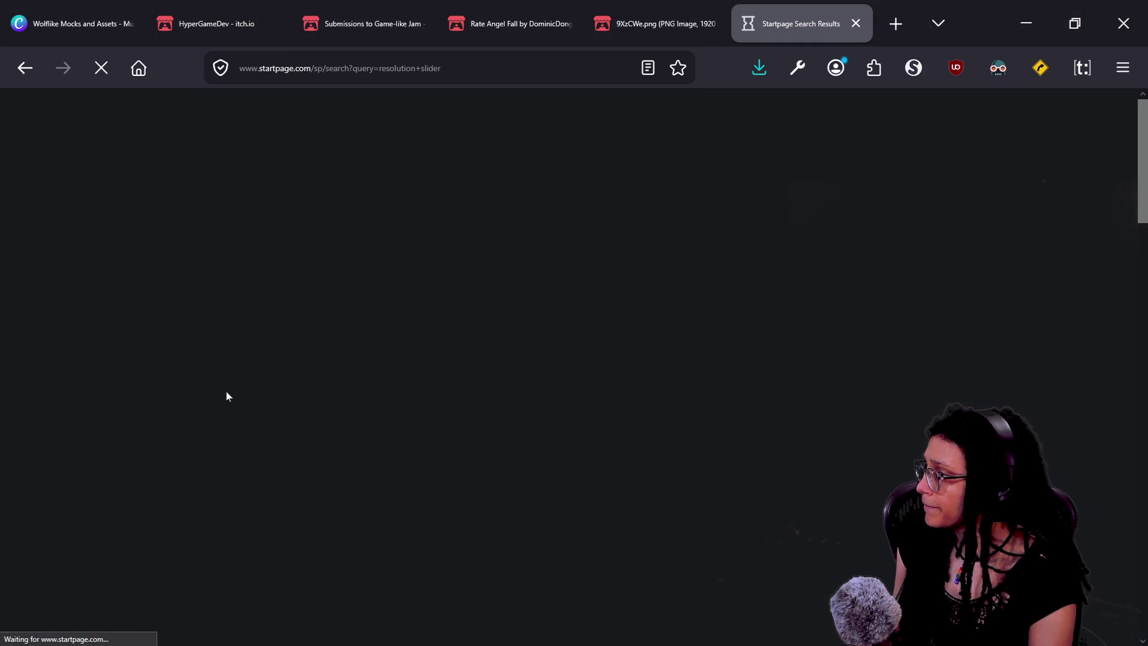
click(300, 592)
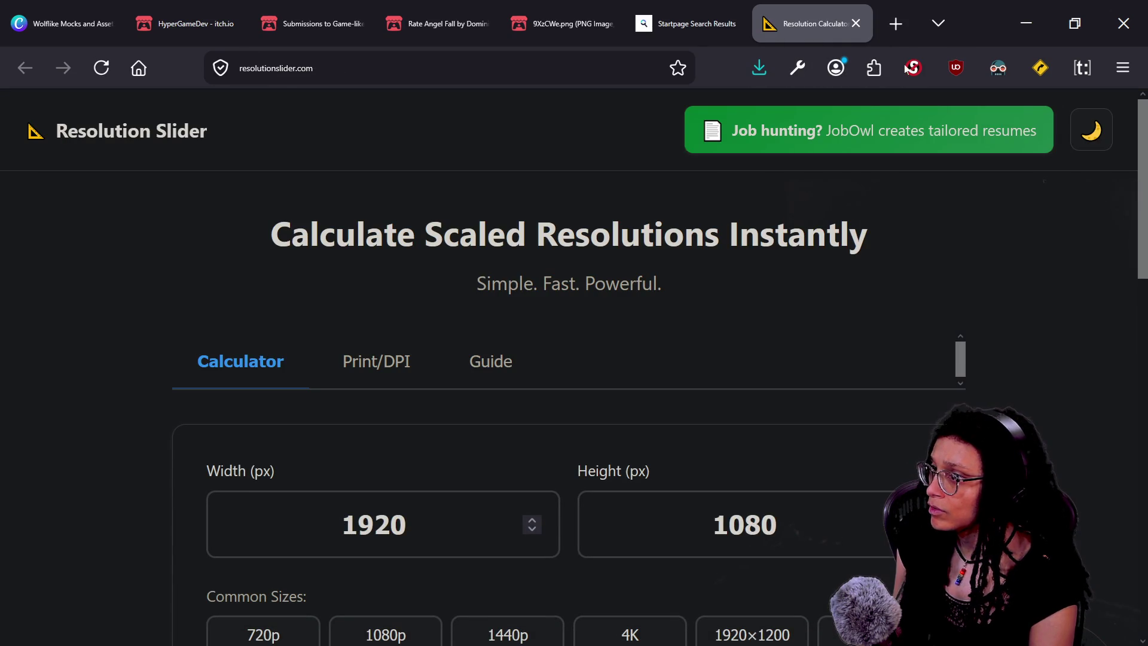
click(907, 70)
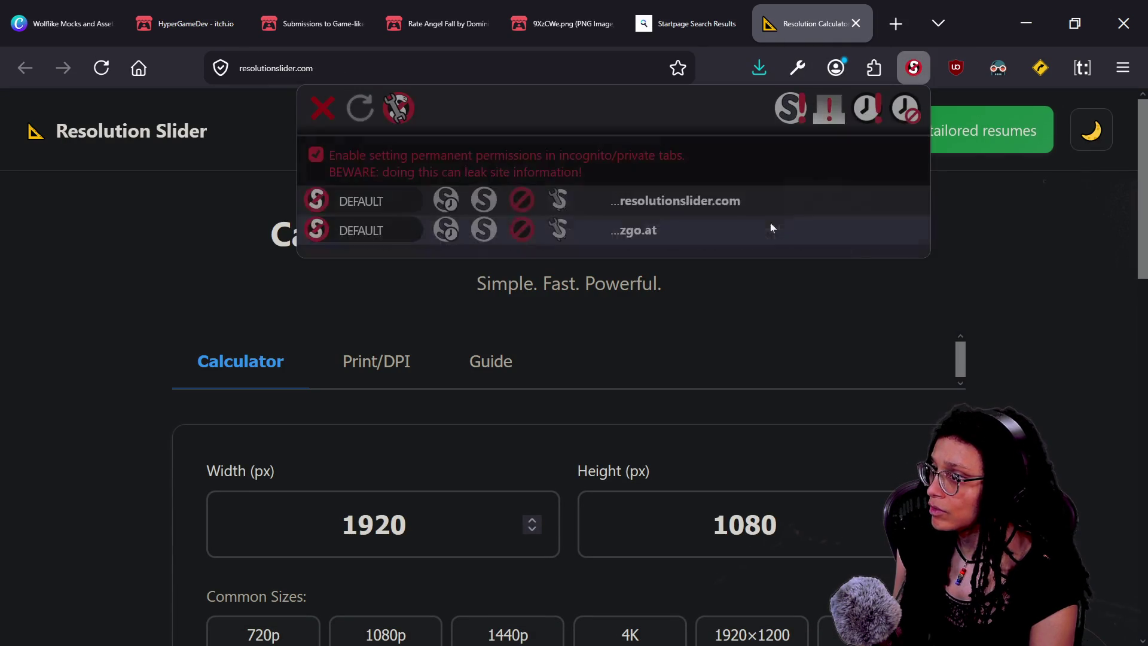
click(496, 203)
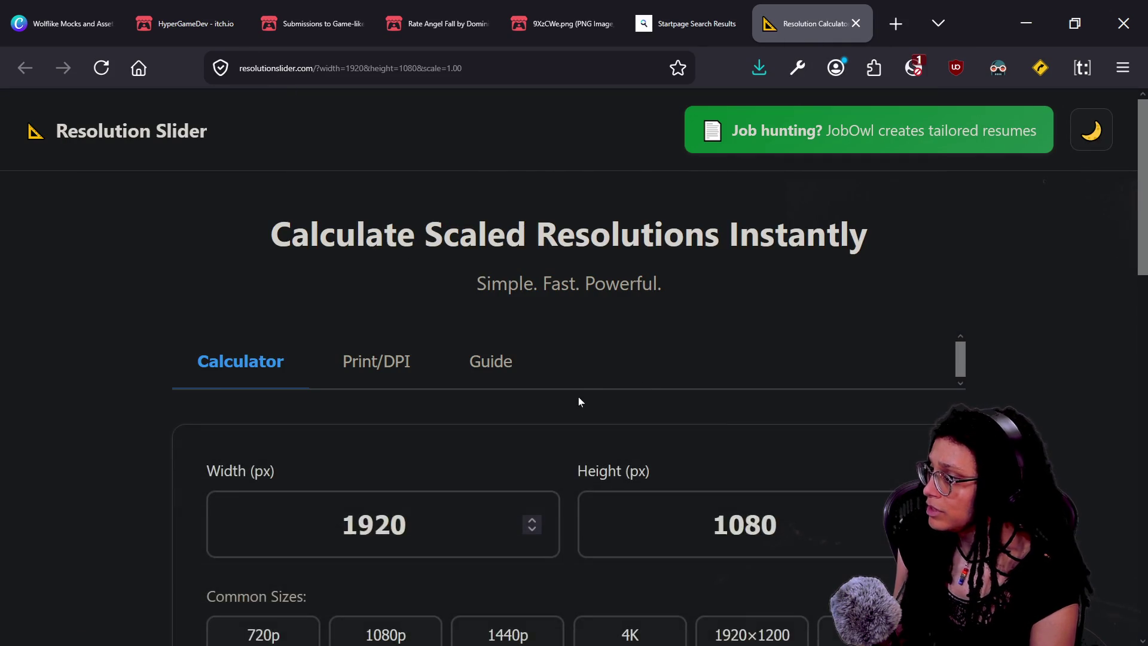
scroll(578, 397, down, 2)
- Restore the calculator's Width to 1920 after comparing with the Godot mesh size
key(alt+Tab)
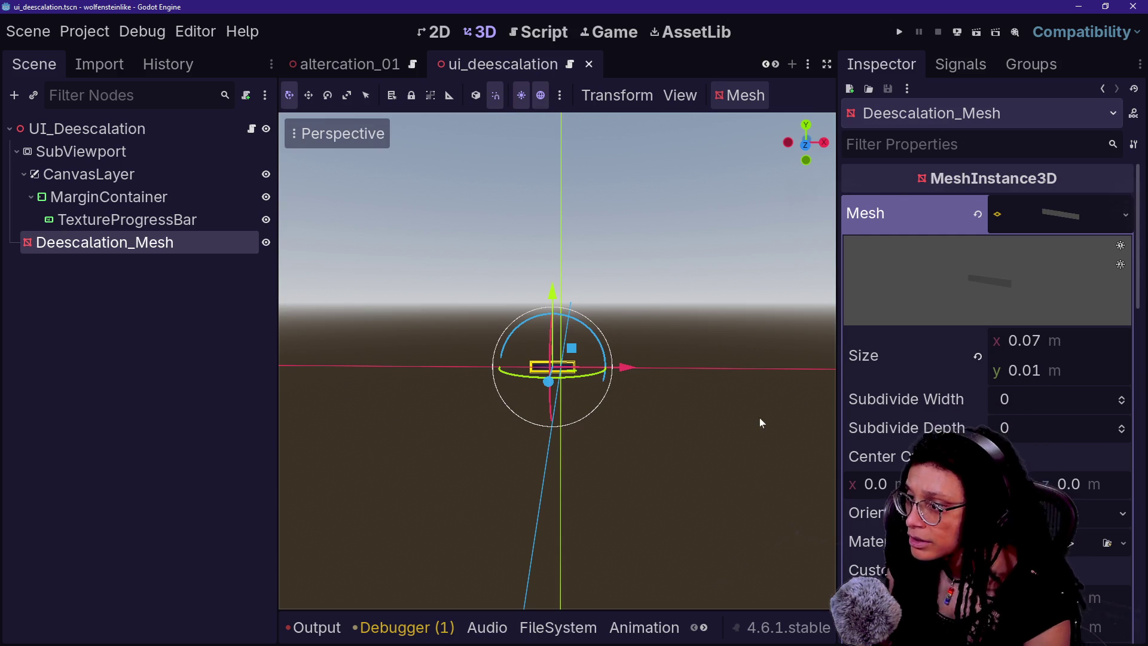
key(alt+Tab)
key(End)
key(shift+Left)
key(shift+Left)
key(shift+Left)
key(BackSpace)
key(BackSpace)
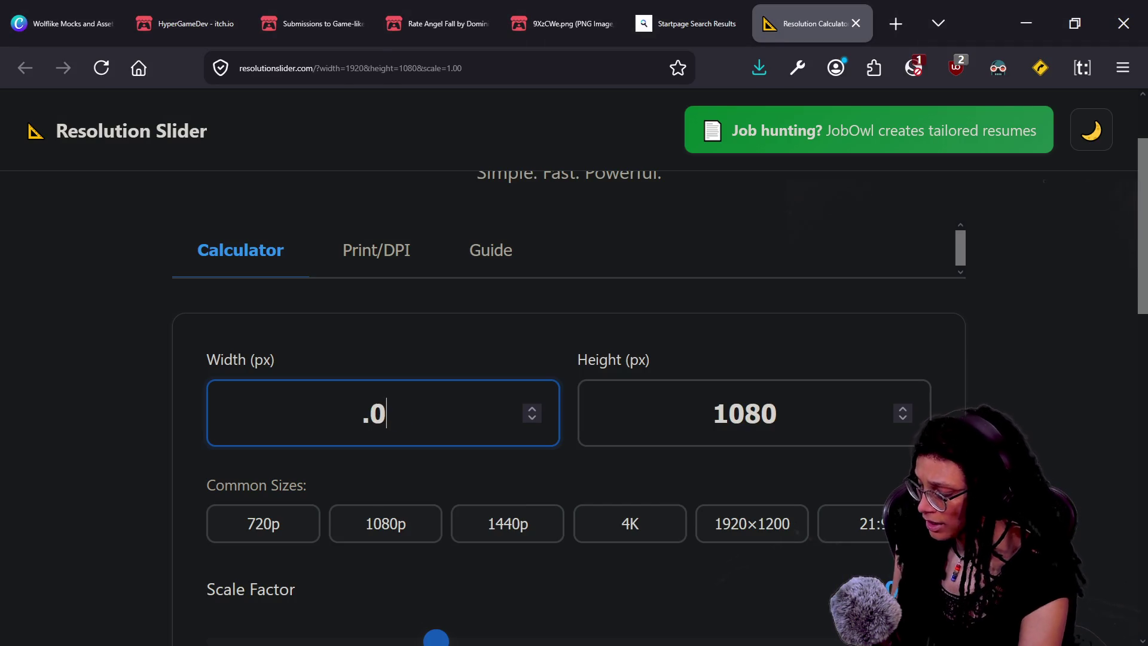
key(alt+Tab)
key(alt+Tab)
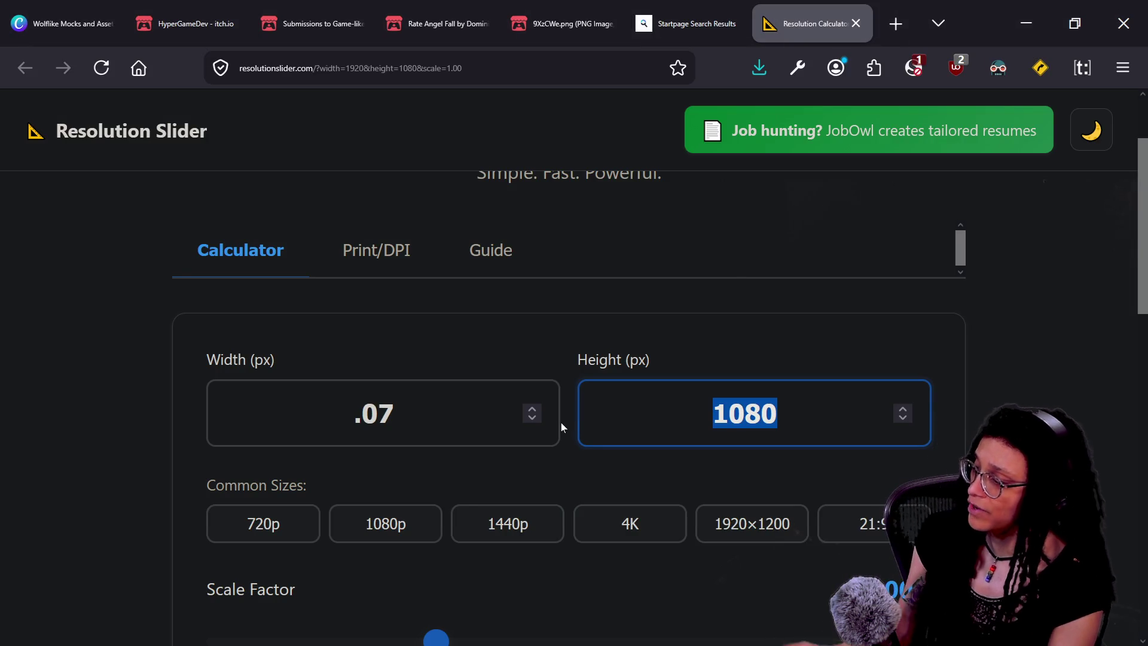
click(478, 394)
click(451, 353)
text(1920)
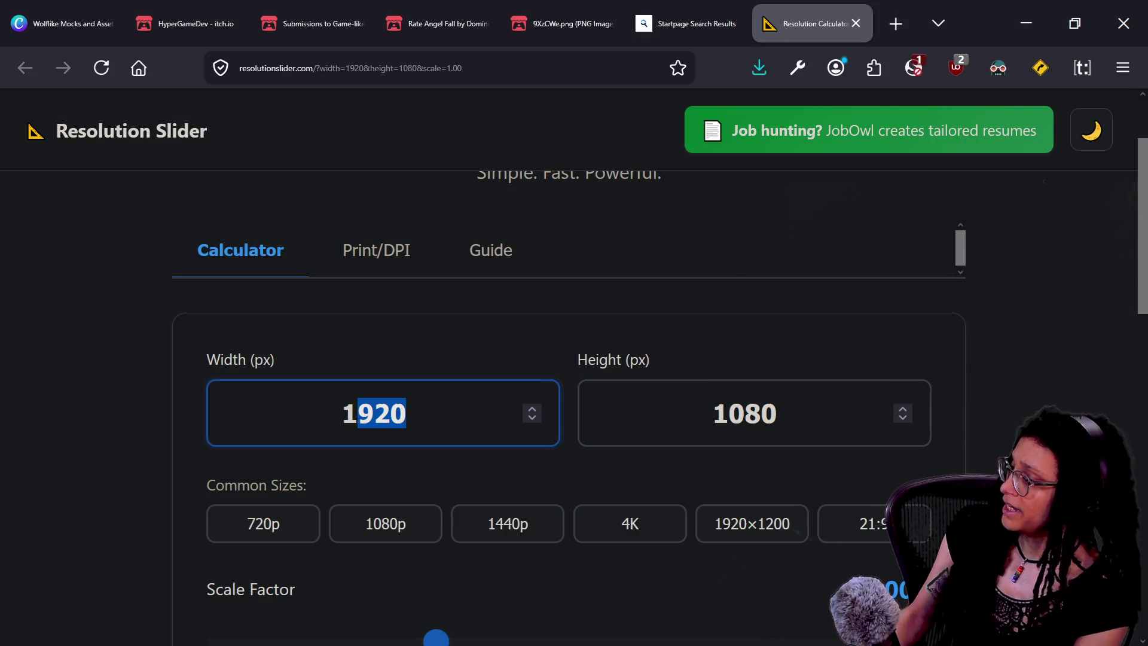
- Drag the Scale Factor slider to 0.90× for 1728 × 972 and select the site URL
scroll(454, 368, down, 5)
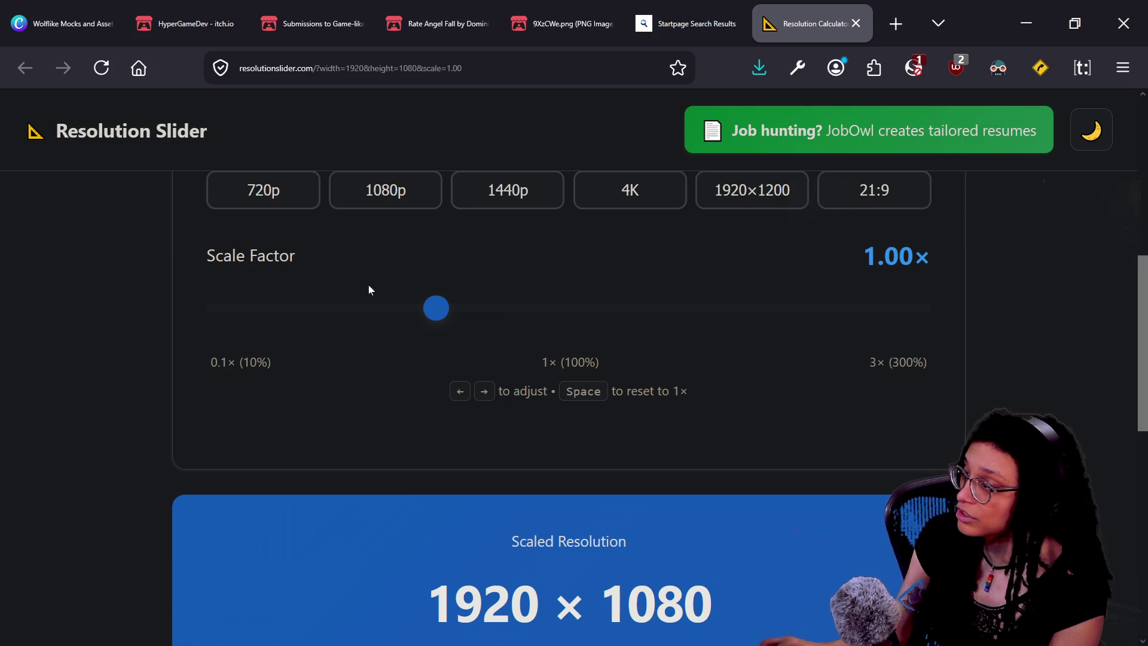
mouse_move(429, 318)
mouse_down()
mouse_move(313, 335)
mouse_move(489, 339)
mouse_up()
scroll(1018, 371, down, 1)
scroll(1018, 371, up, 1)
drag(500, 316, 293, 311)
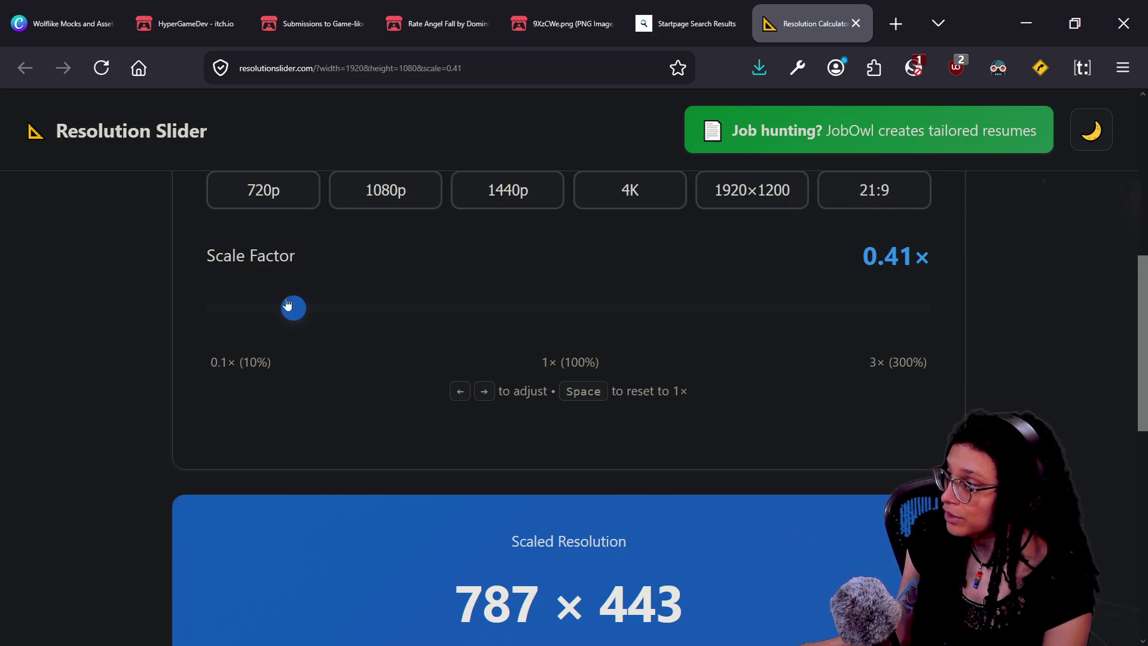
mouse_move(306, 316)
mouse_down()
mouse_move(867, 366)
mouse_move(467, 336)
mouse_move(210, 374)
mouse_move(297, 354)
mouse_move(487, 354)
mouse_move(308, 356)
mouse_move(321, 340)
mouse_move(359, 345)
mouse_move(257, 345)
mouse_move(468, 343)
mouse_move(412, 340)
mouse_up()
drag(239, 68, 342, 68)
key(ctrl+c)
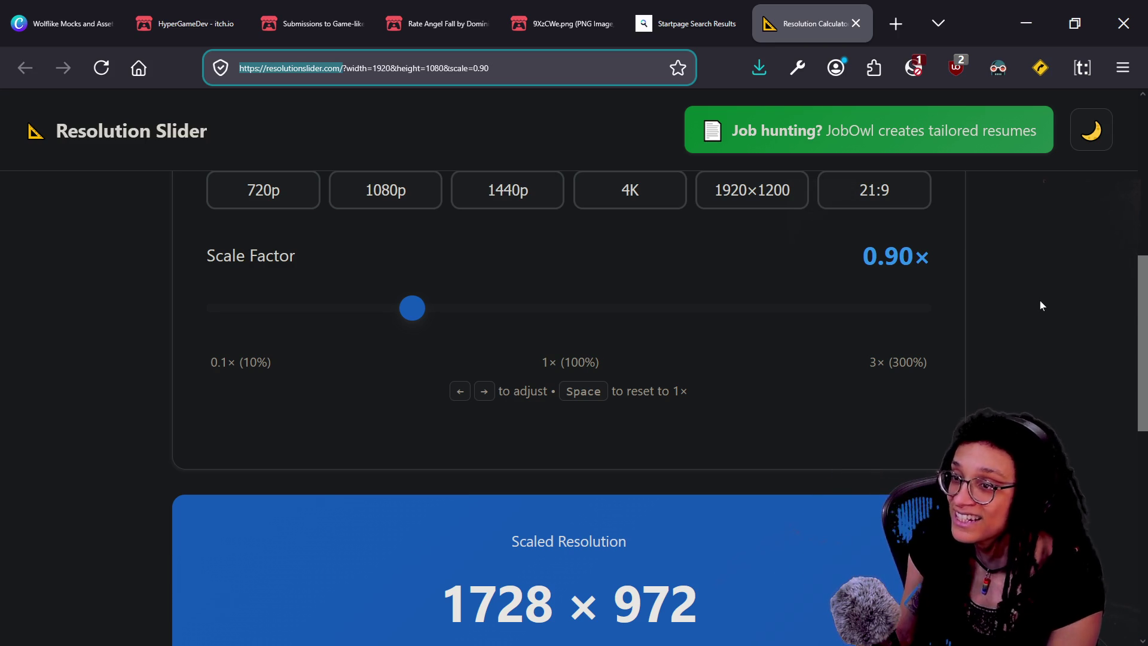
key(alt+Tab)
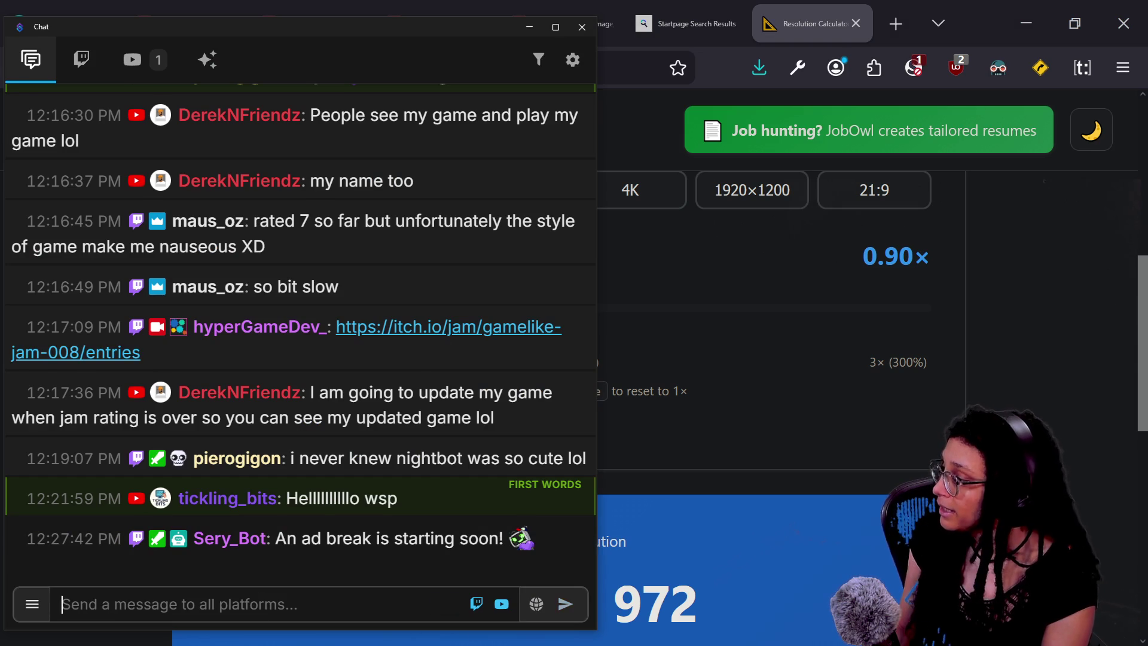
- Post the resolutionslider.com link in stream chat and scroll the calculator back to the top
key(ctrl+v)
key(Return)
key(alt+Tab)
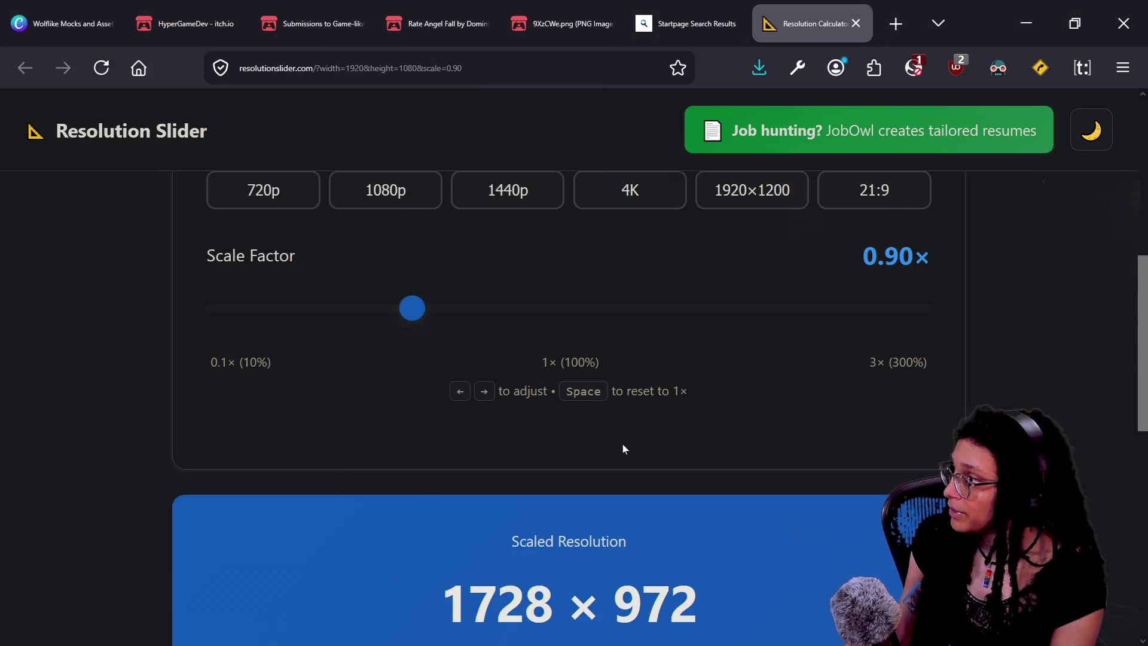
scroll(622, 445, up, 7)
key(alt+Tab)
key(alt+Tab)
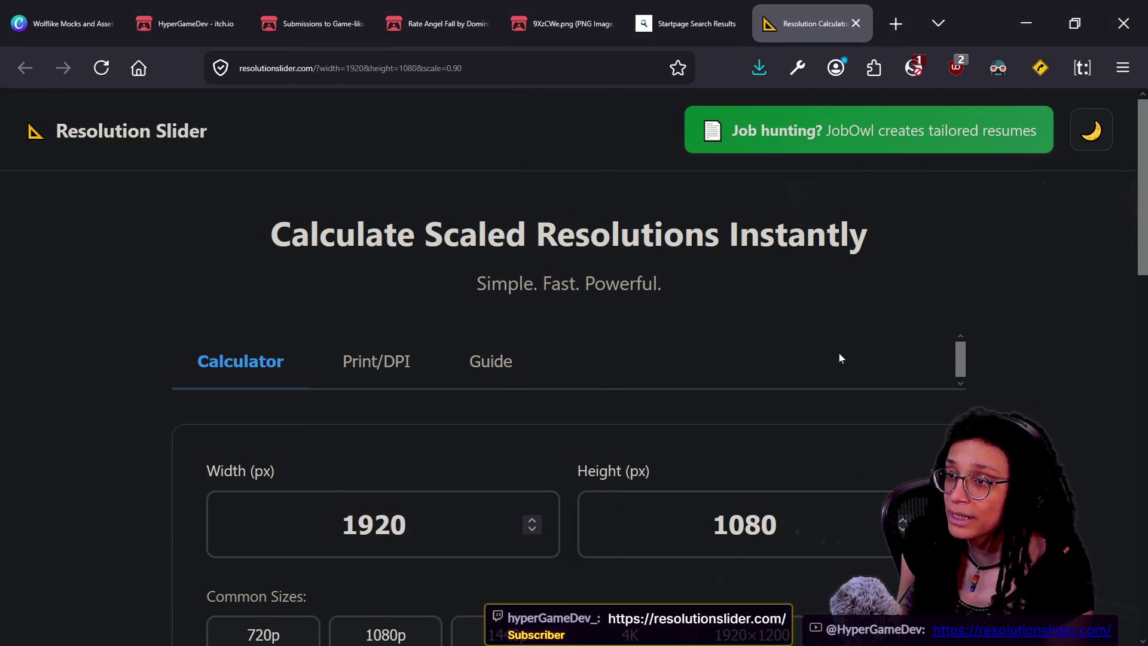
key(alt+Tab)
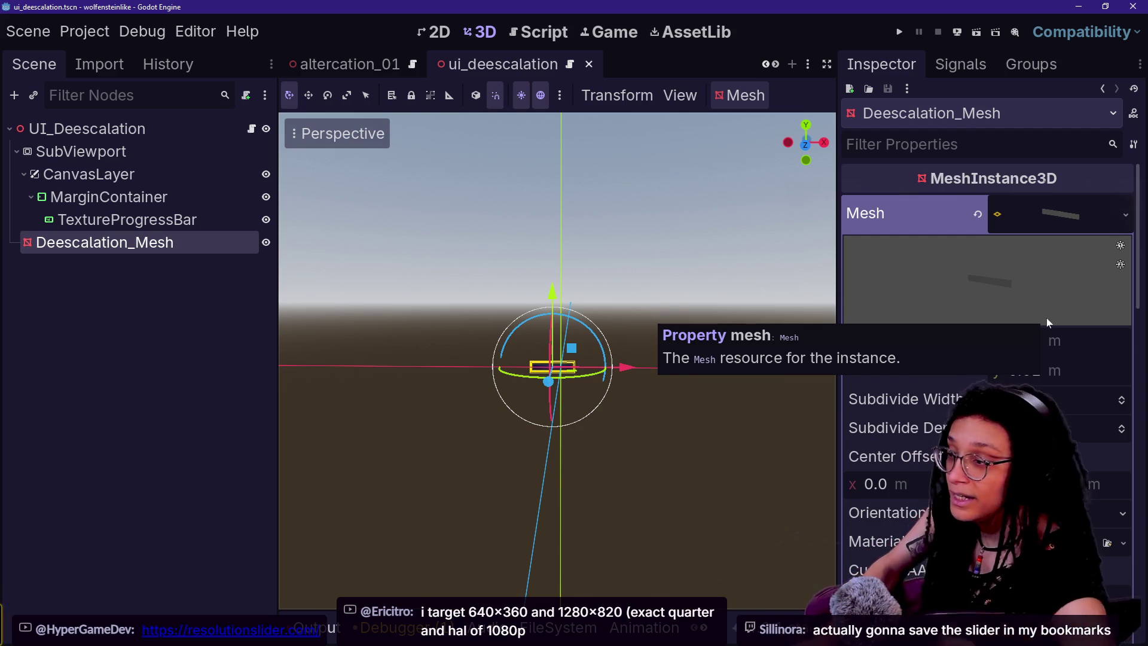
- Read the Deescalation_Mesh's 0.07 m width in Godot, then clear the calculator's Width field
key(alt+Tab)
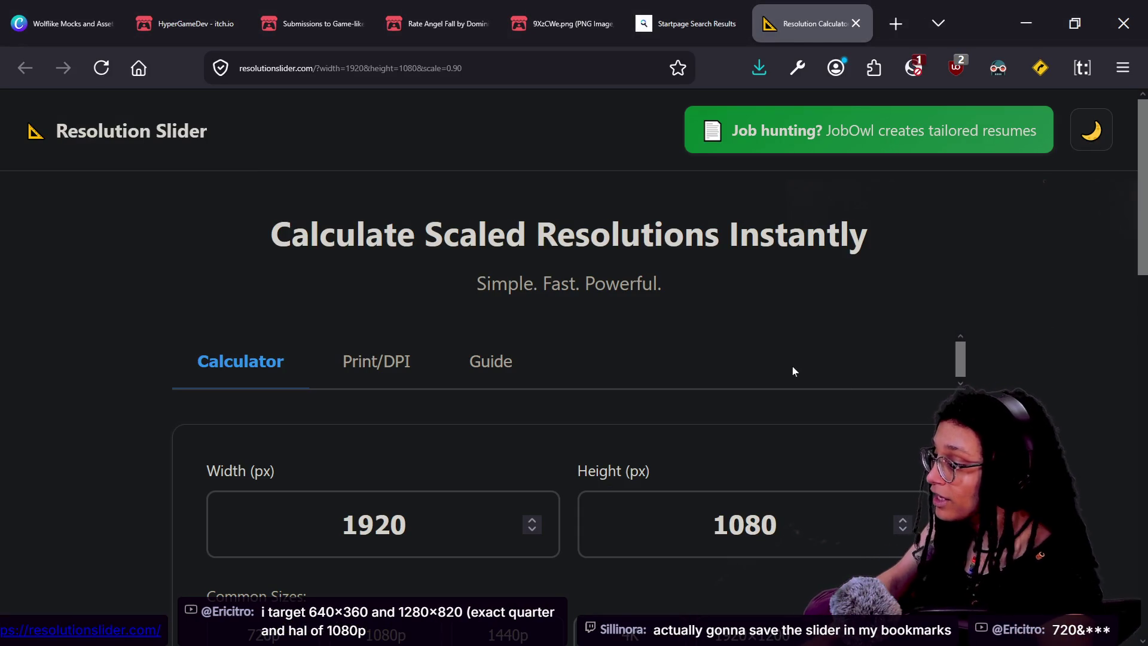
key(alt+Tab)
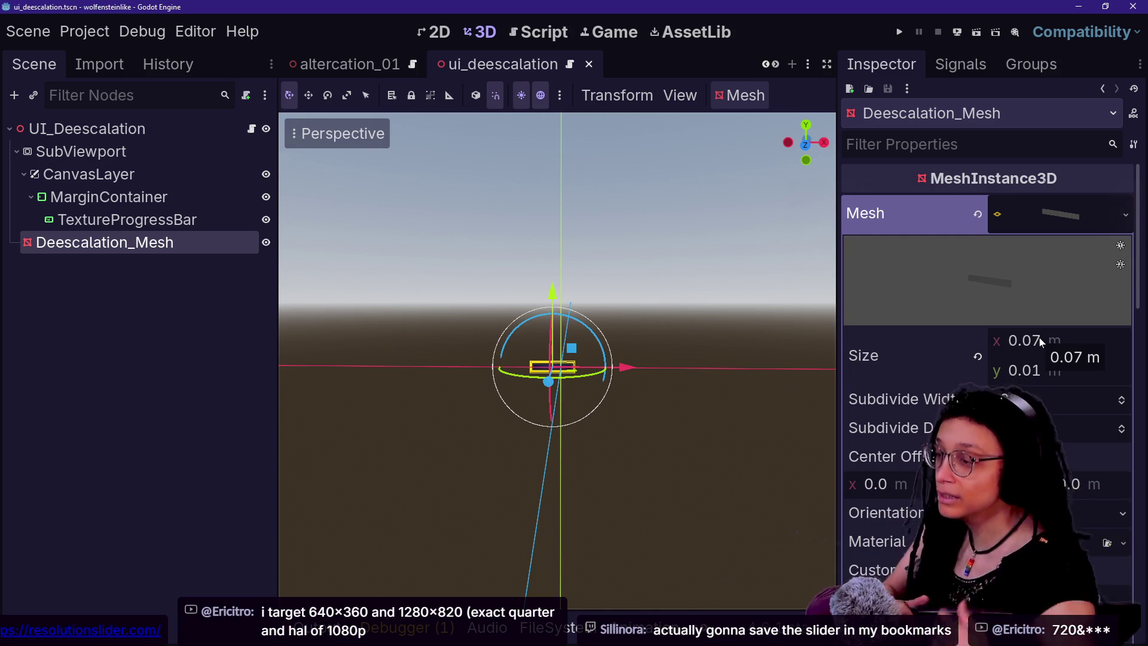
click(1039, 337)
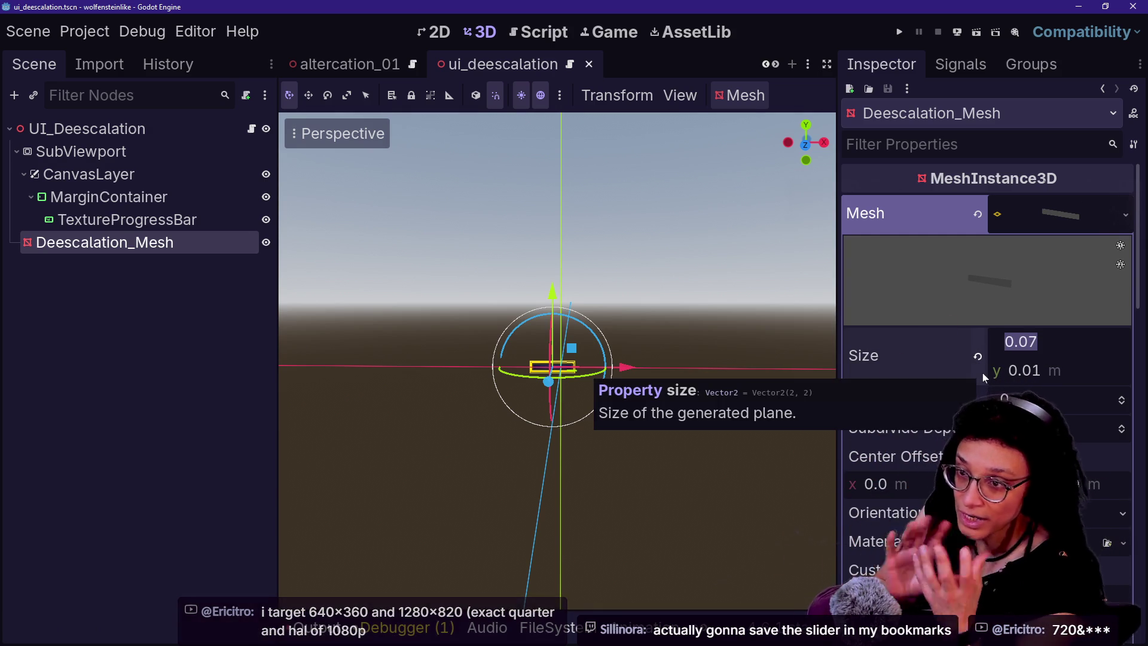
click(888, 355)
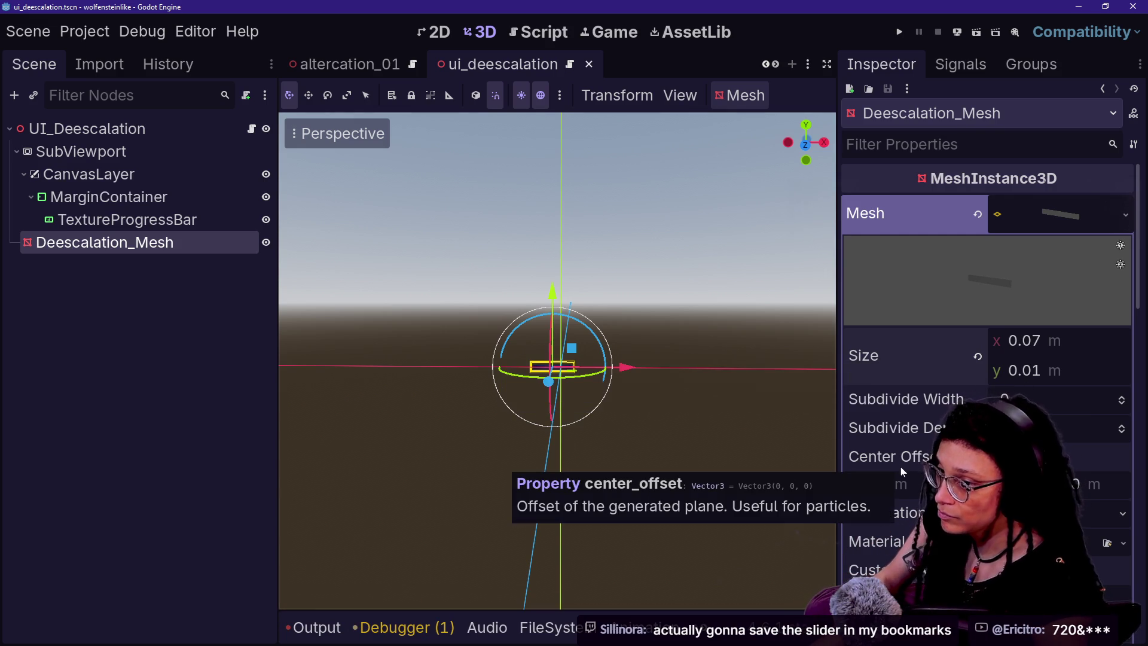
key(alt+Tab)
click(382, 525)
key(ctrl+a)
key(BackSpace)
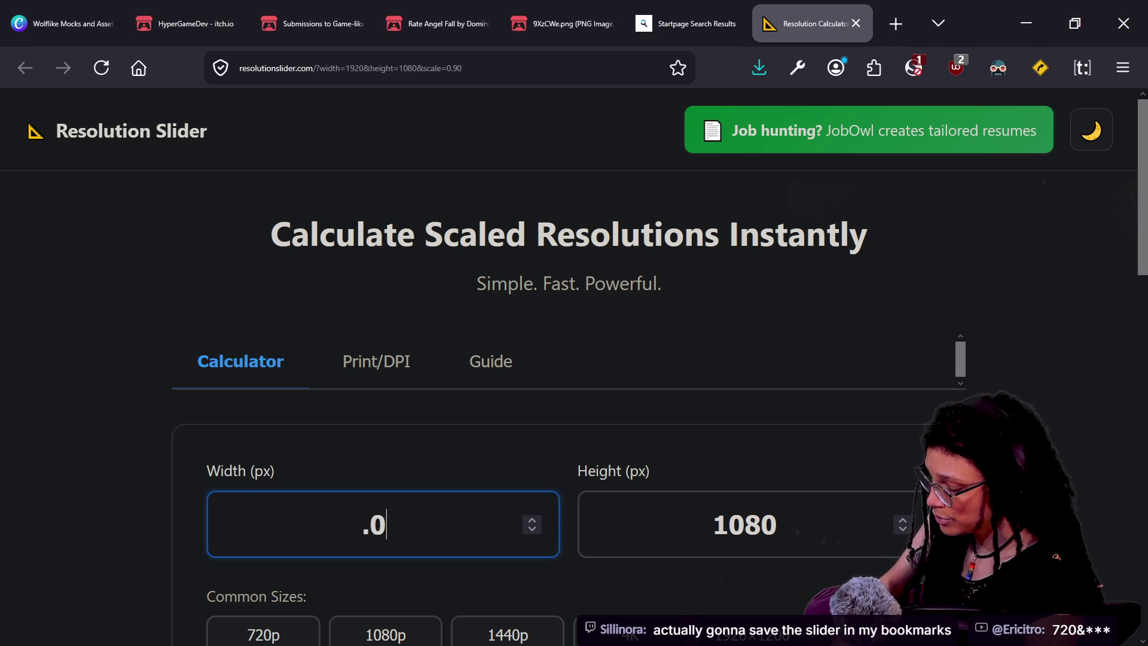
- Enter a .07 width and .01 height in the Resolution Slider size fields
text(7)
click(745, 524)
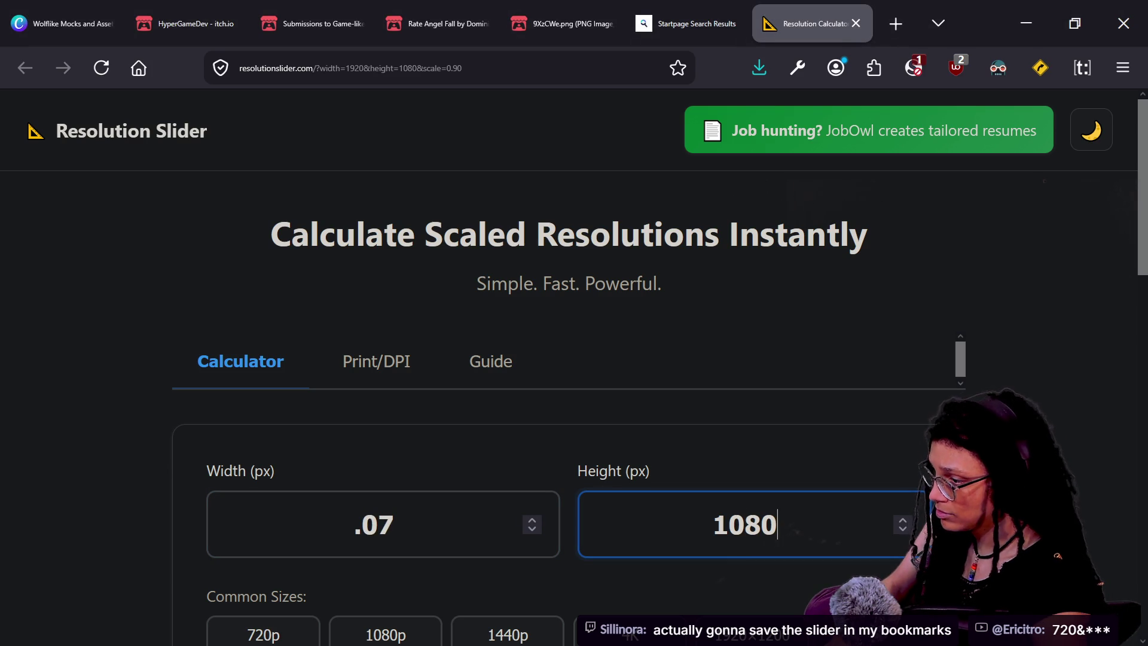
key(ctrl+a)
key(BackSpace)
text(01)
key(ctrl+a)
key(BackSpace)
text(1)
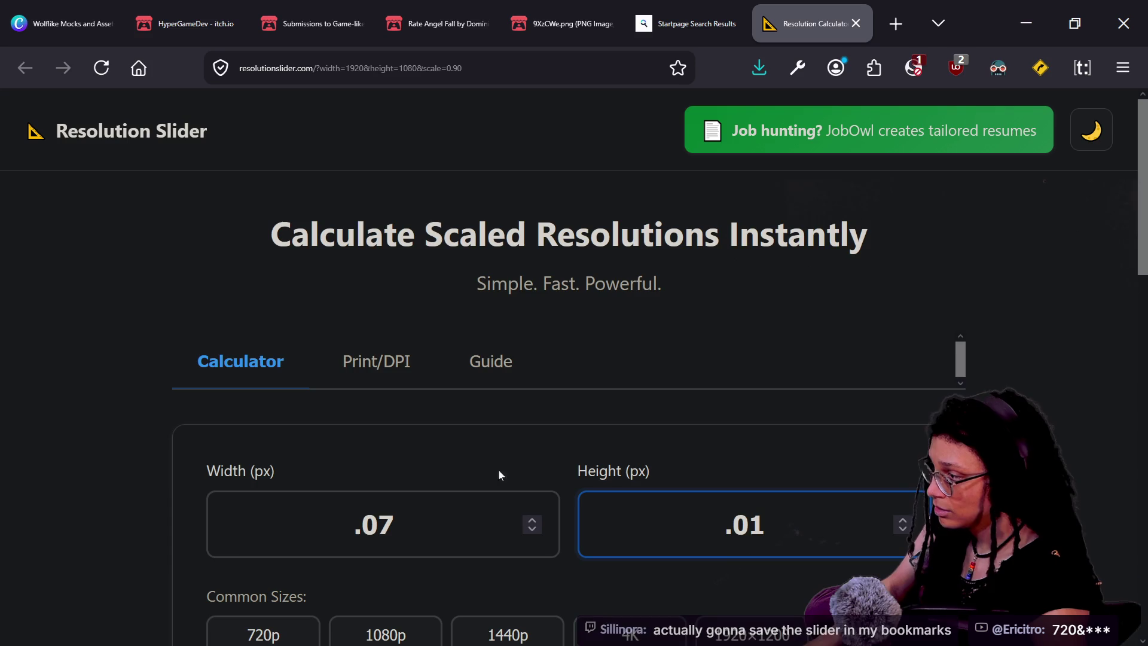
- Compare the scaled results at 0.10× and 3.00×, then return to Godot
scroll(458, 456, down, 6)
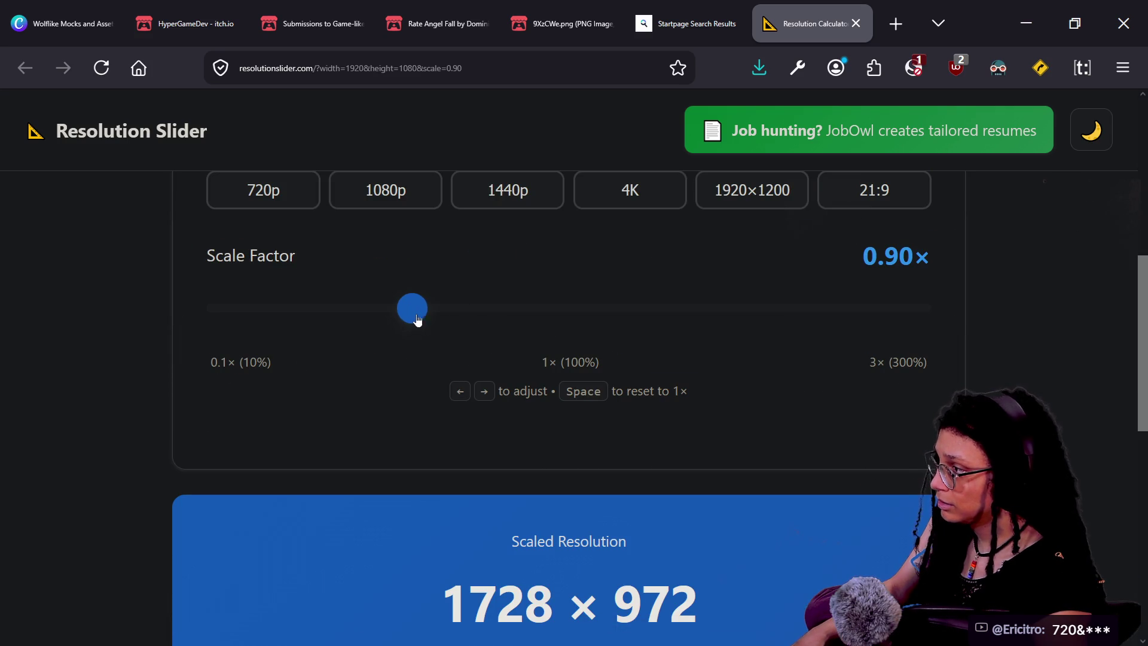
drag(415, 320, 158, 317)
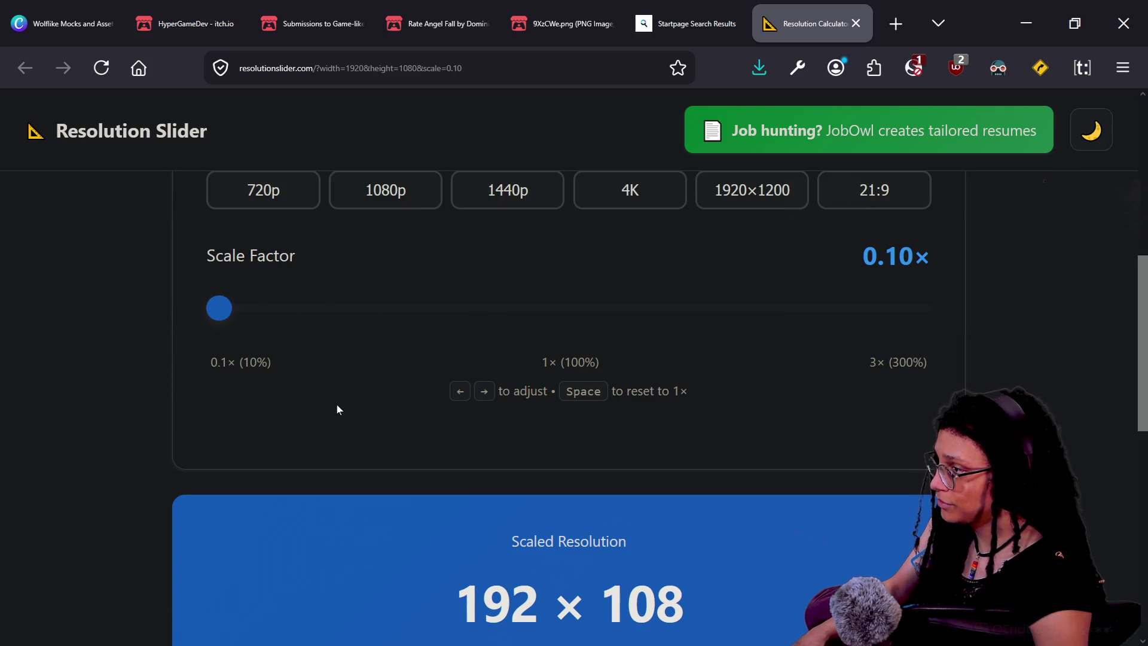
scroll(336, 404, up, 4)
click(394, 302)
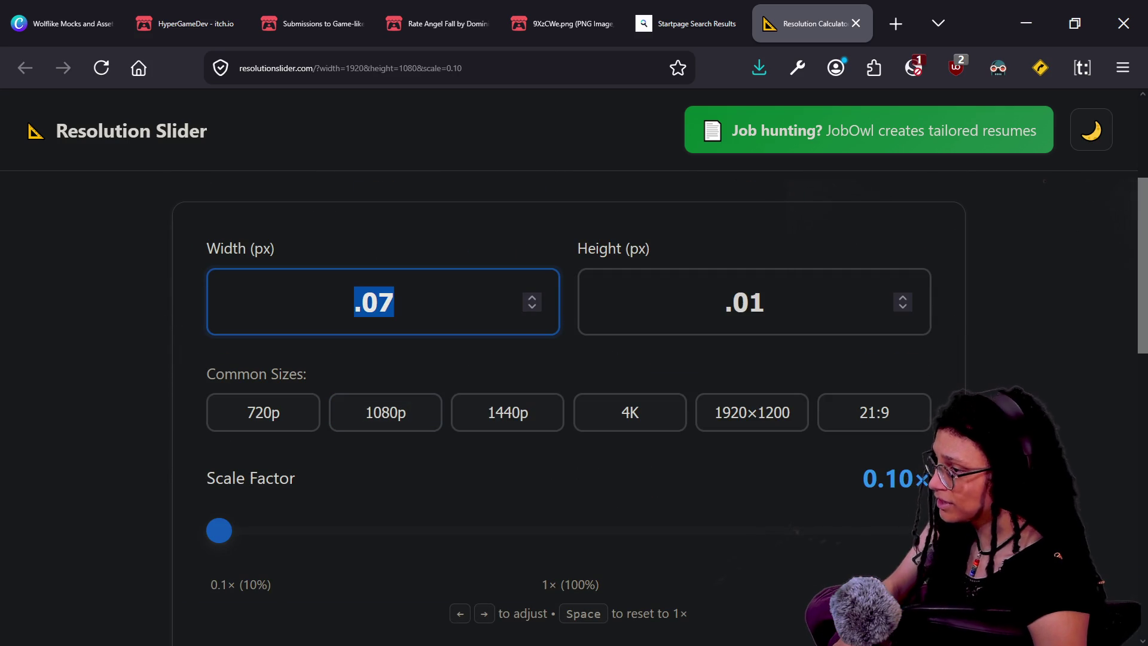
scroll(383, 367, down, 3)
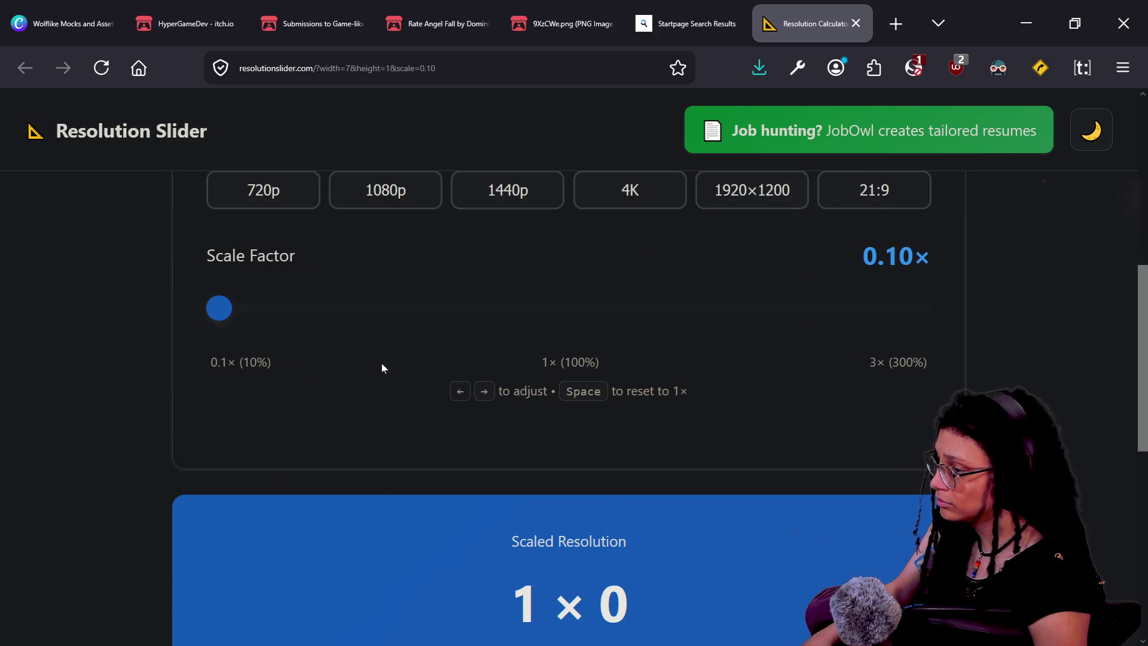
mouse_move(214, 317)
mouse_down()
mouse_move(927, 341)
mouse_move(468, 322)
mouse_move(929, 352)
mouse_up()
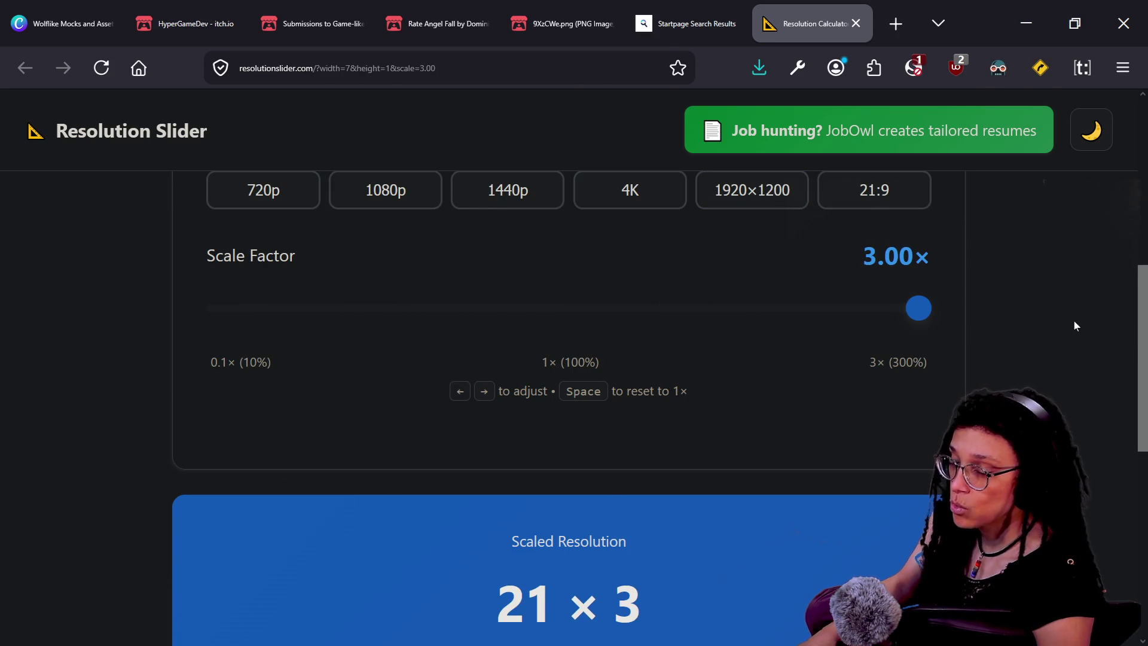
key(alt+Tab)
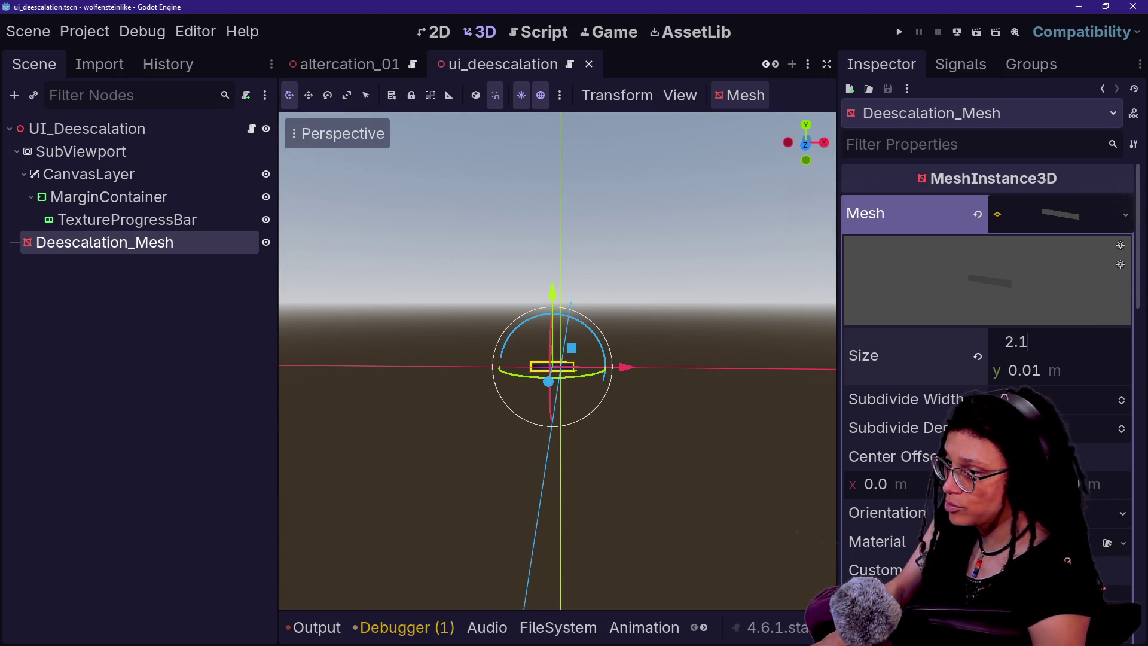
- Commit the 2.1 × 0.3 m Deescalation_Mesh size and orbit around the widened bar
key(Return)
key(Return)
scroll(561, 350, down, 8)
scroll(560, 350, up, 6)
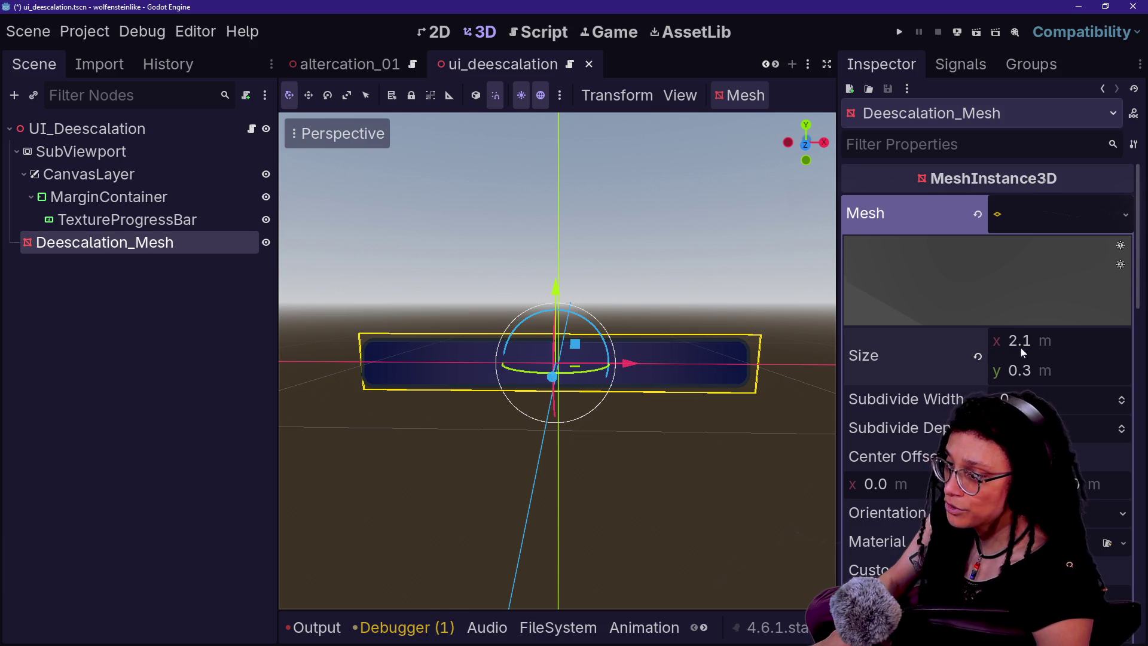
scroll(478, 432, down, 2)
mouse_move(478, 432)
mouse_down()
mouse_move(682, 422)
mouse_move(681, 443)
mouse_move(628, 427)
mouse_up()
scroll(657, 443, up, 2)
scroll(478, 431, up, 2)
- Save the ui_deescalation scene and switch to the altercation_01 scene
key(ctrl+s)
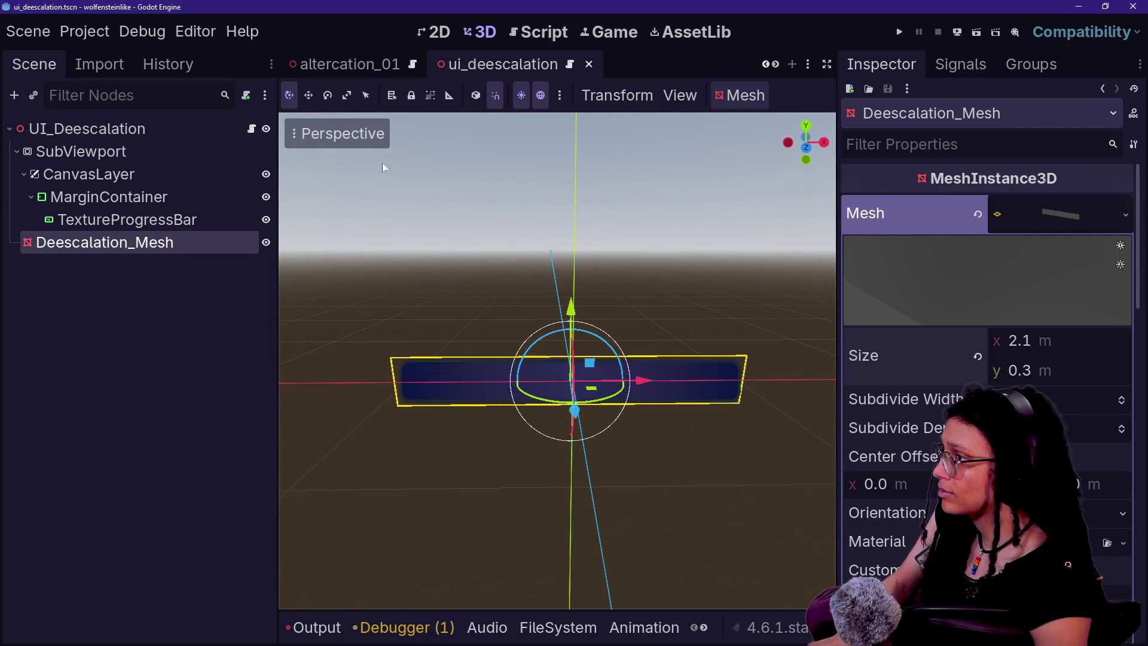
click(349, 64)
drag(614, 307, 586, 257)
- Frame and inspect the UI_Deescalation bar above the platform in altercation_01, then save the scene
key(f)
scroll(557, 360, down, 3)
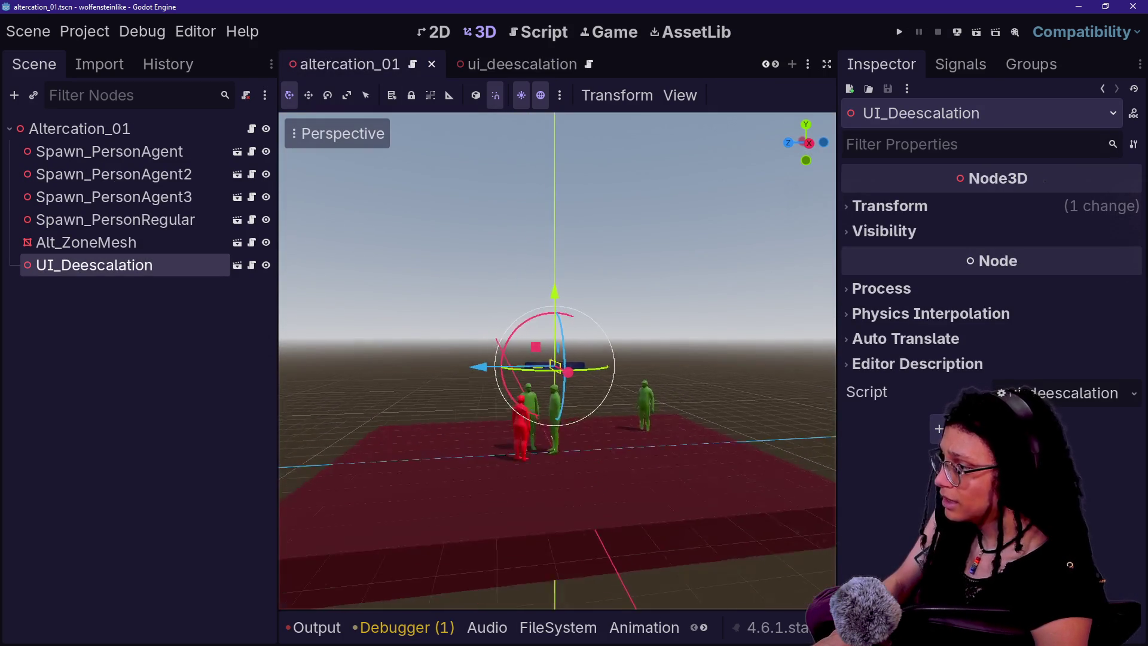
click(451, 286)
scroll(450, 286, down, 4)
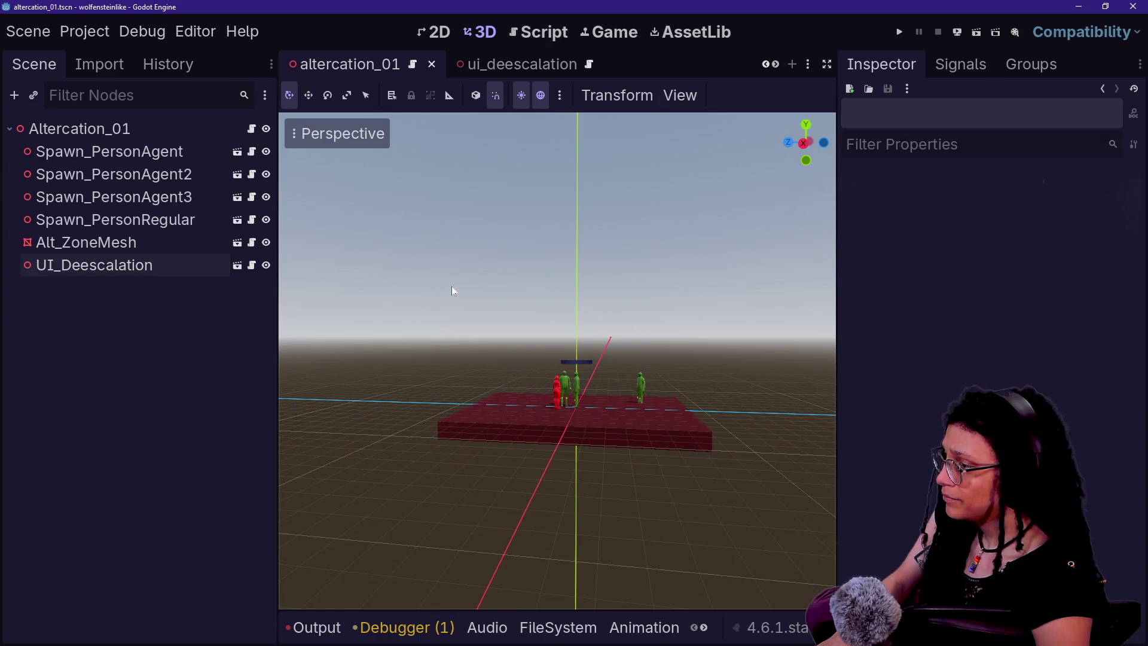
drag(557, 361, 509, 361)
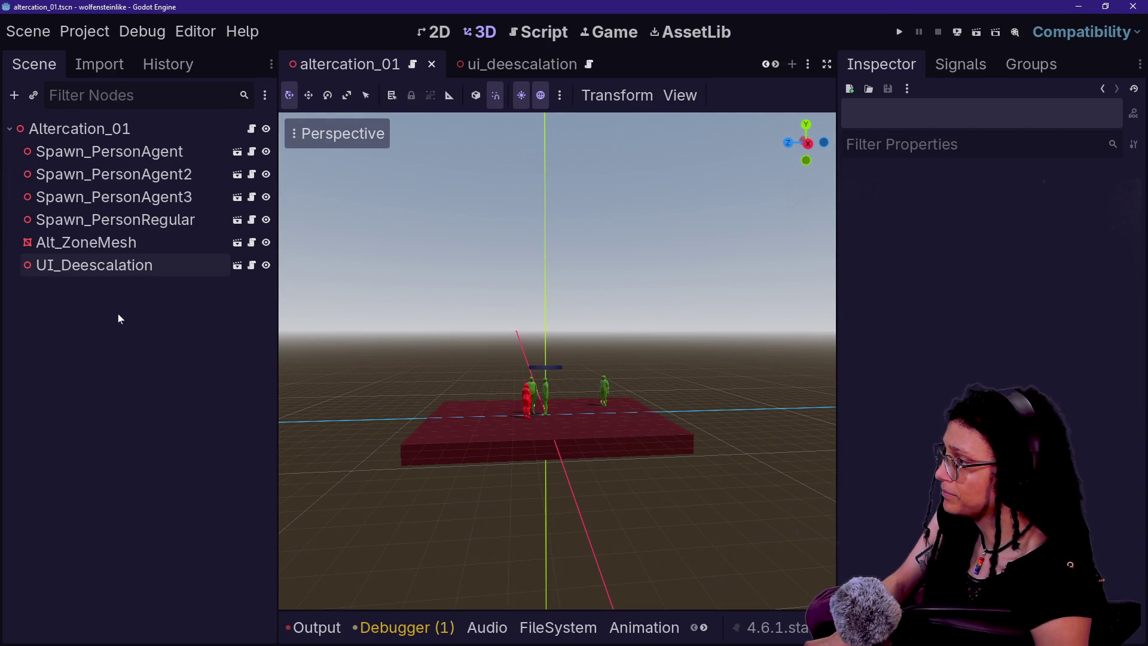
click(115, 274)
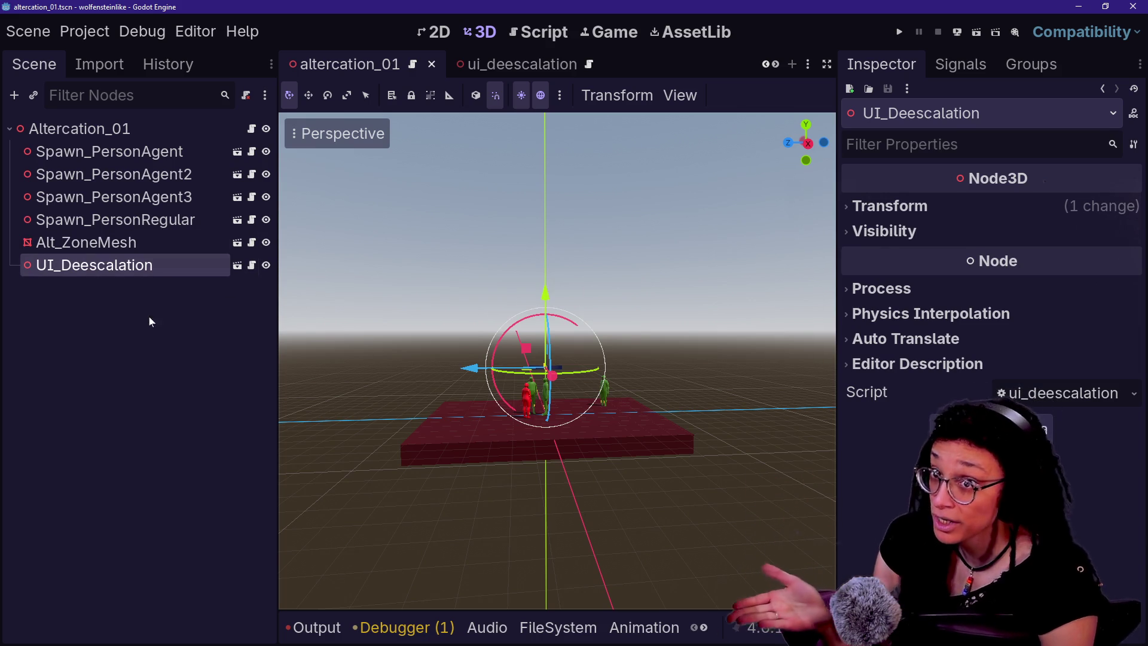
click(43, 245)
click(64, 265)
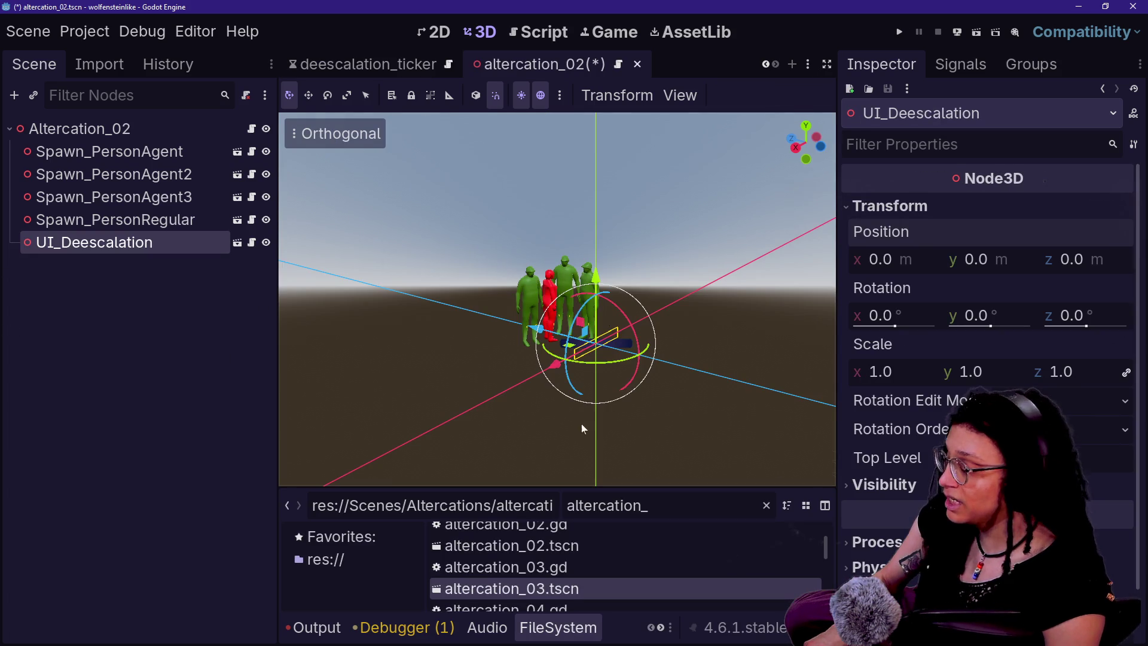
key(ctrl+s)
scroll(594, 554, up, 2)
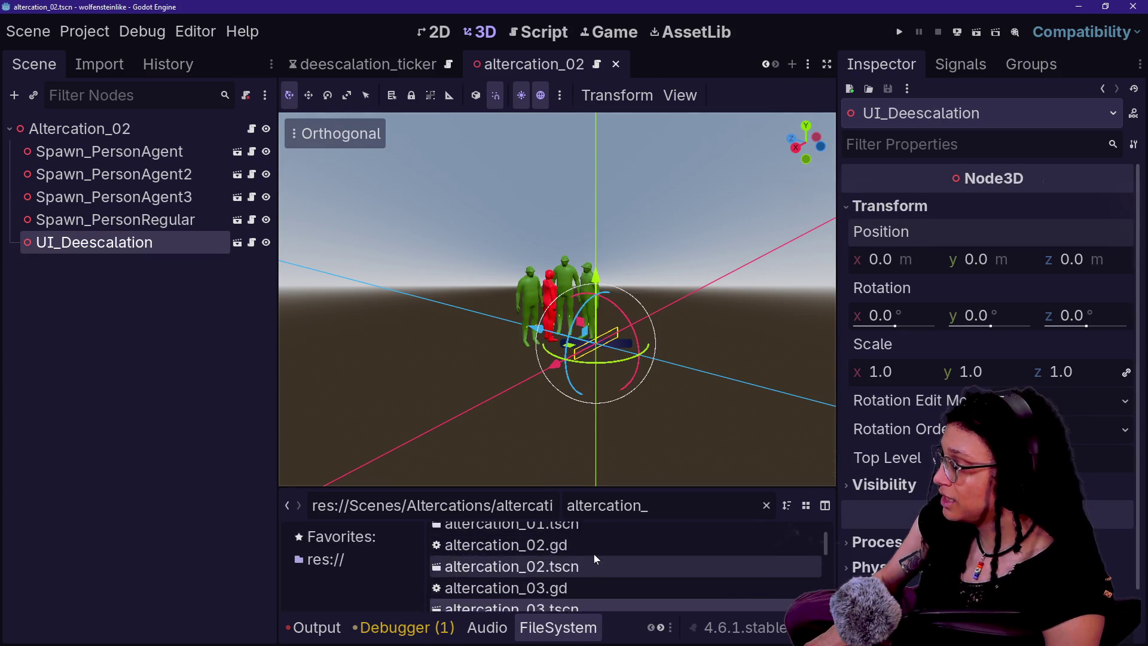
- In altercation_01, revert UI_Deescalation's Position y from 3.0 to 0.0 and save
double_click(585, 558)
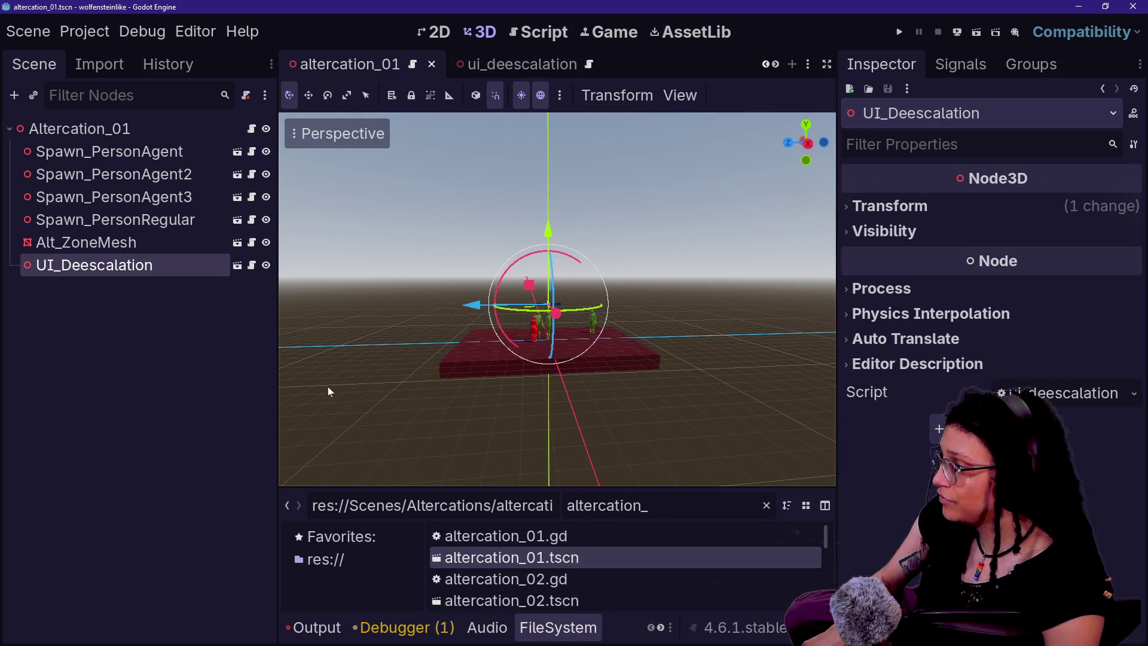
click(1043, 206)
click(1124, 232)
key(ctrl+s)
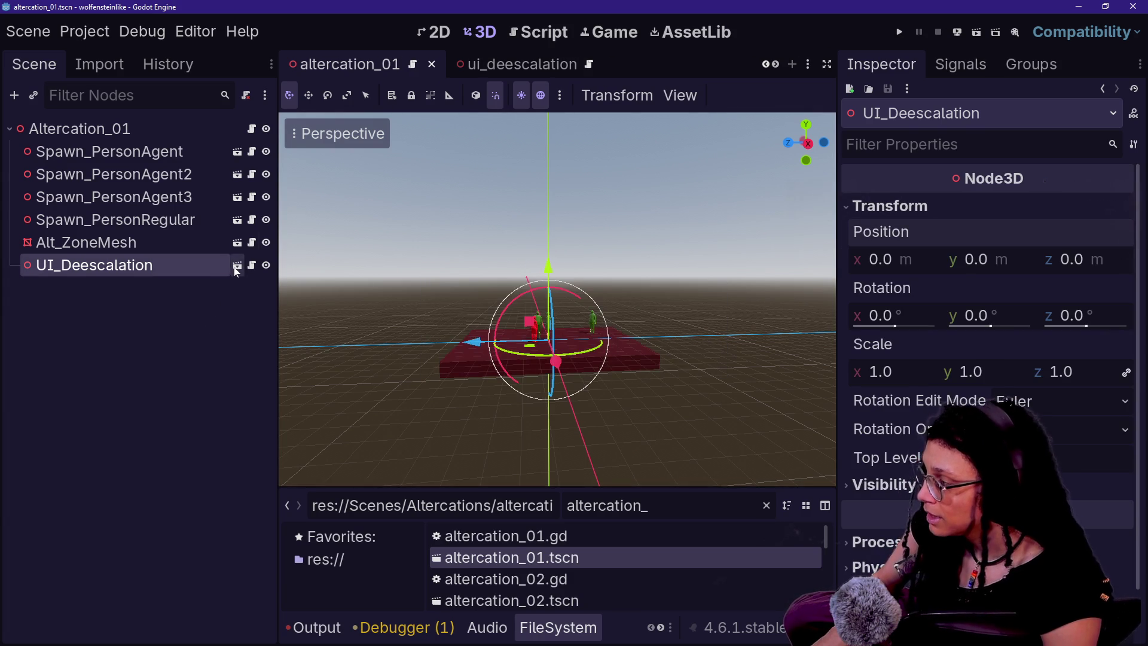
- Raise the bar mesh 3 m up the Y axis in ui_deescalation and save
click(235, 268)
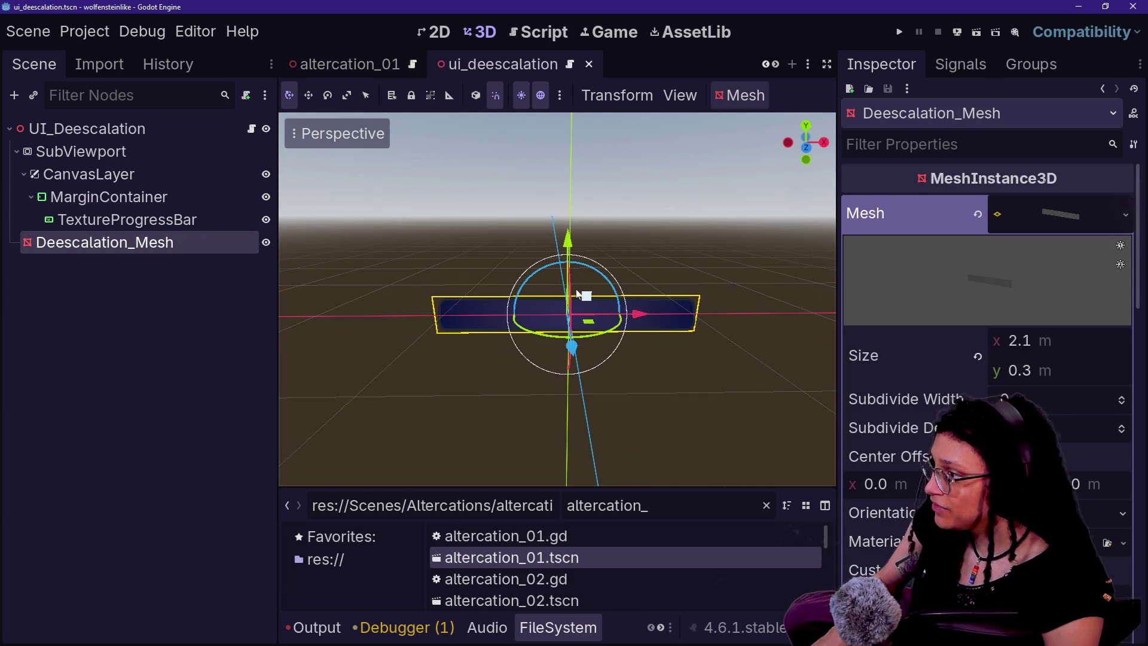
scroll(578, 294, down, 5)
mouse_move(577, 222)
mouse_down()
mouse_move(568, 162)
mouse_move(590, 71)
mouse_up()
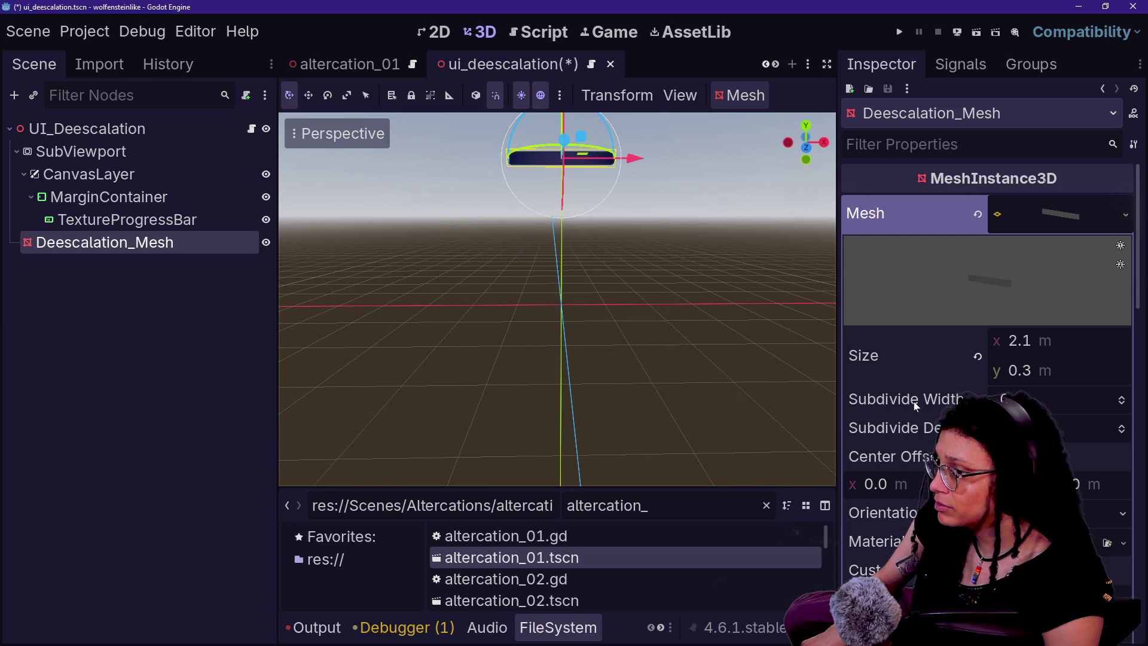
scroll(914, 406, down, 10)
key(ctrl+s)
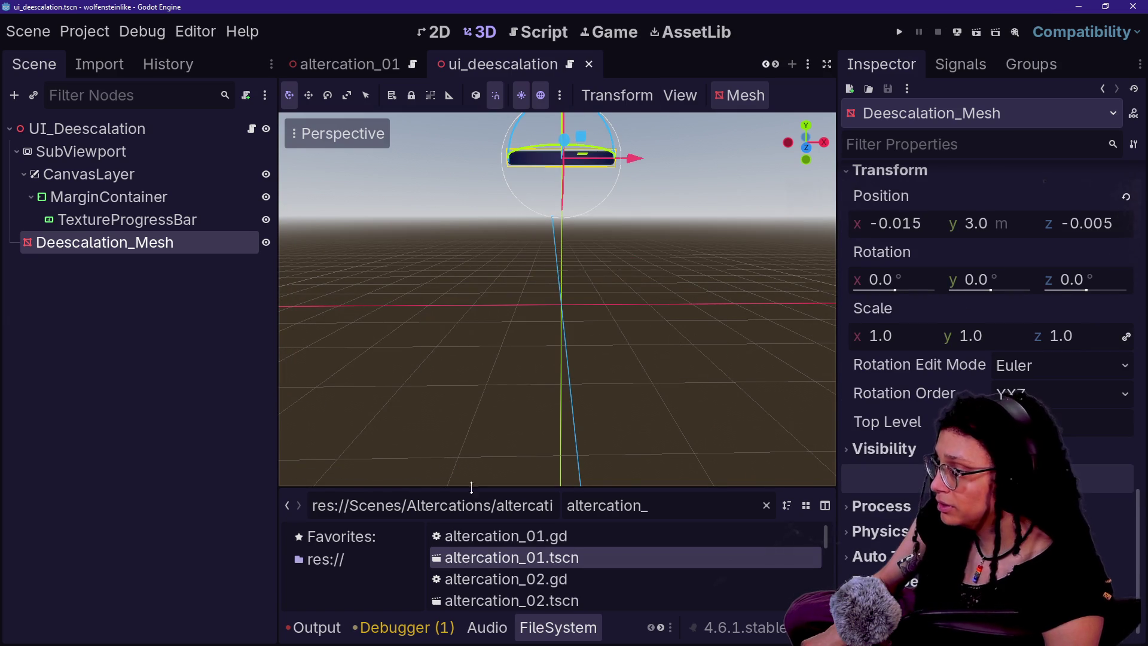
- Check the UI_Deescalation node in the altercation_01 and altercation_02 scenes
double_click(571, 559)
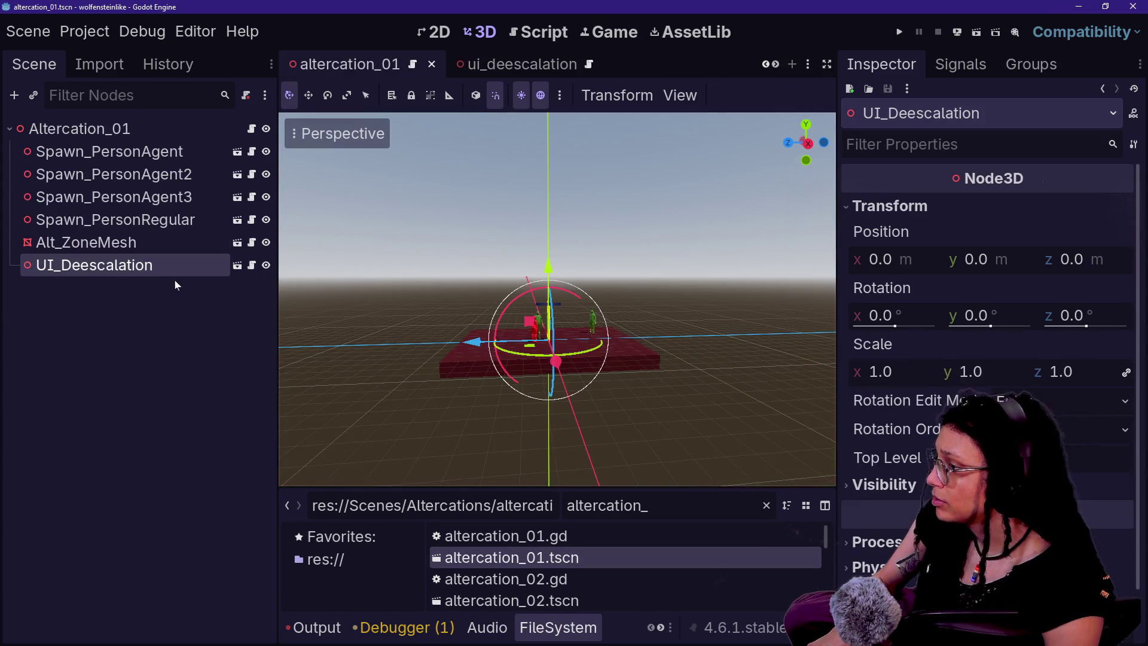
scroll(584, 239, up, 2)
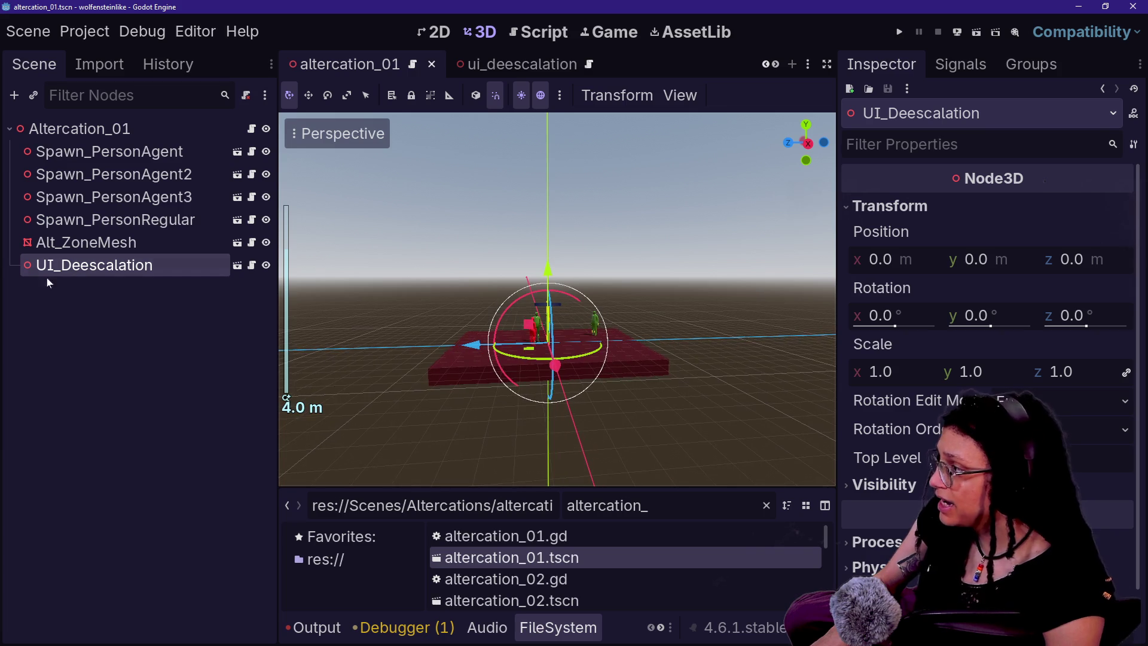
double_click(87, 265)
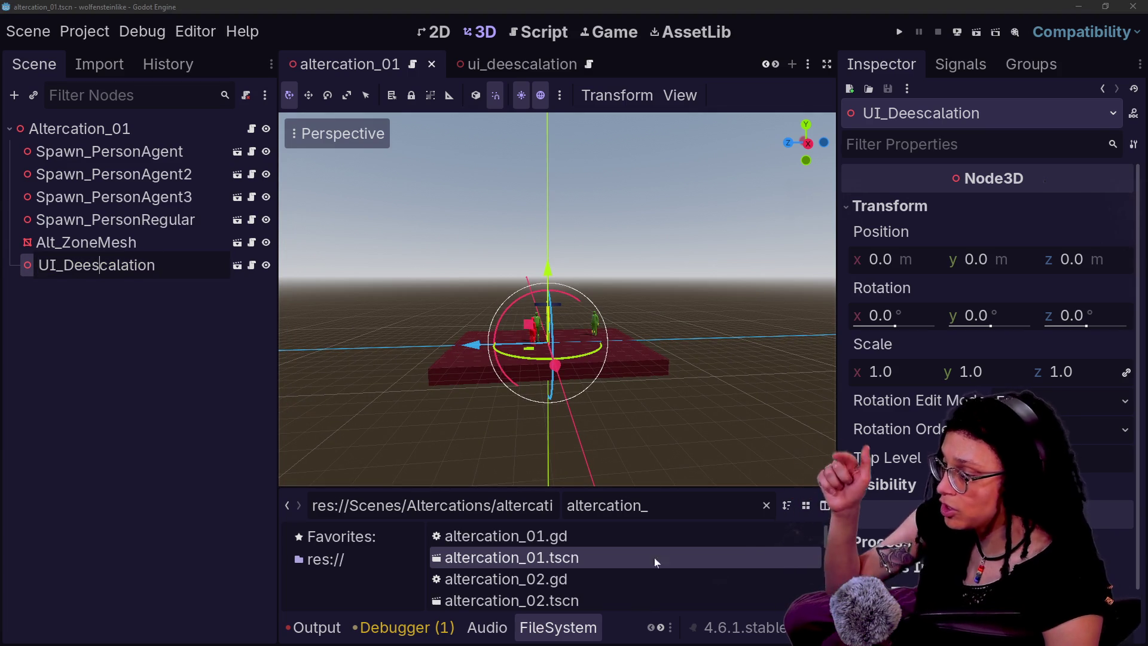
double_click(543, 597)
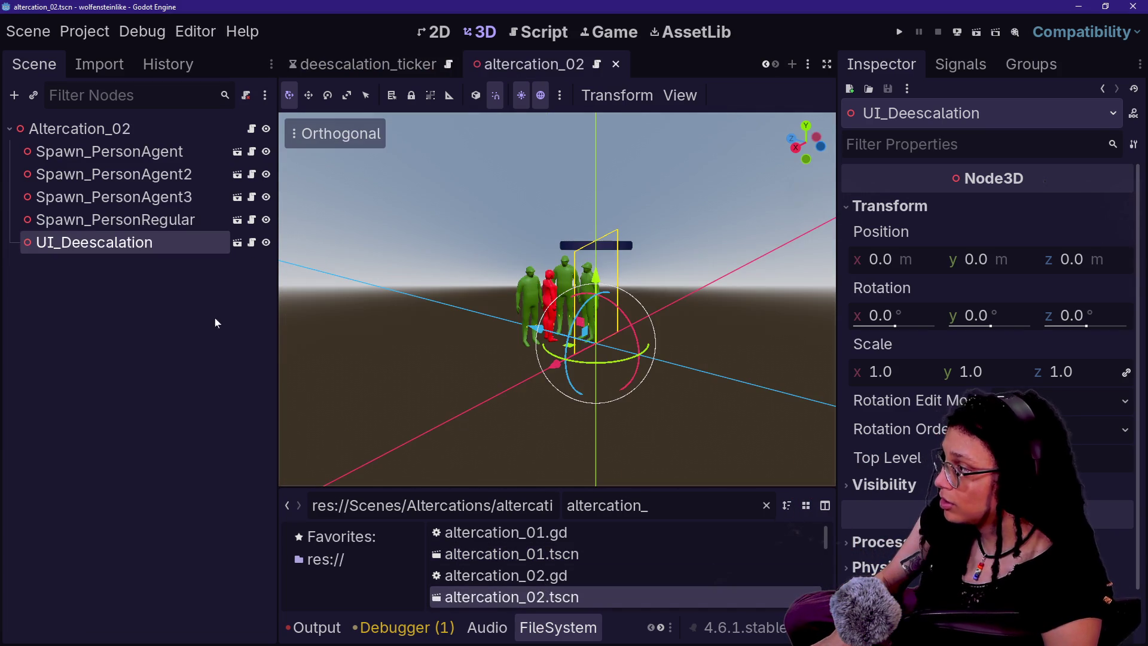
click(217, 291)
click(96, 243)
scroll(541, 592, down, 3)
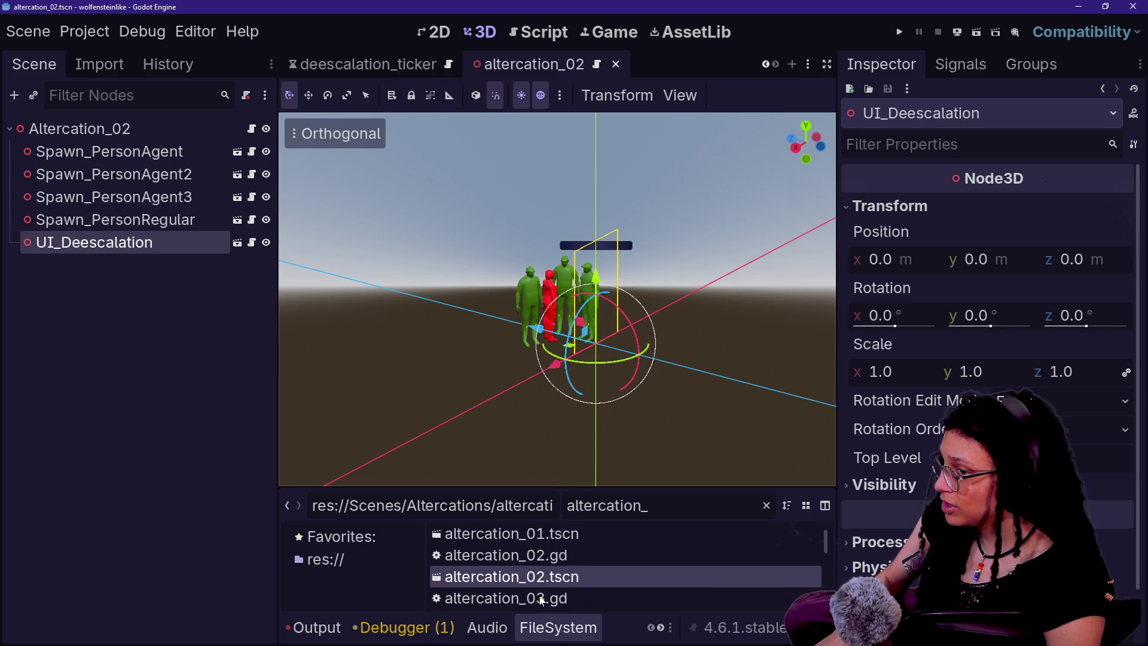
- Add UI_Deescalation to the Altercation_03, Altercation_04 and Altercation_05 scenes
click(561, 585)
mouse_move(559, 584)
mouse_down()
mouse_move(141, 148)
mouse_move(83, 129)
mouse_up()
scroll(543, 583, down, 2)
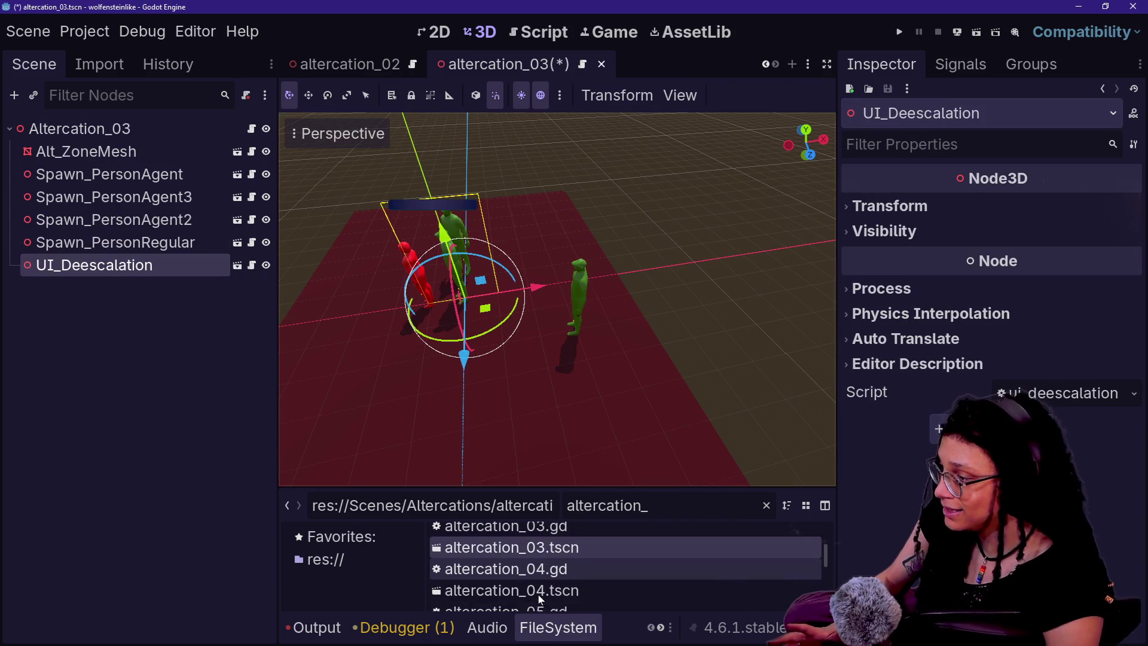
double_click(543, 580)
click(113, 135)
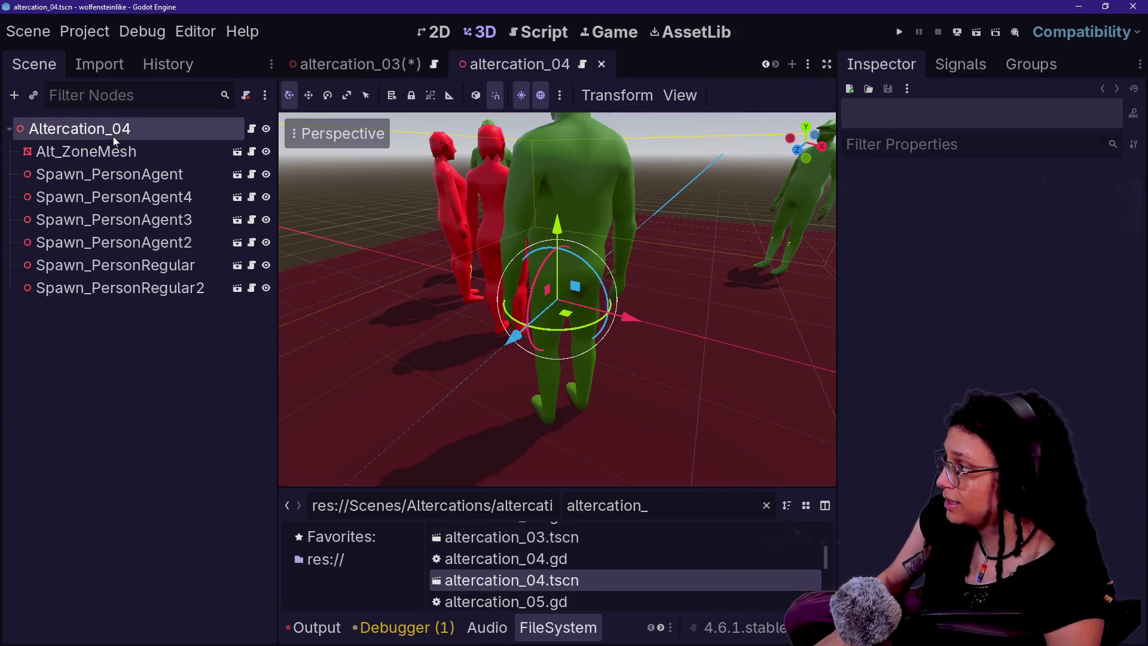
key(ctrl+v)
scroll(548, 553, down, 3)
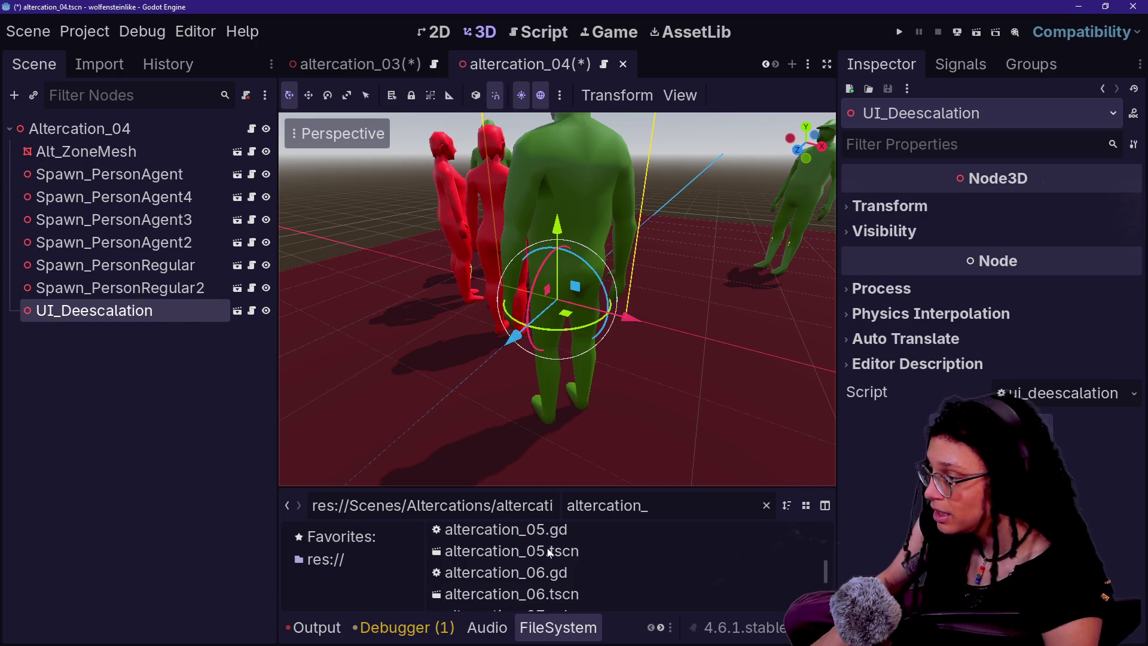
double_click(548, 553)
click(84, 128)
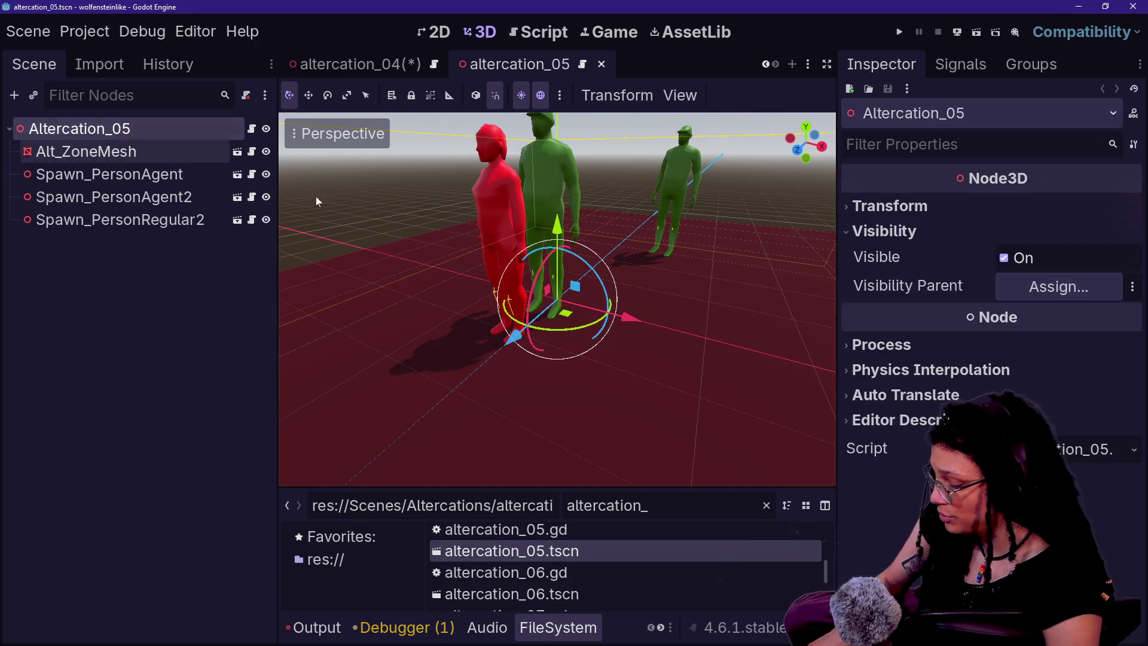
key(ctrl+v)
- Paste UI_Deescalation under the Altercation_06 and Altercation_07 root nodes
scroll(487, 595, down, 1)
double_click(487, 573)
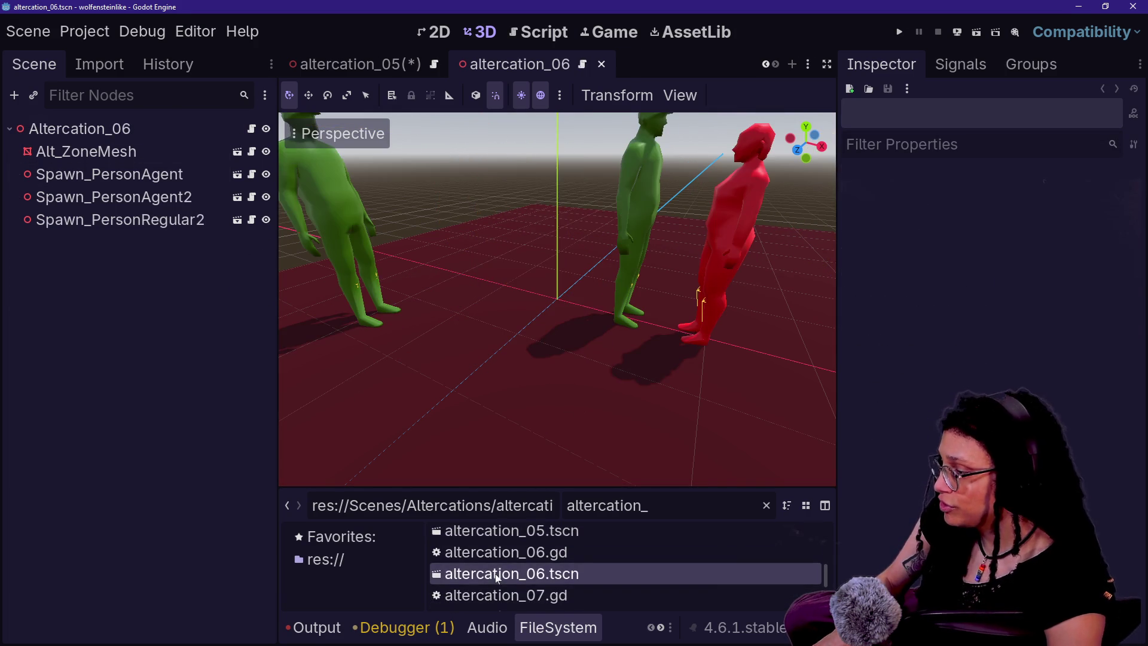
click(156, 129)
key(ctrl+v)
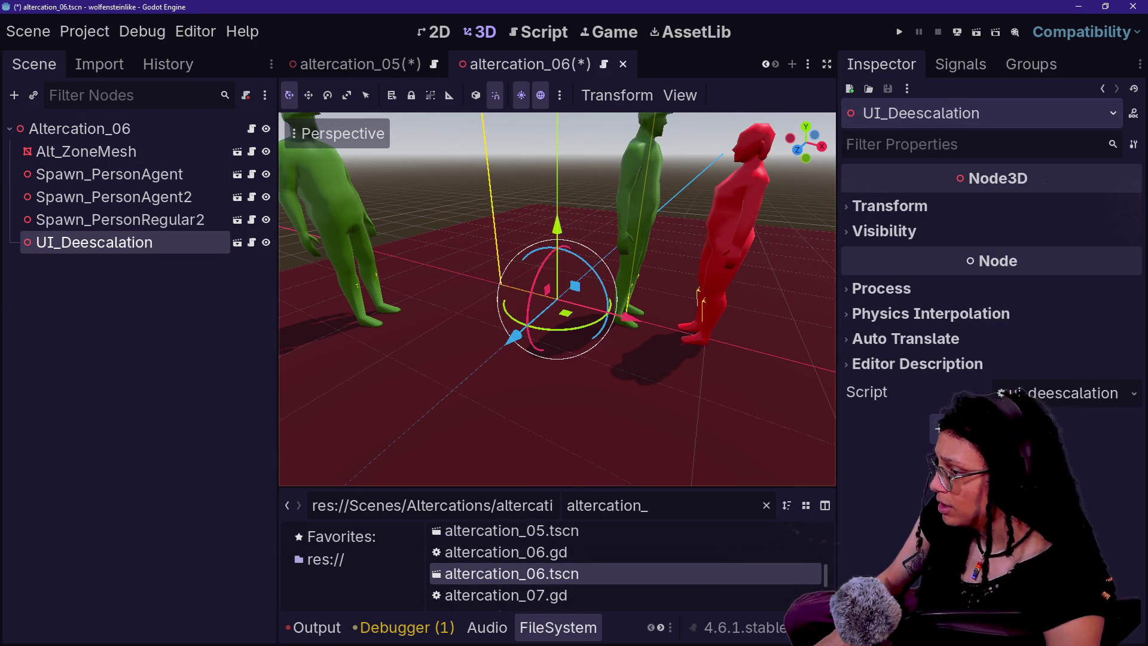
scroll(535, 598, down, 1)
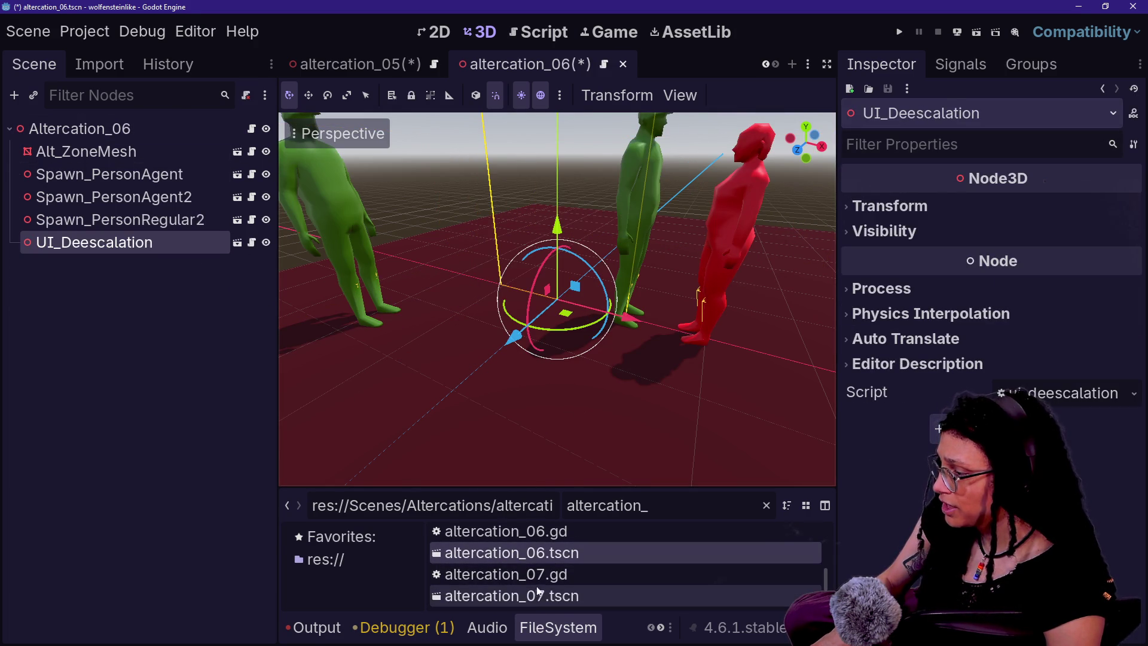
click(546, 601)
scroll(543, 597, down, 3)
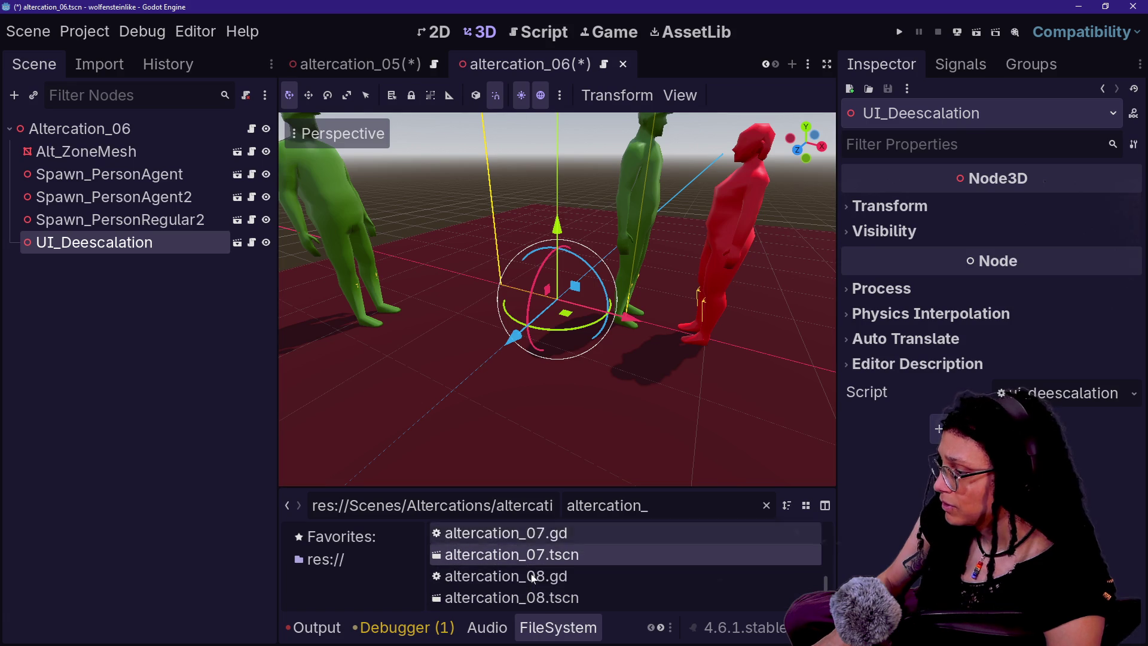
double_click(556, 536)
click(114, 131)
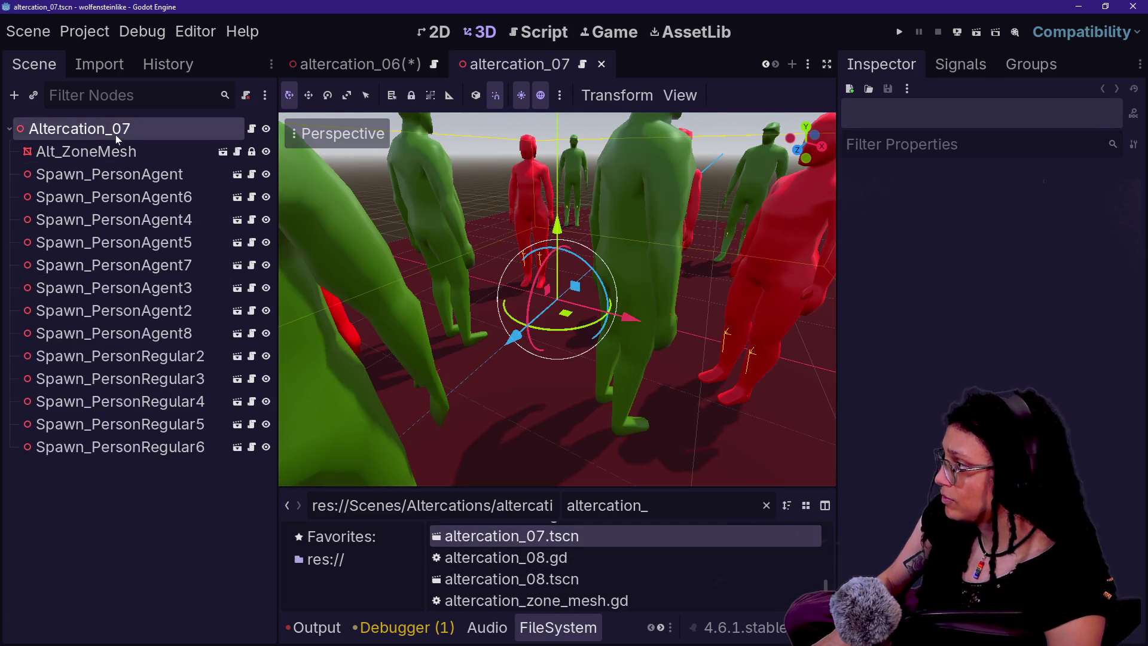
key(ctrl+v)
- Paste UI_Deescalation into Altercation_08, save it, and run the game
scroll(512, 560, down, 1)
double_click(513, 560)
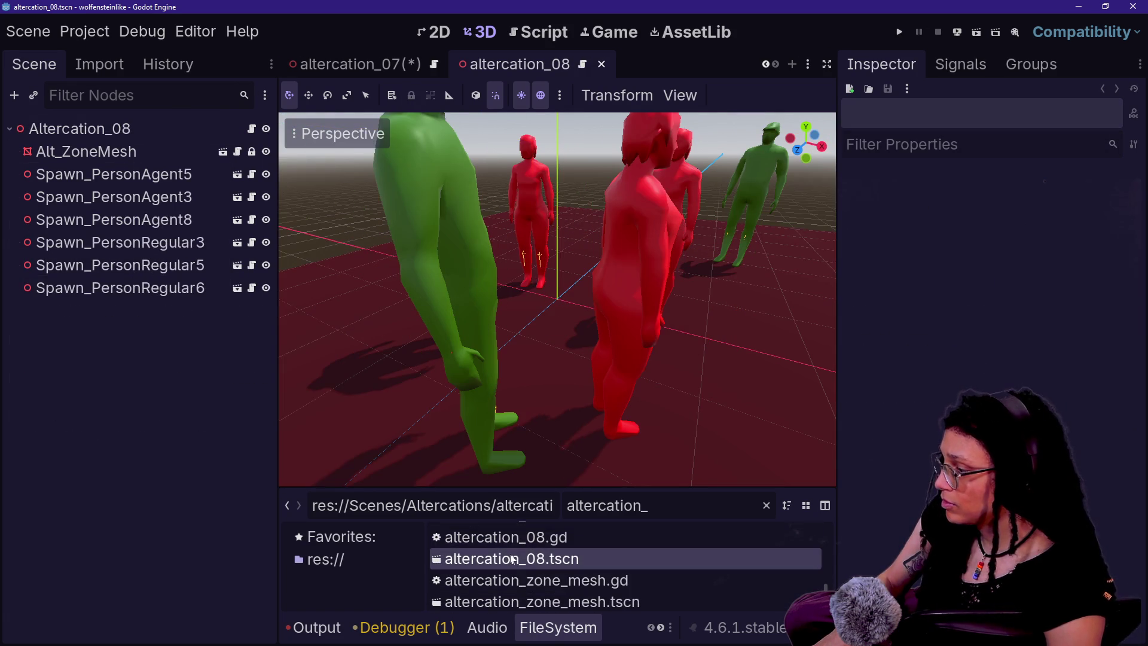
click(89, 128)
key(ctrl+v)
click(117, 387)
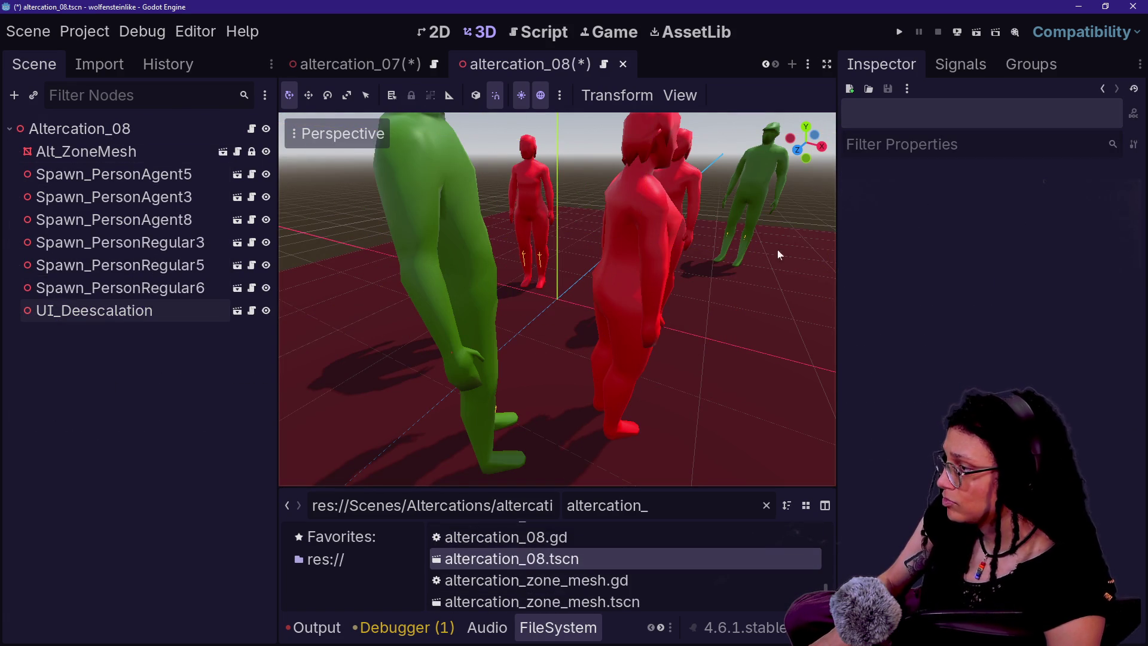
scroll(660, 312, down, 6)
key(ctrl+s)
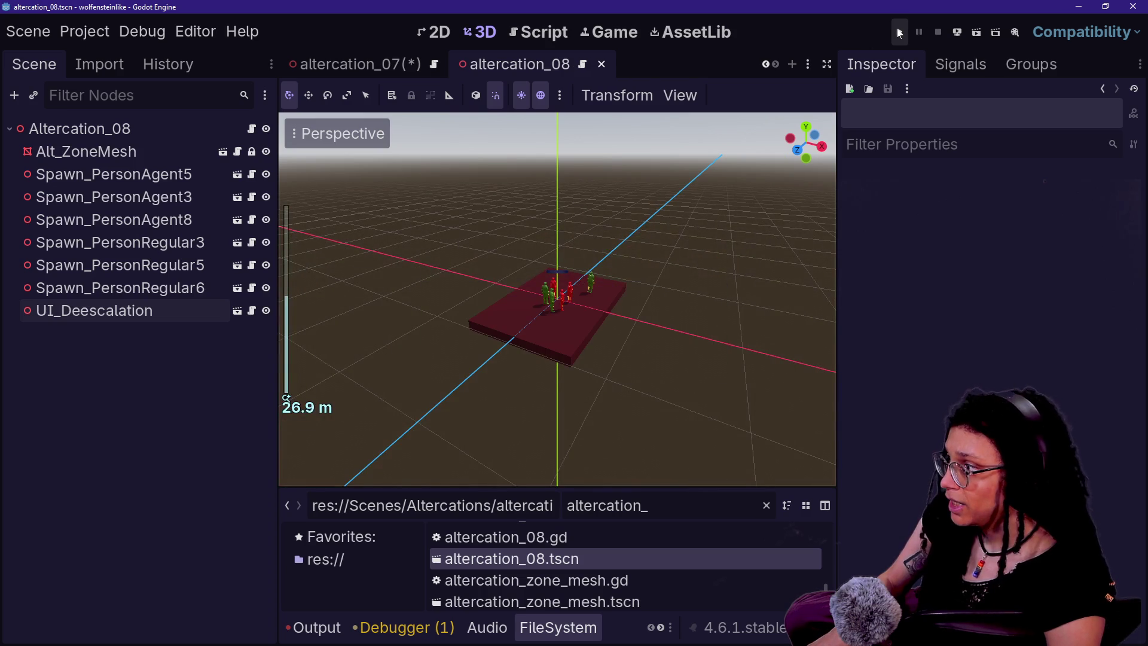
click(899, 32)
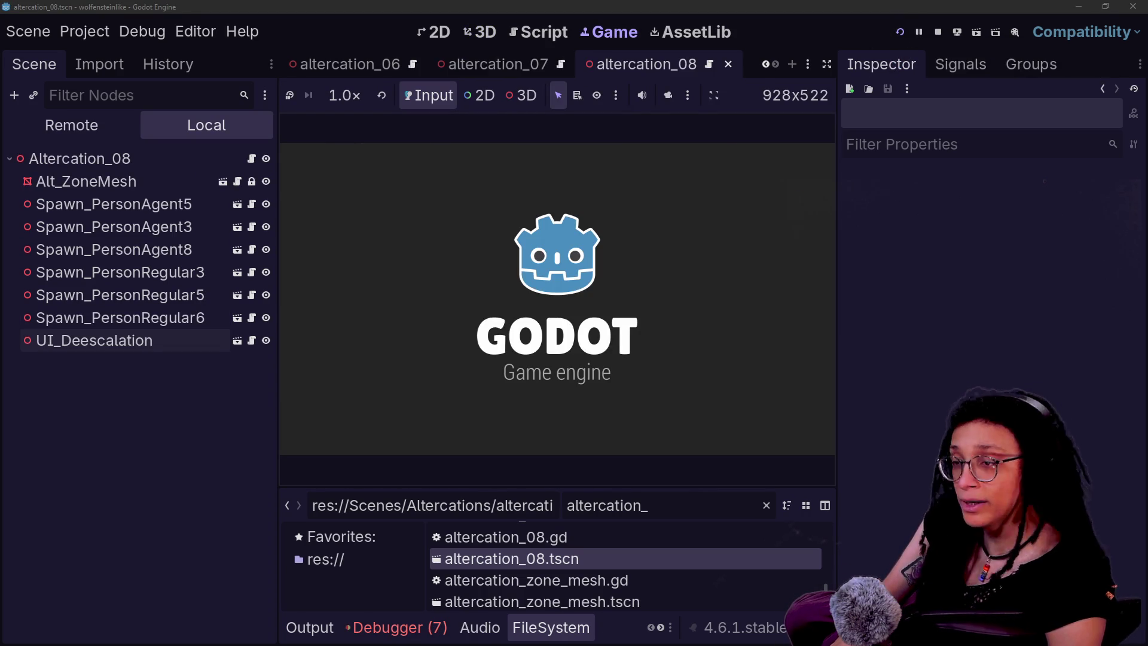
- Review the runtime errors, then open UI_Deescalation's script and scene
click(395, 627)
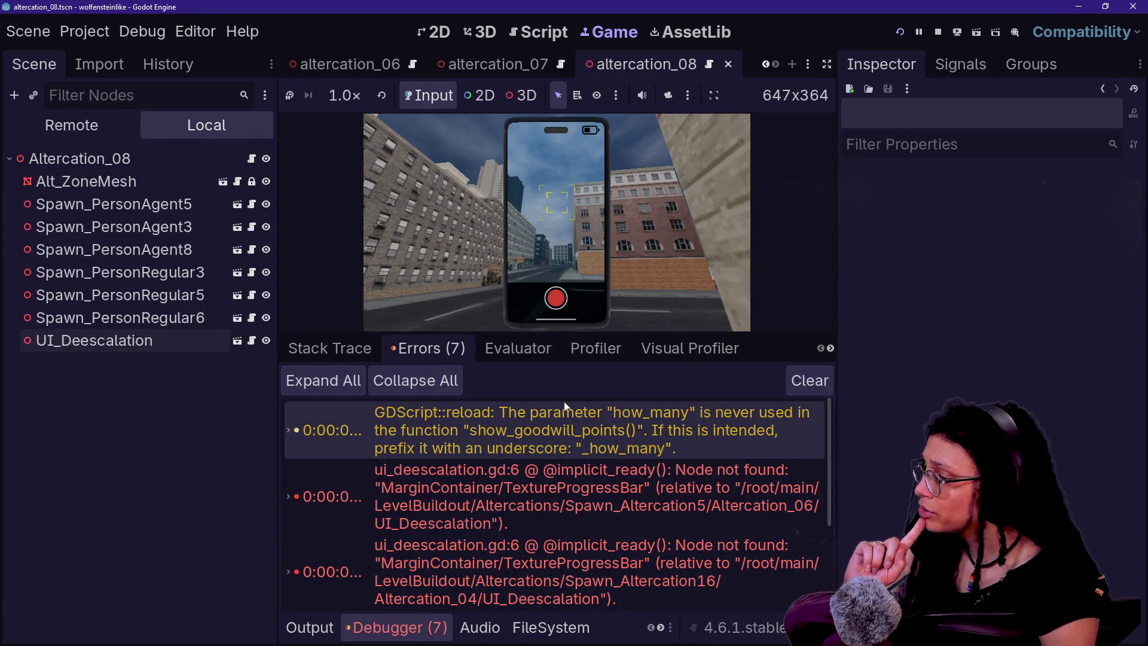
click(251, 341)
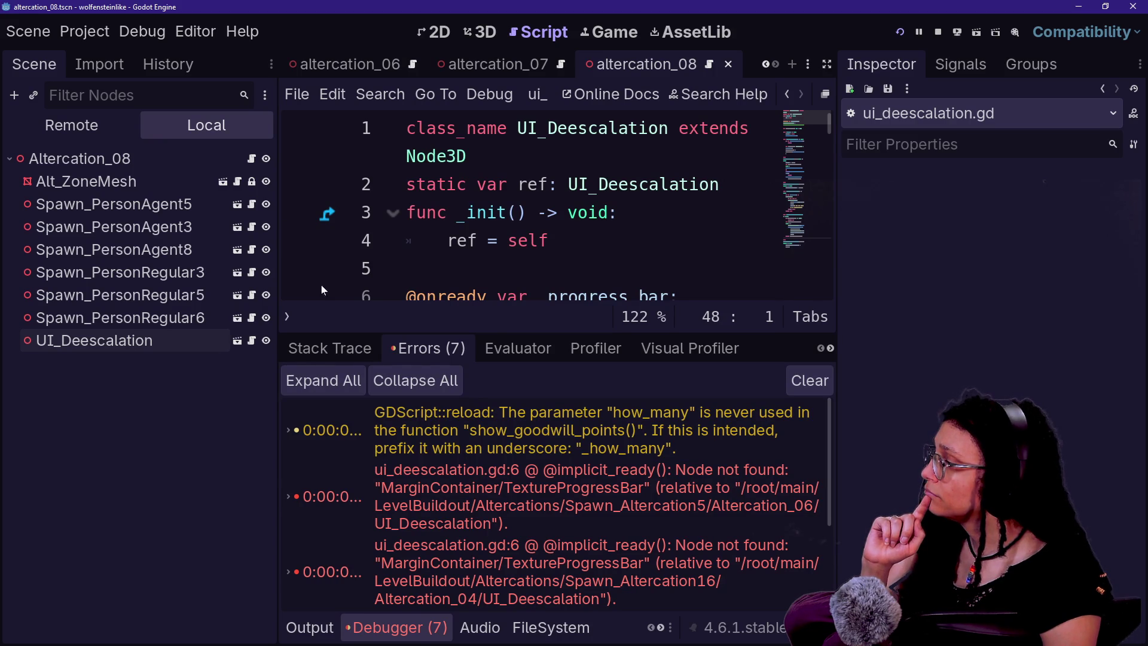
click(236, 341)
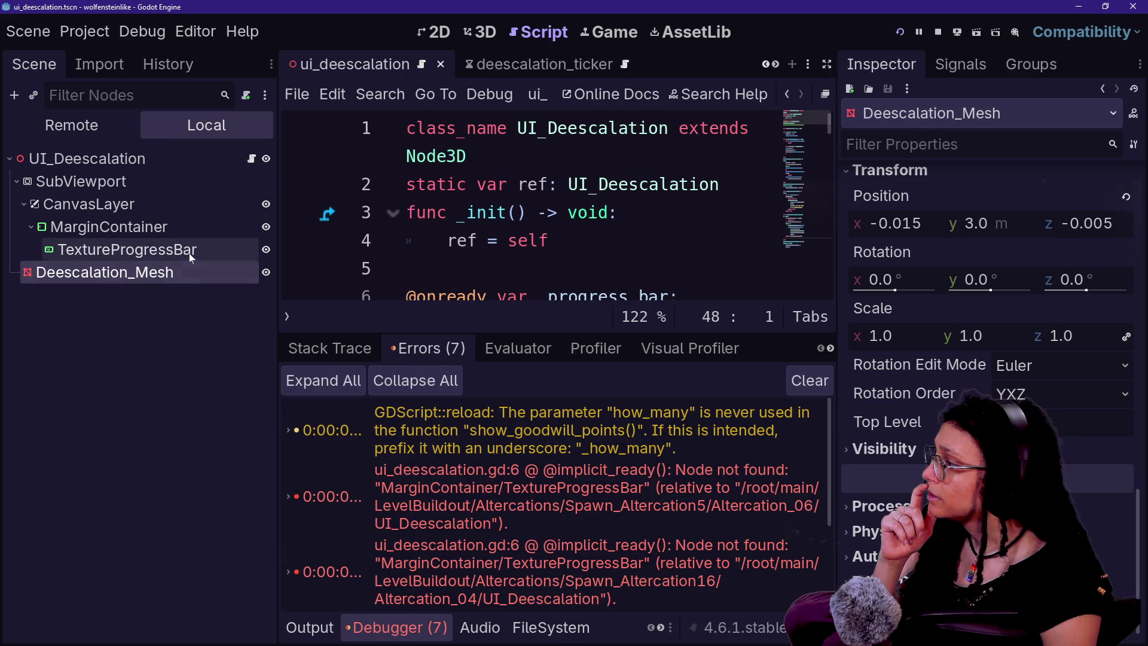
- Mark TextureProgressBar as accessible by unique name and save the scene
click(129, 256)
right_click(155, 254)
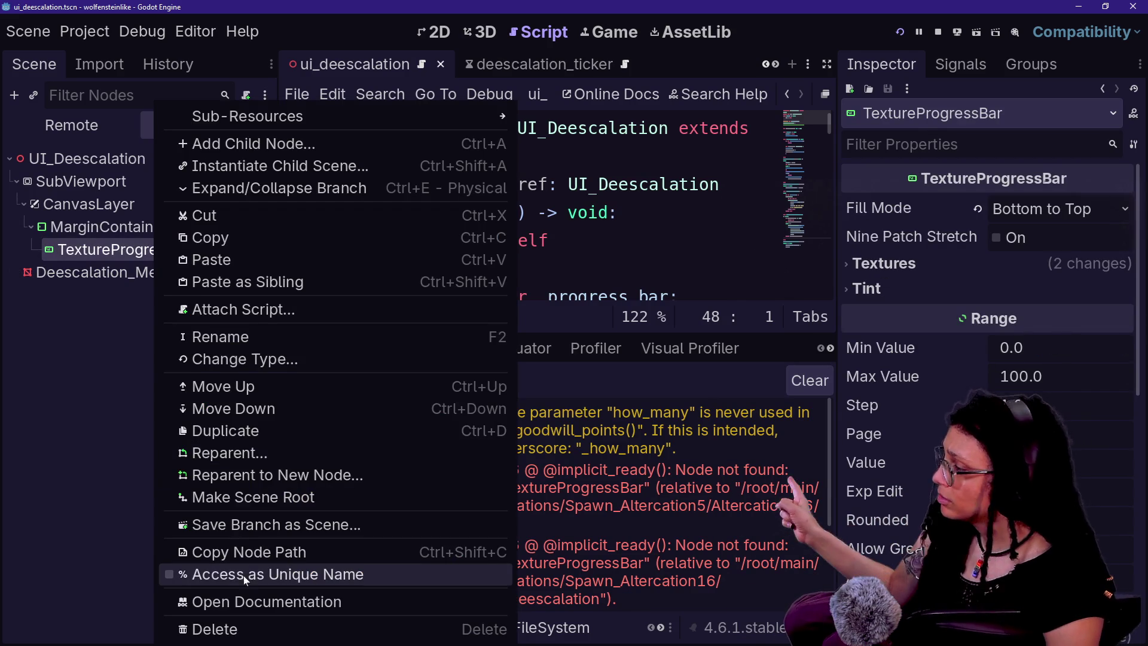
click(242, 574)
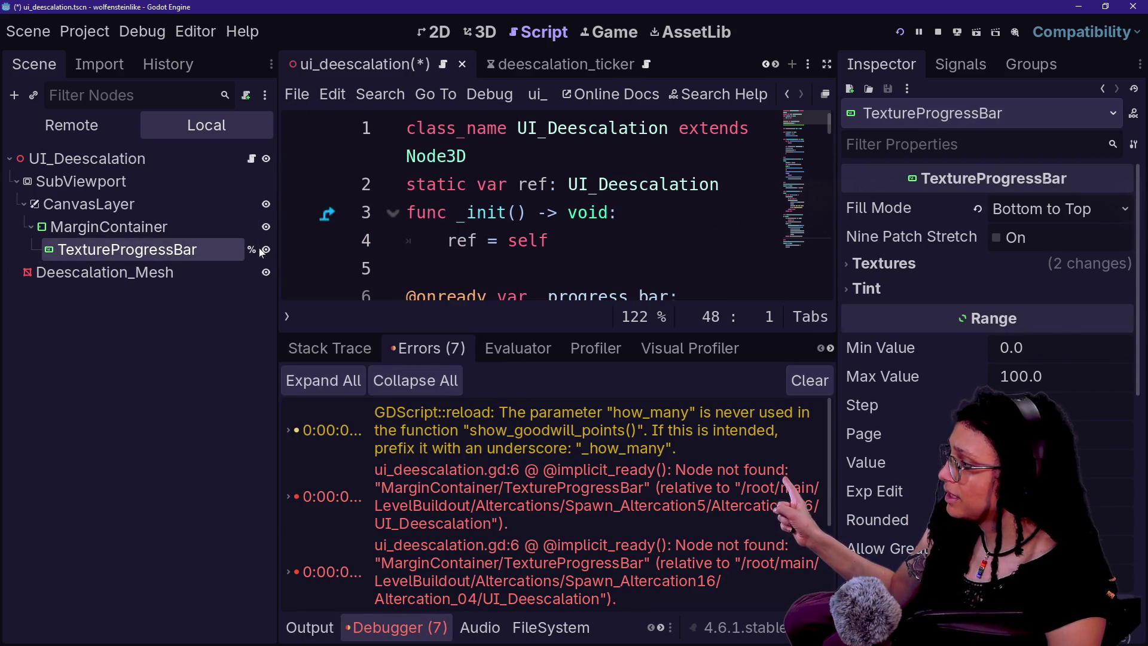
key(ctrl+s)
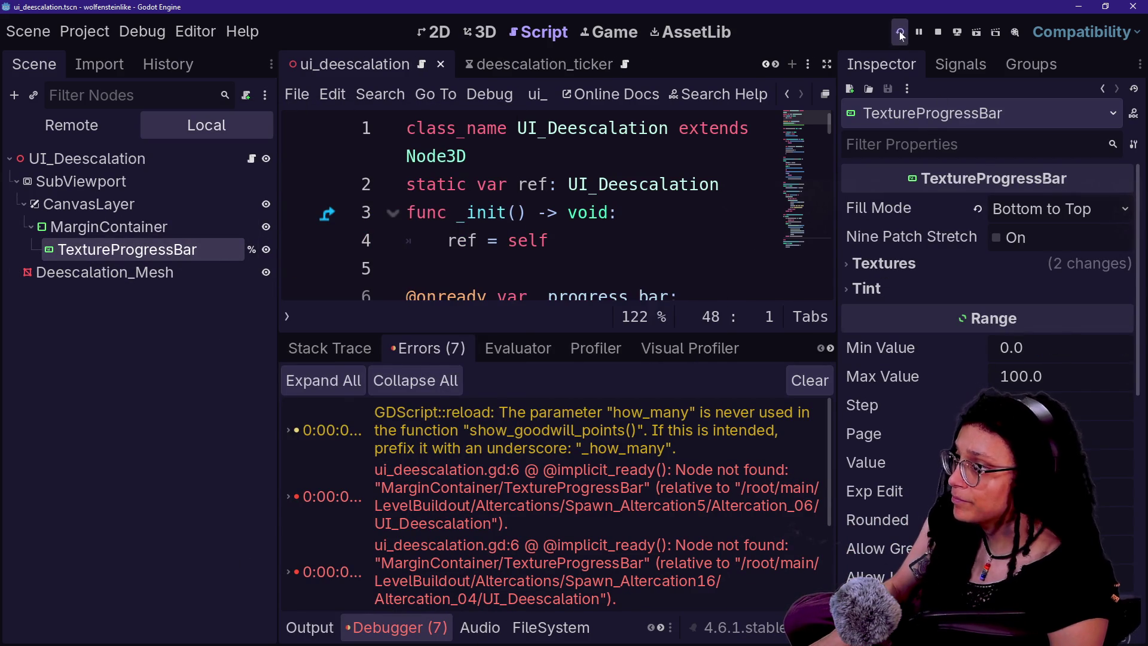
- Test-run the game, then reopen ui_deescalation.gd in a full-width script editor
click(900, 35)
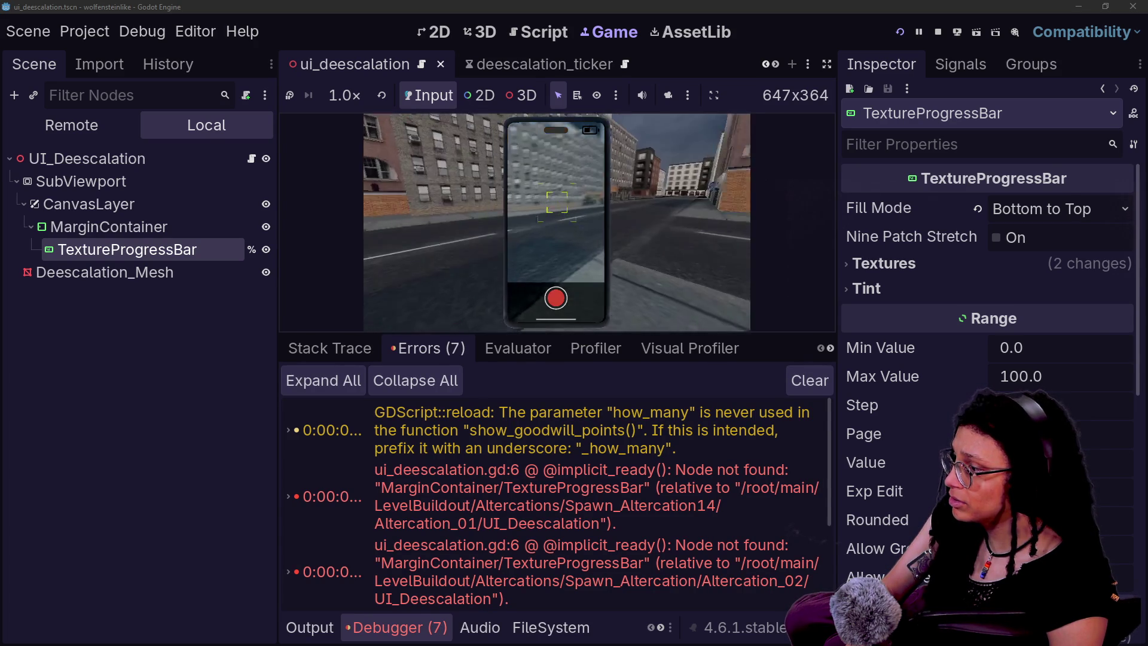
click(937, 32)
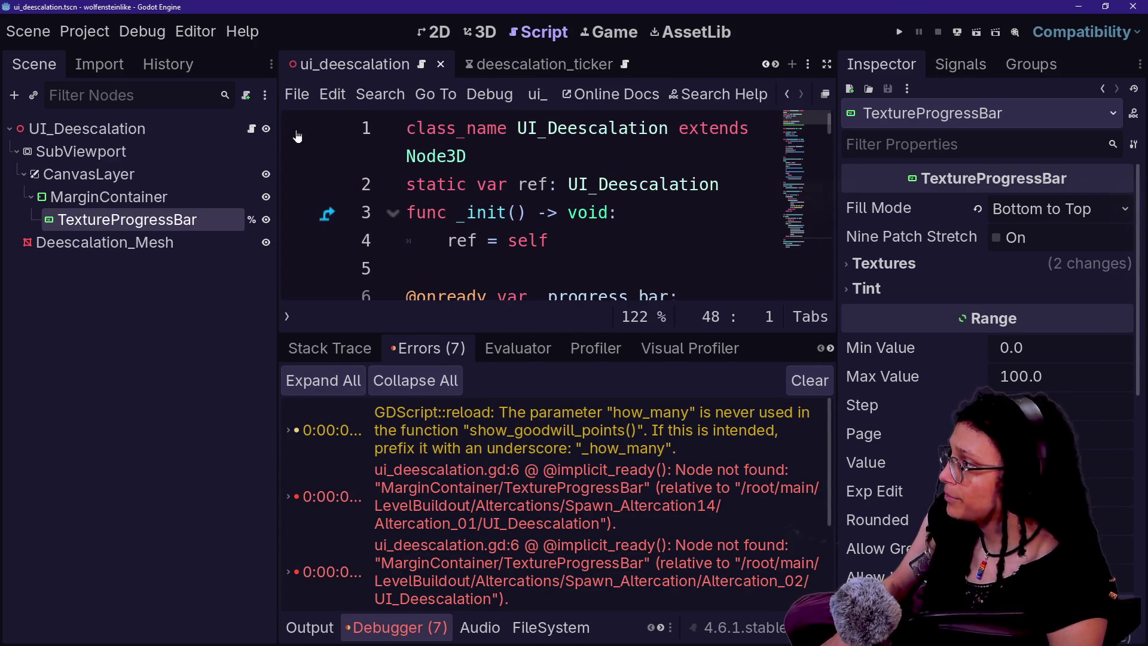
click(500, 34)
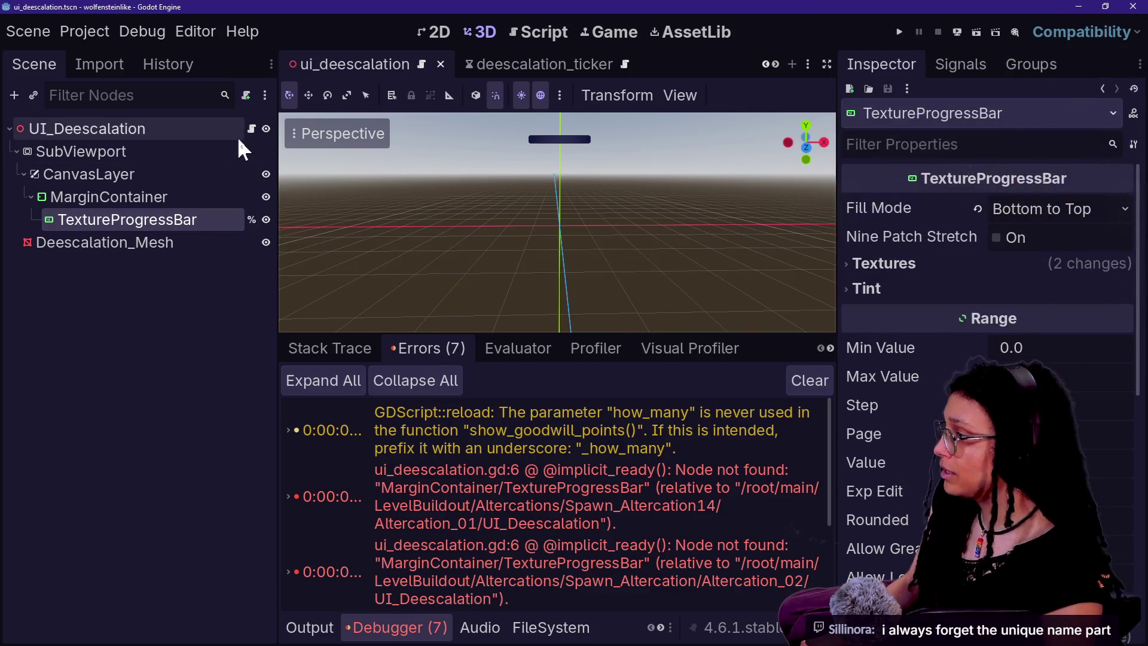
click(251, 128)
key(ctrl+shift+F11)
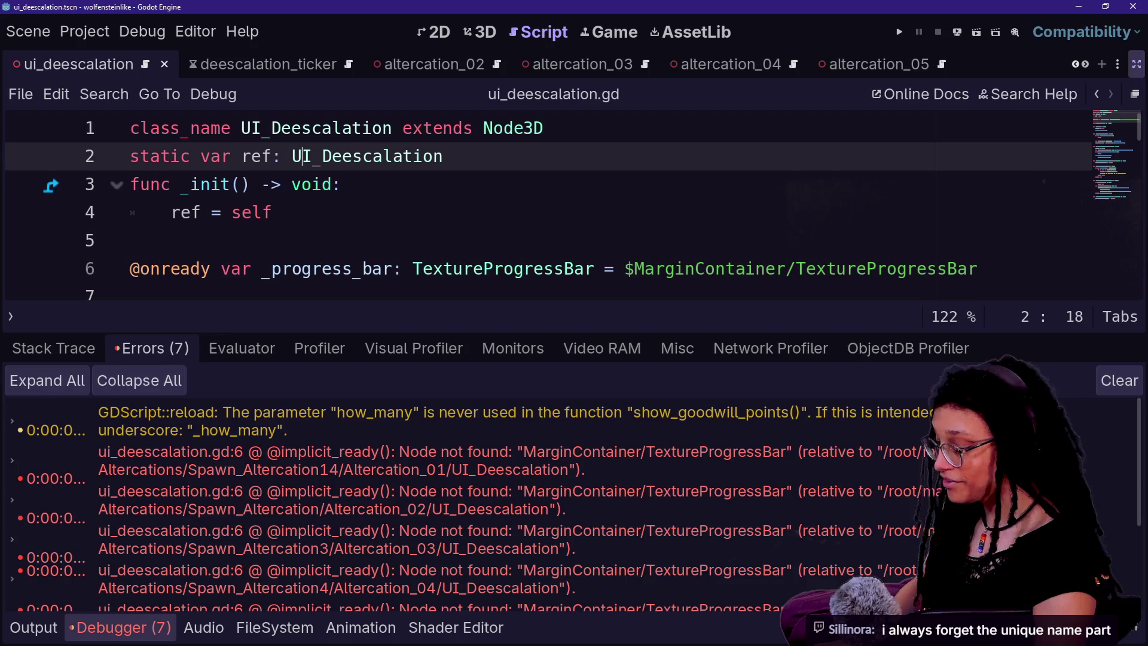
drag(624, 268, 785, 269)
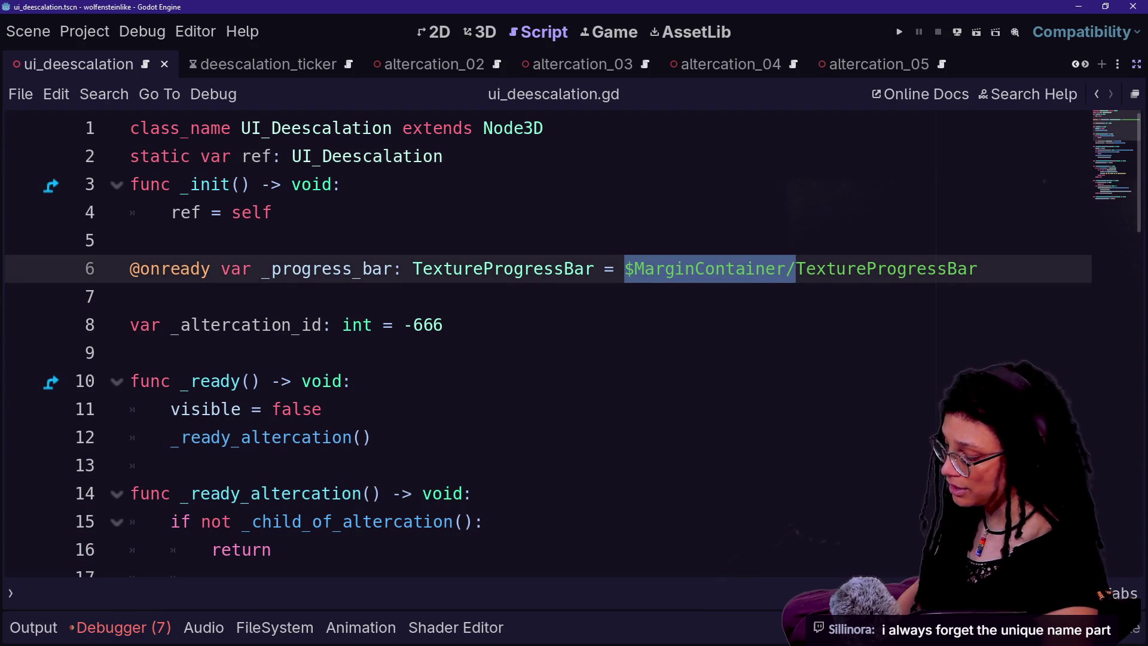
text(%)
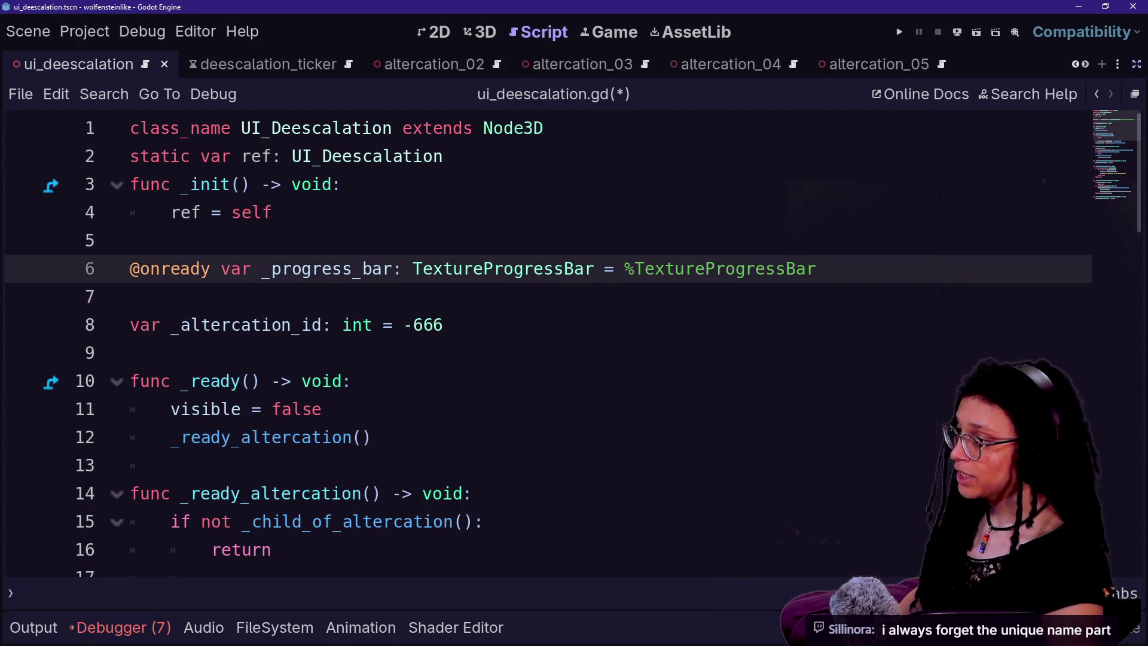
key(ctrl+z)
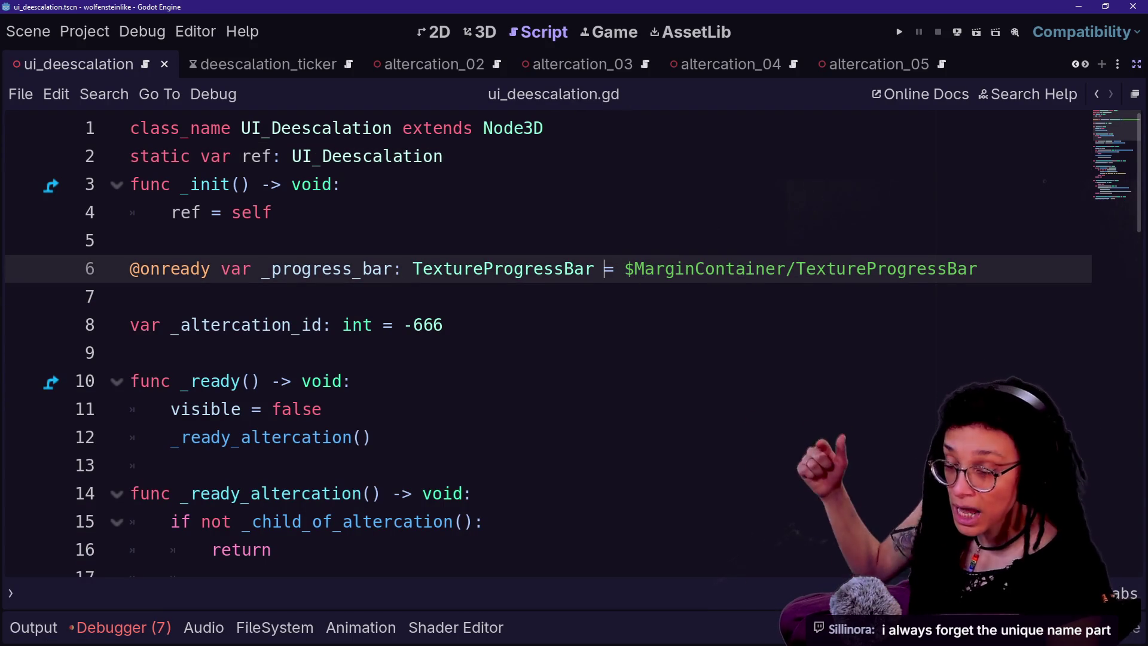
drag(624, 268, 706, 268)
click(706, 268)
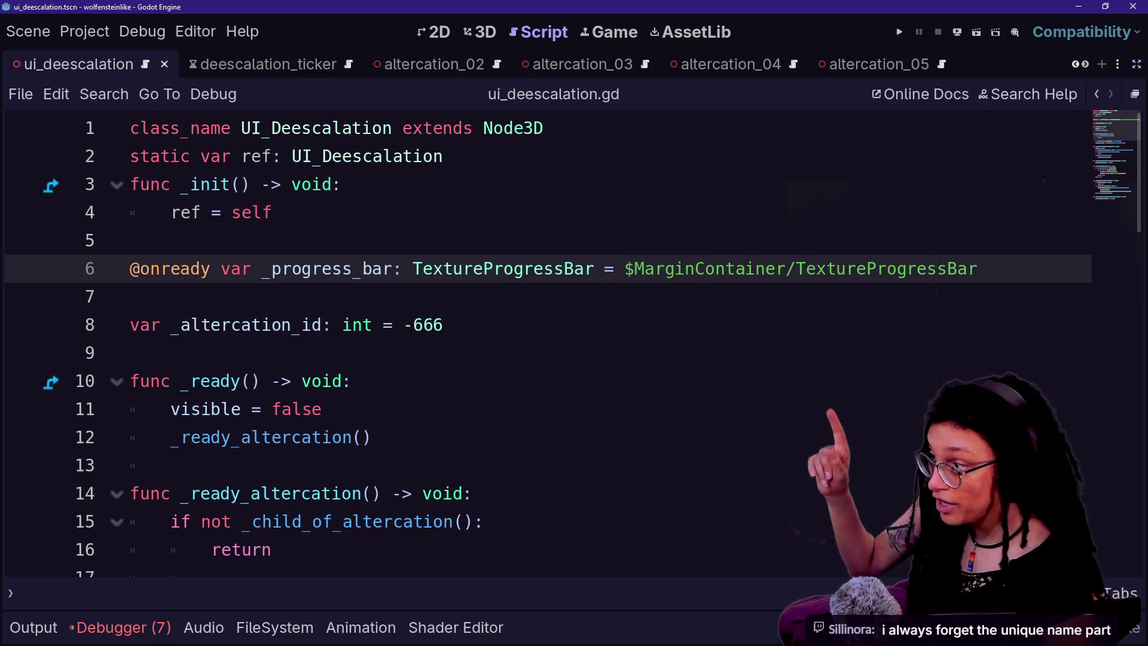
drag(886, 268, 978, 269)
click(977, 268)
drag(624, 268, 977, 269)
click(977, 269)
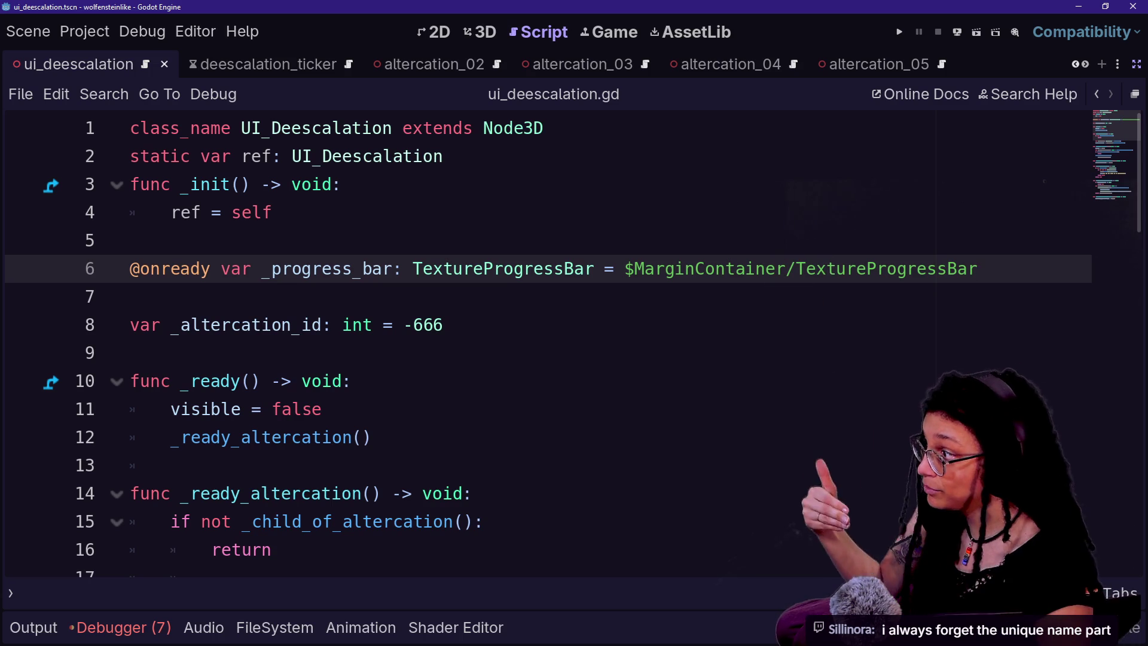
drag(543, 128, 192, 128)
click(543, 128)
drag(624, 269, 635, 268)
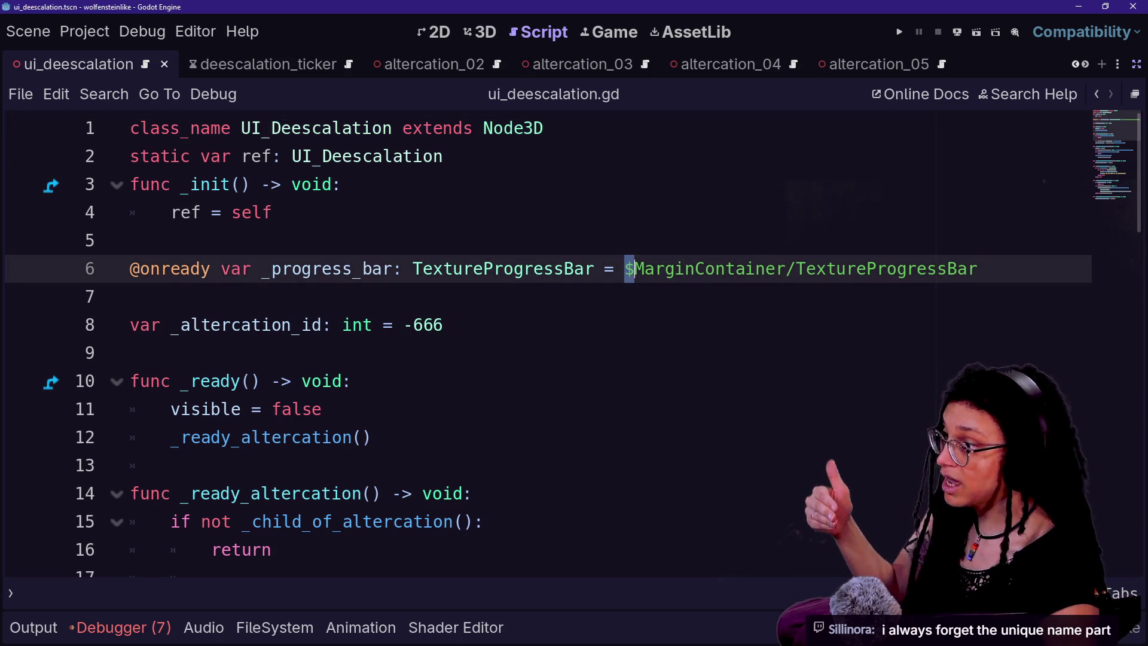
drag(826, 269, 978, 268)
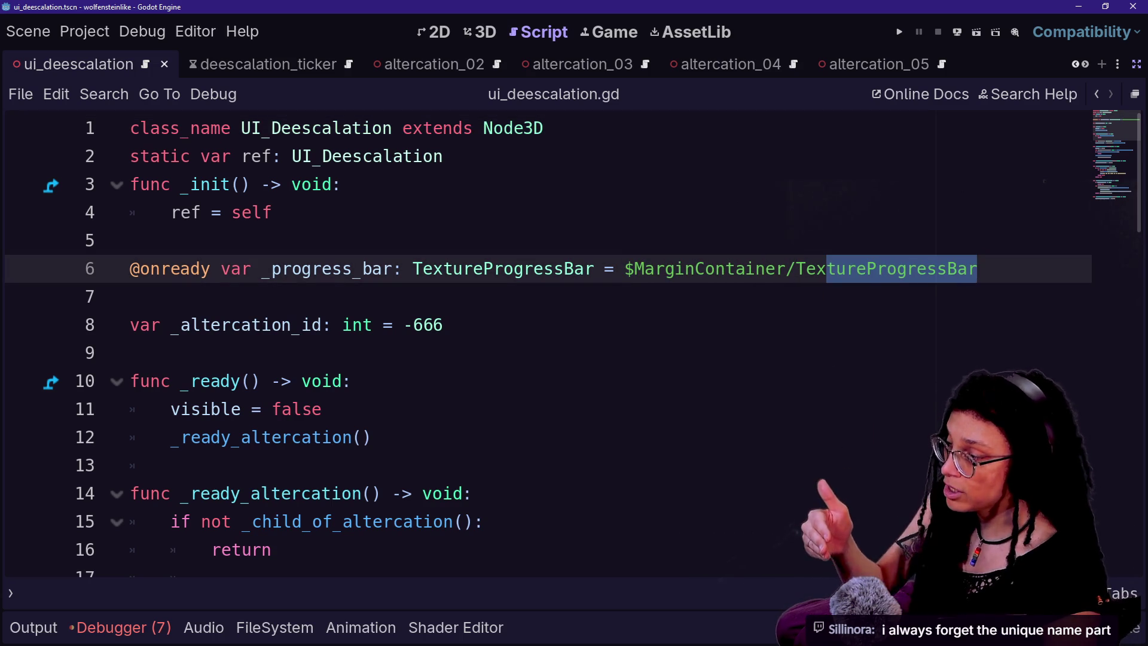
drag(260, 269, 454, 268)
click(454, 269)
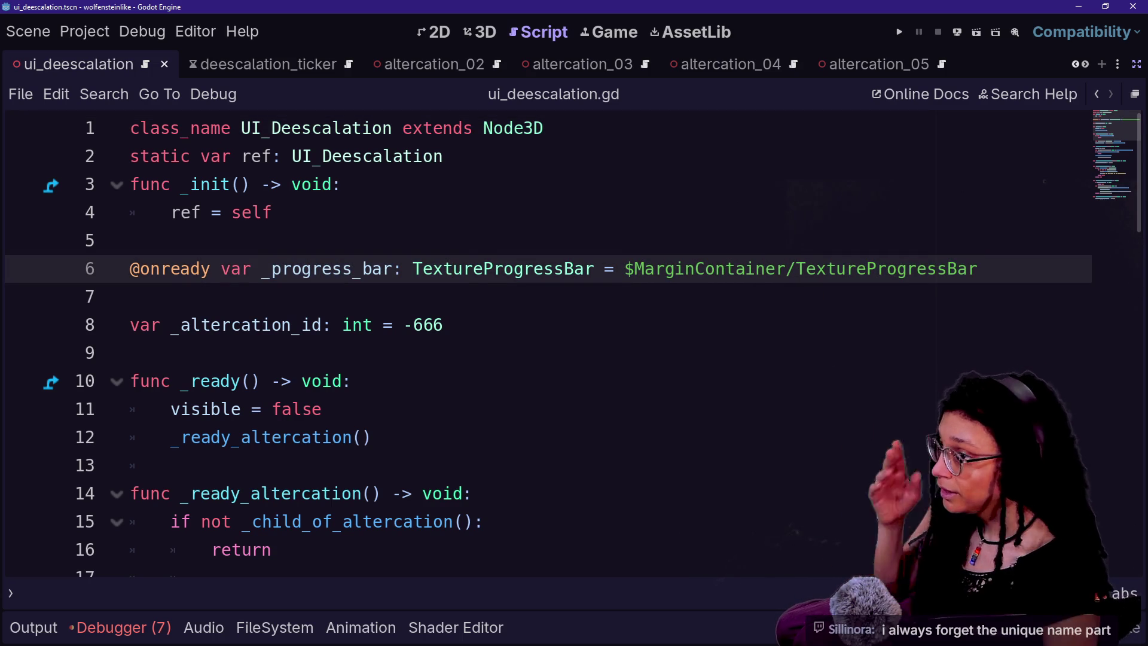
click(1135, 64)
right_click(126, 174)
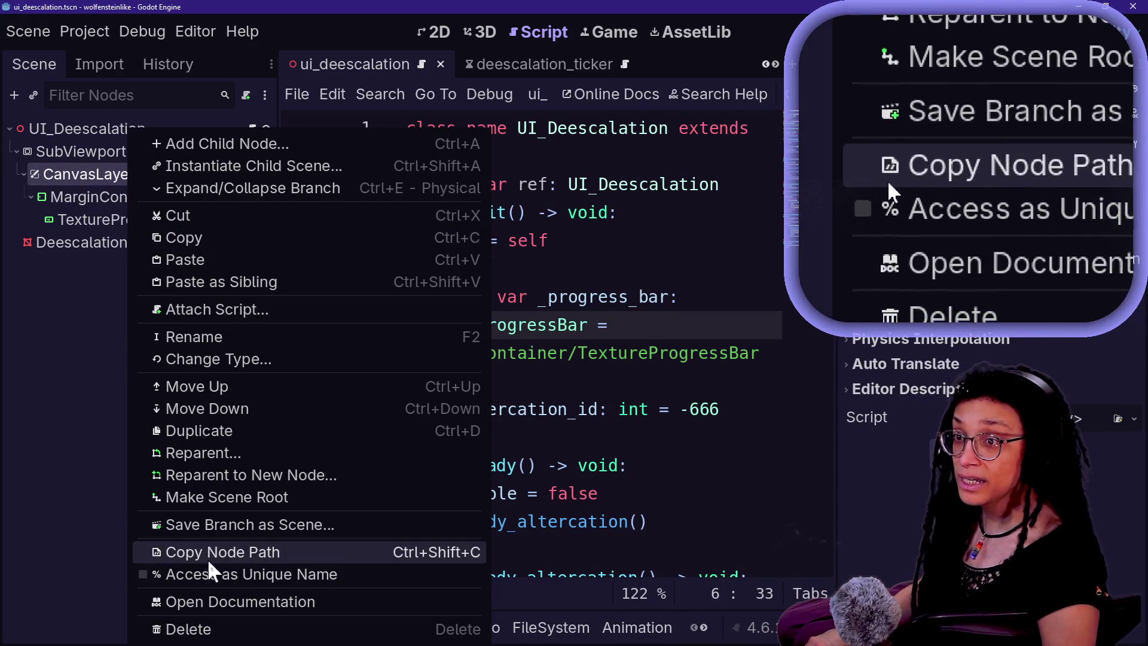
- Change _progress_bar's path to %TextureProgressBar, save, and run the game
click(200, 576)
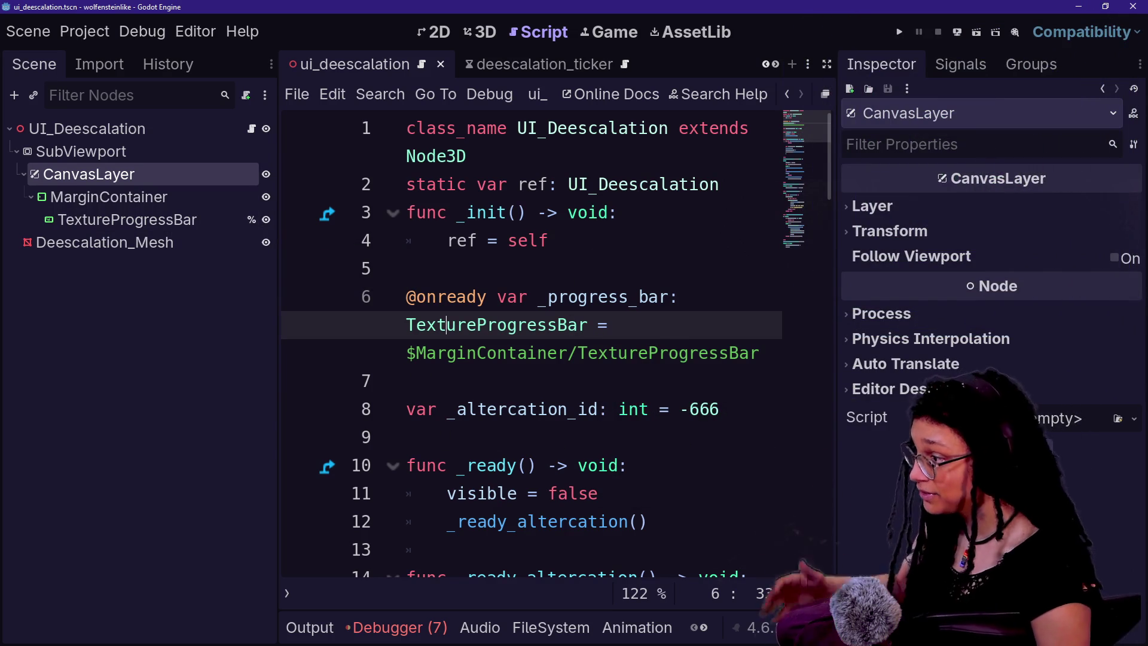
key(ctrl+shift+Right)
key(ctrl+shift+Right)
text(%)
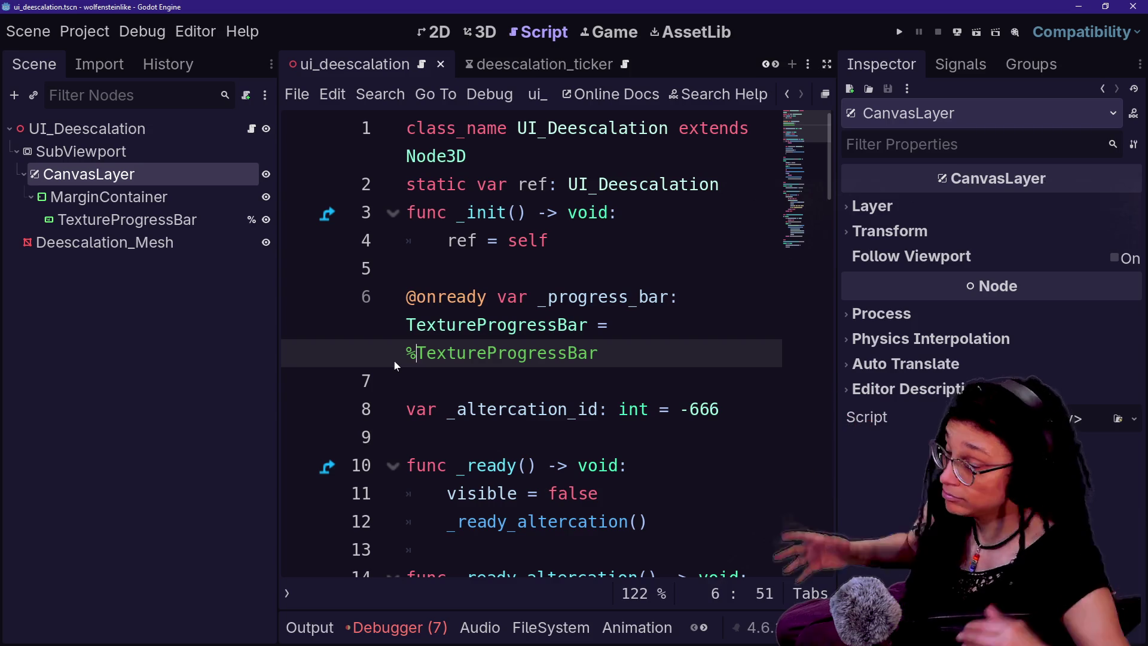
click(394, 268)
key(ctrl+s)
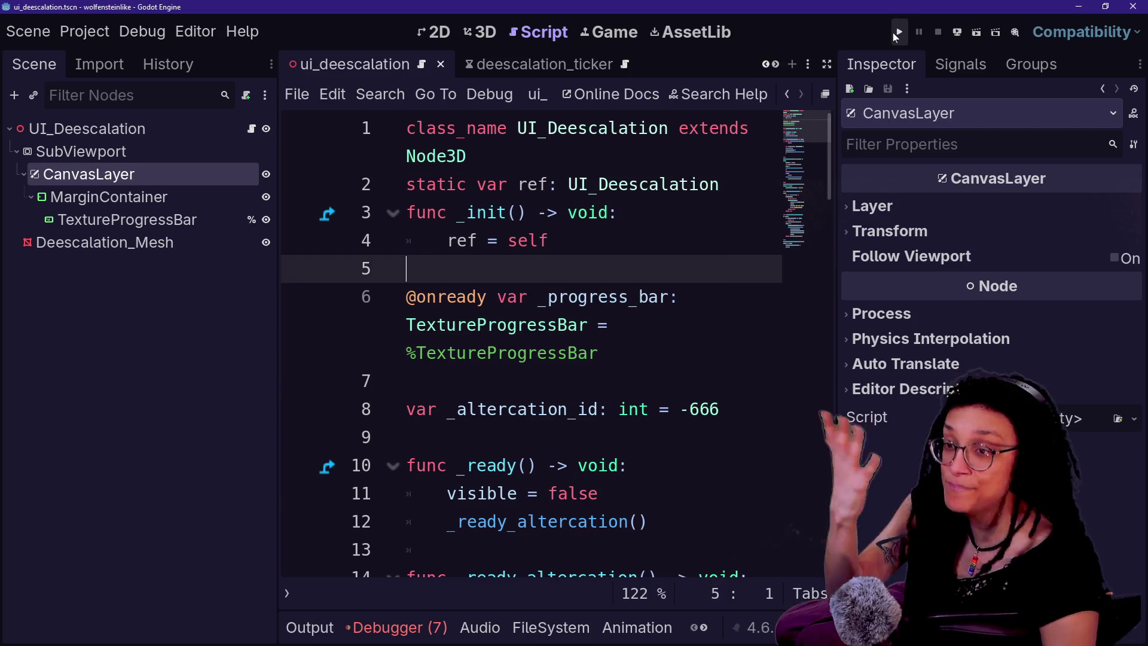
click(897, 32)
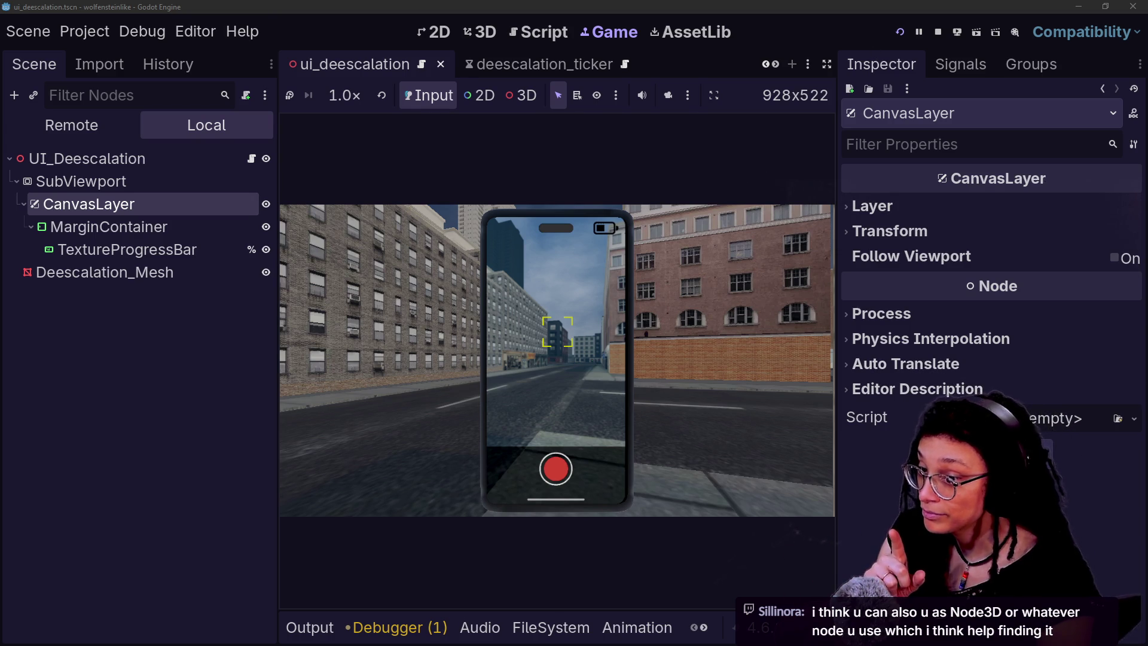
- Expand the running game's view to fill the editor
click(826, 62)
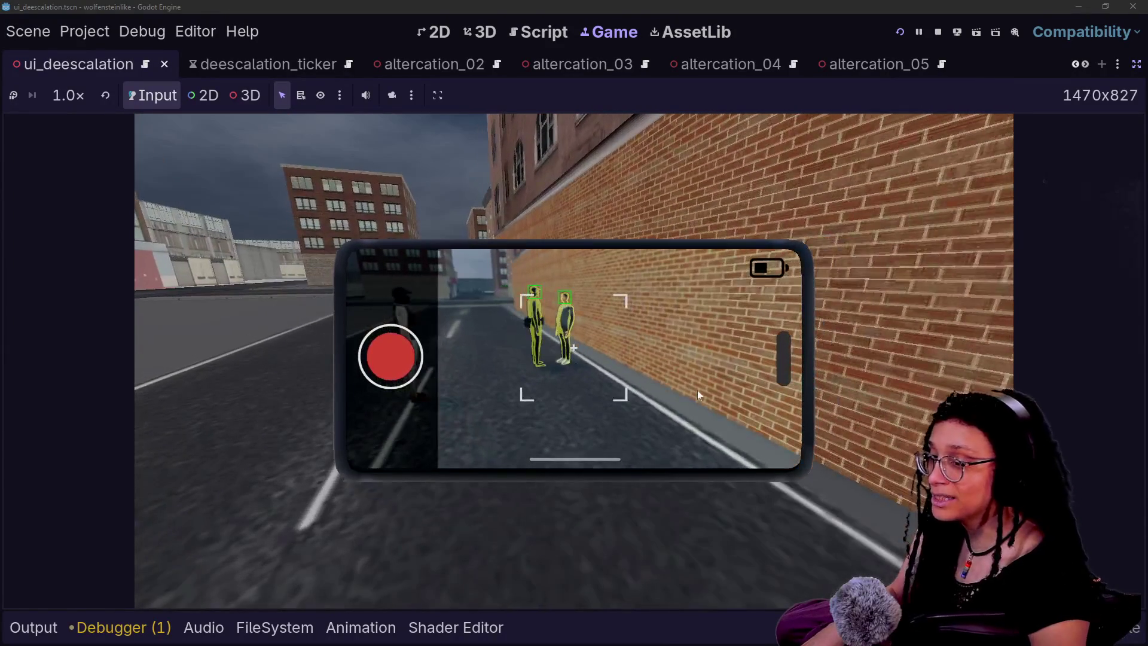
- Glance at the 3.00× result in Resolution Slider, then resume editing ui_deescalation.gd
key(alt+Tab)
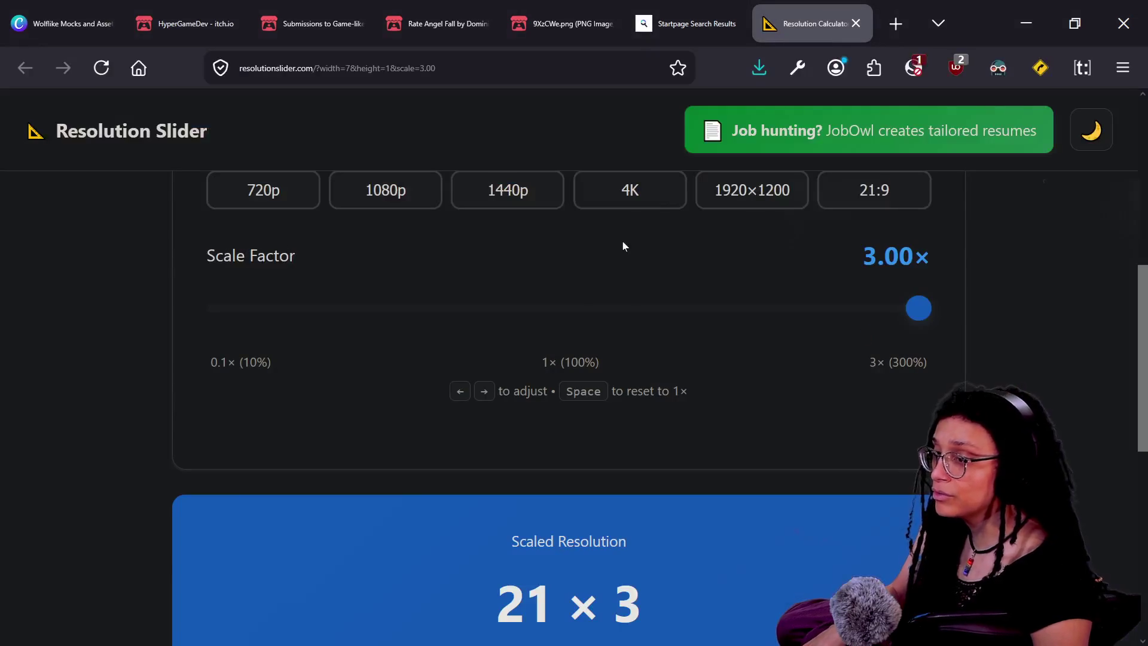
key(alt+Tab)
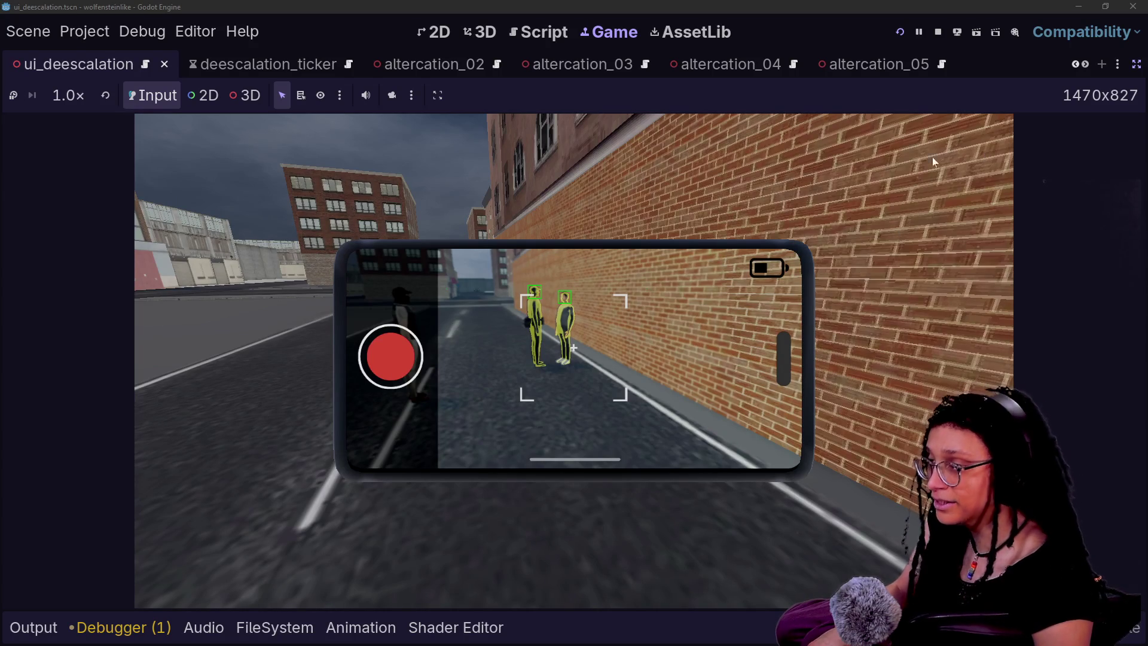
click(534, 30)
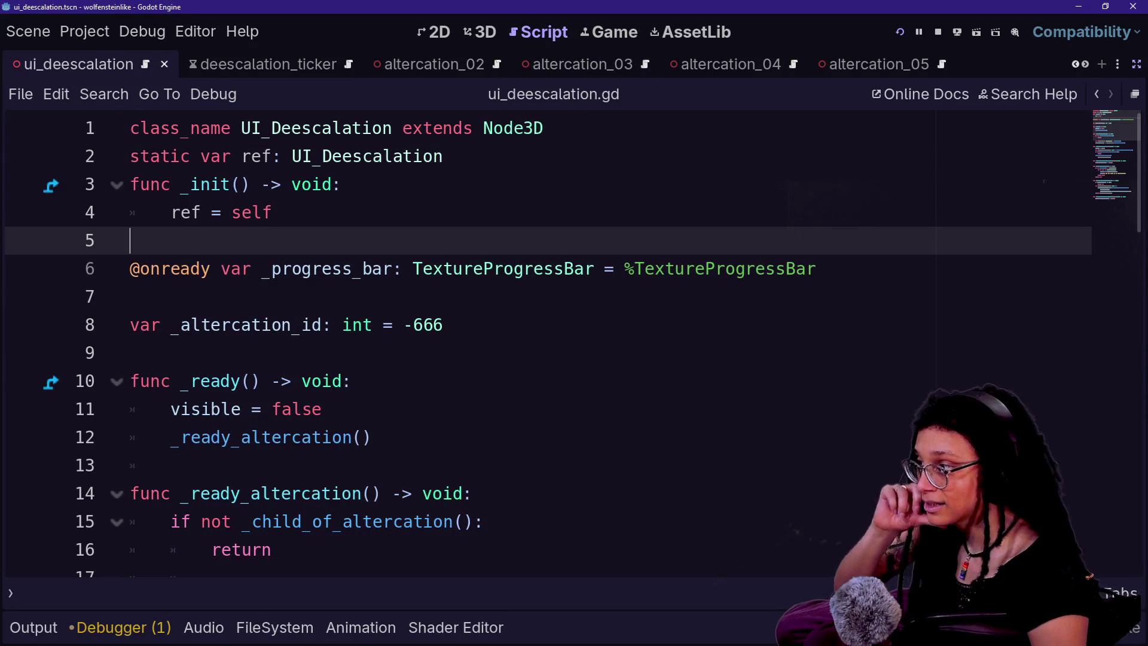
text(@onready var _camera_anchor := %CameraAnchor as Node3D)
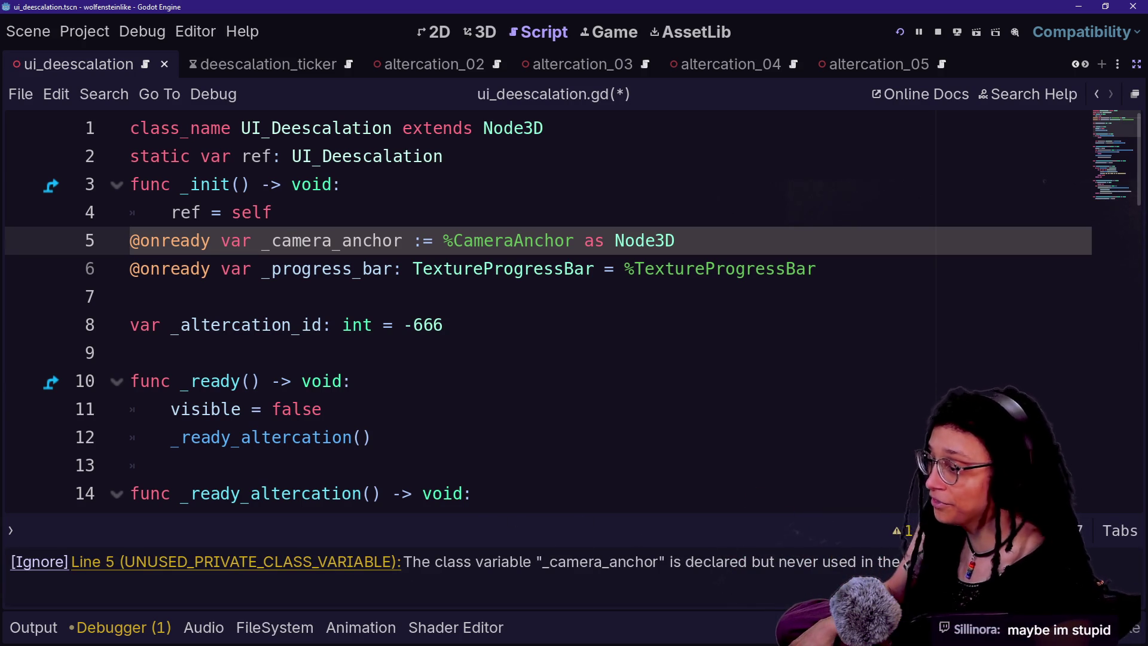
click(902, 531)
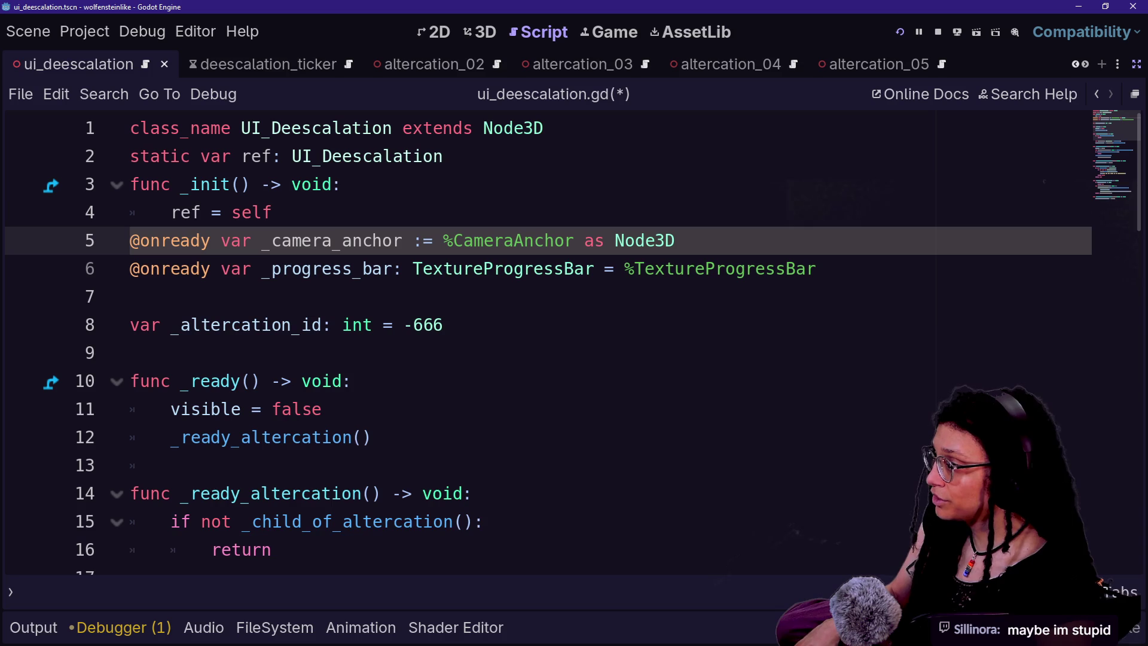
key(Return)
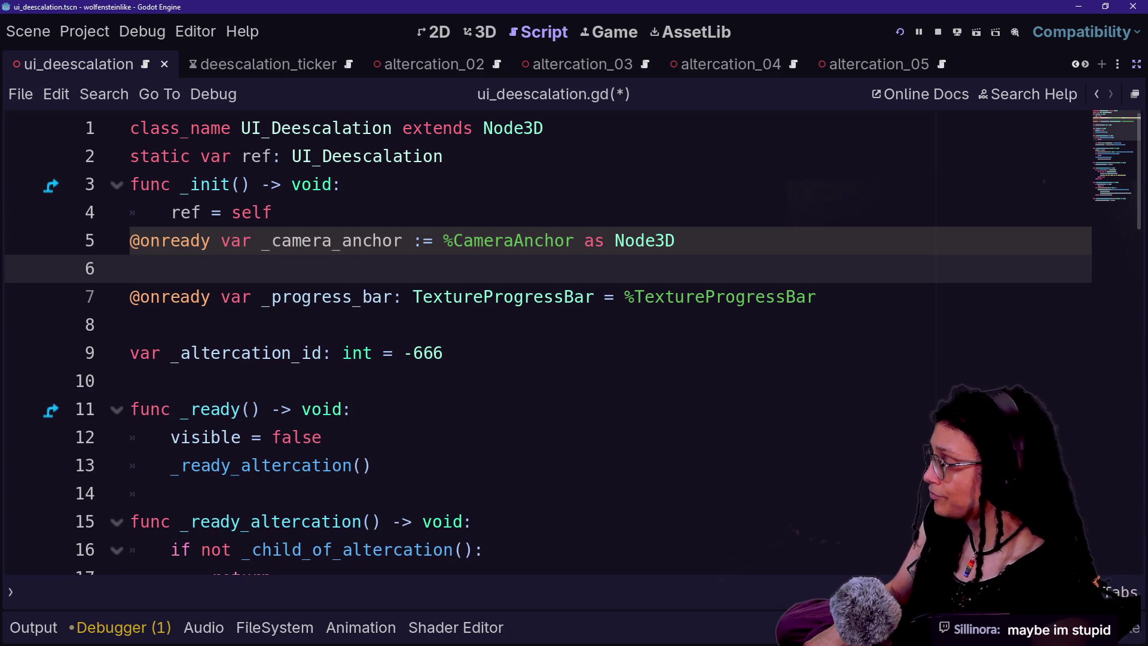
text(@onready var _camera_anc)
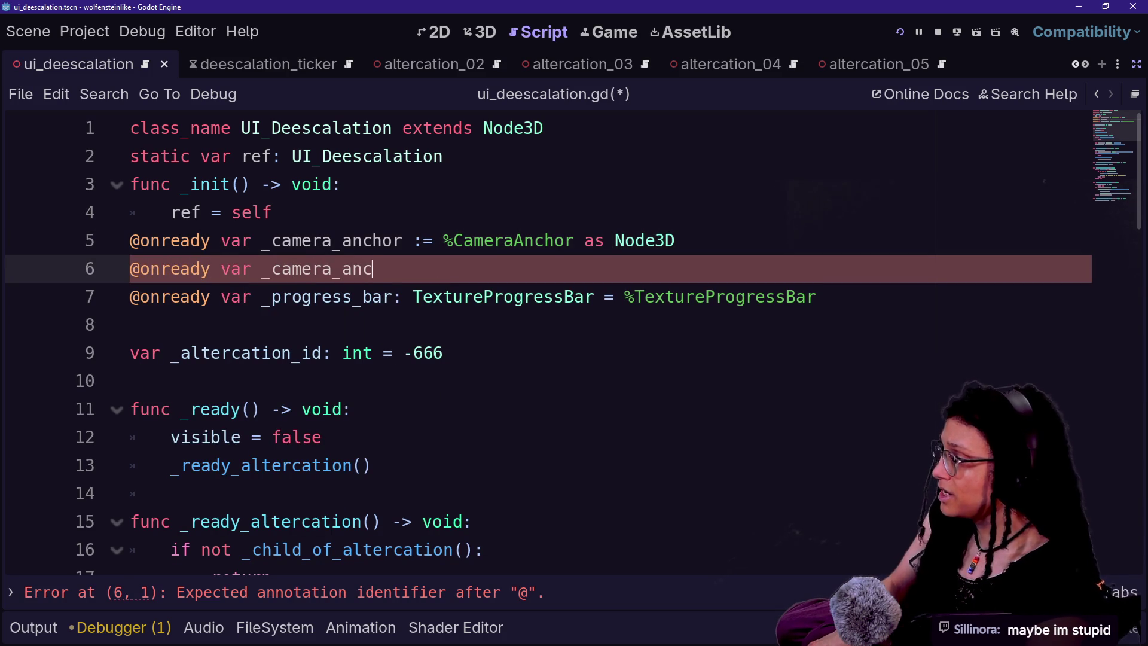
text(hor: Node3D =)
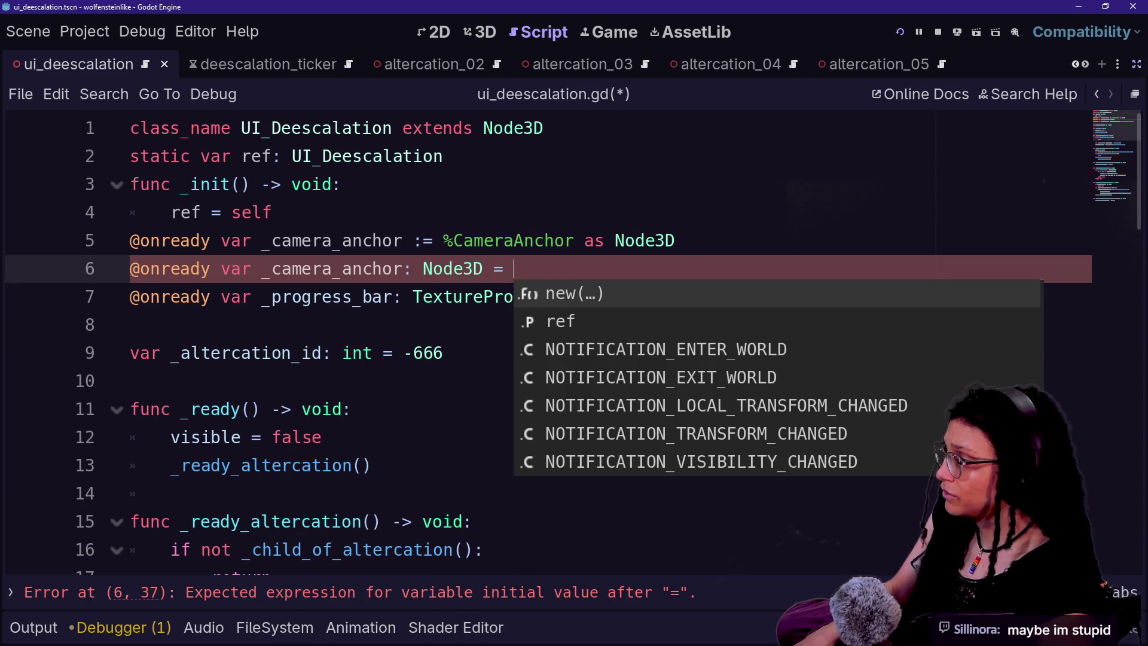
drag(443, 240, 576, 240)
key(ctrl+c)
click(515, 269)
key(ctrl+v)
key(Down)
key(Up)
key(ctrl+shift+Left)
key(ctrl+shift+Left)
key(ctrl+shift+Left)
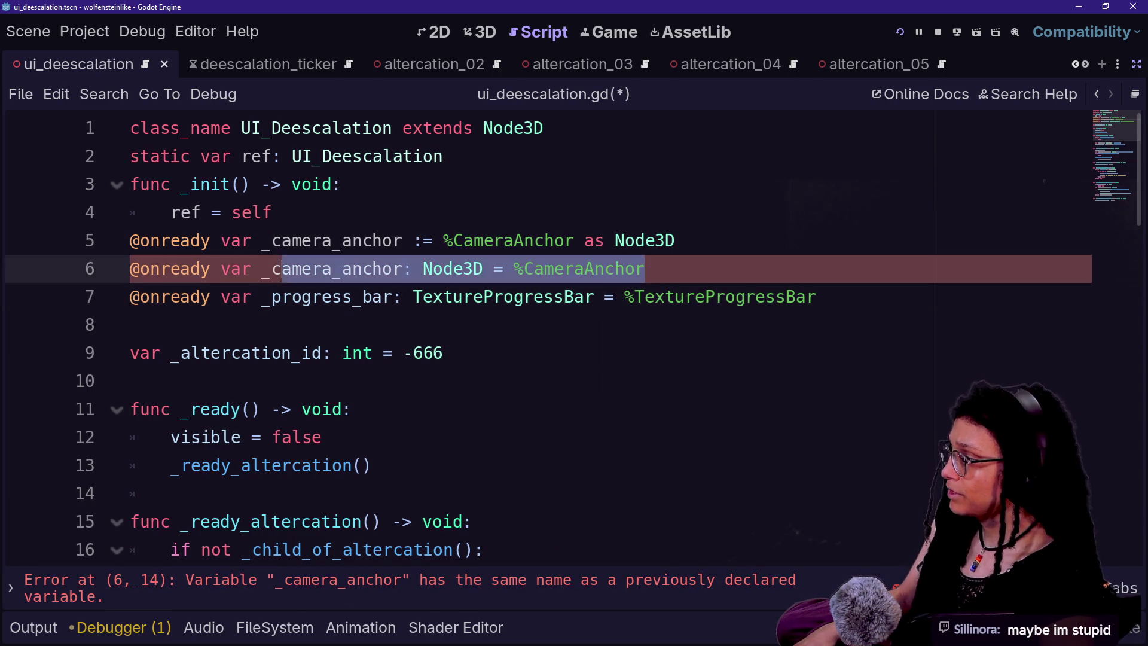
key(Down)
key(Up)
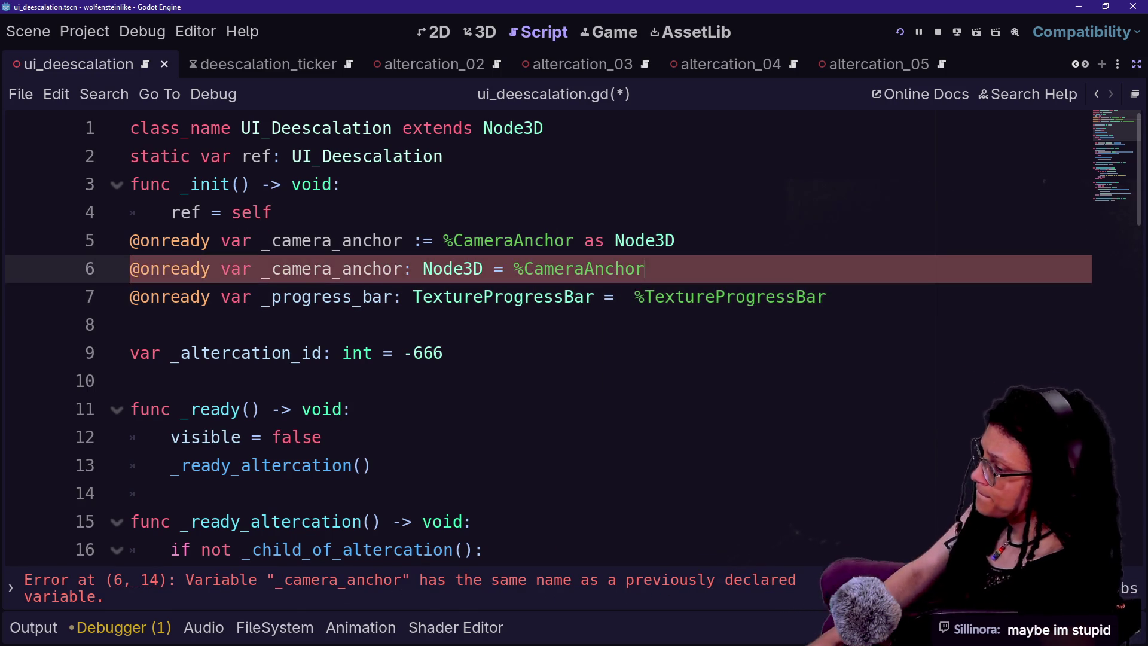
key(Down)
key(Up)
key(Up)
key(End)
key(shift+Up)
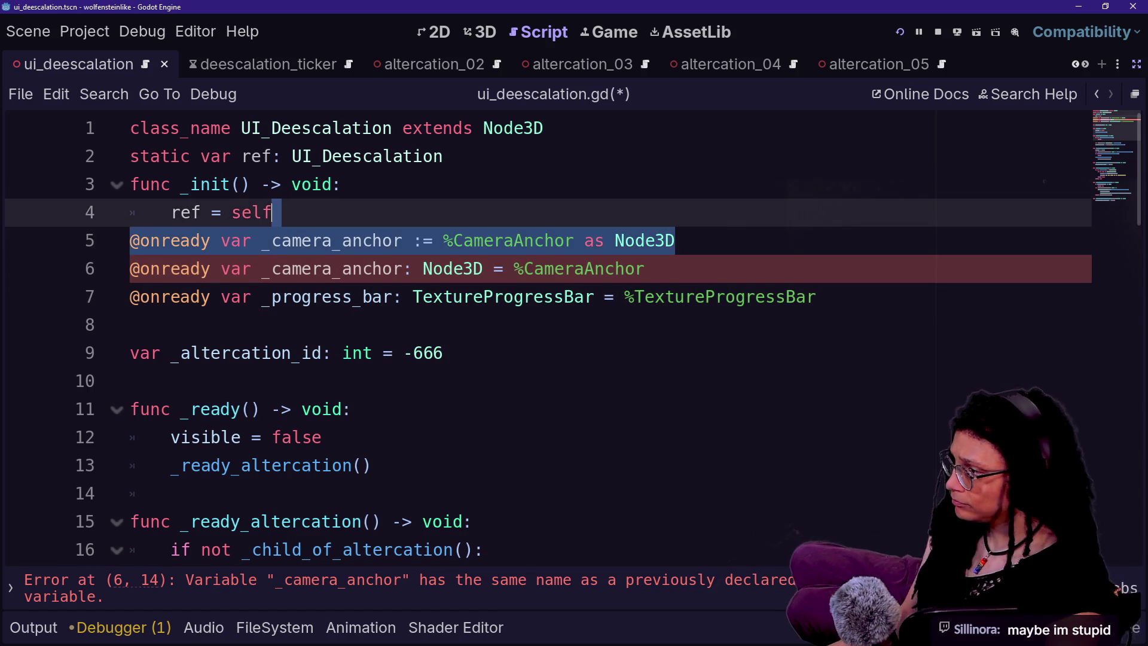
key(BackSpace)
key(Return)
key(Down)
key(Down)
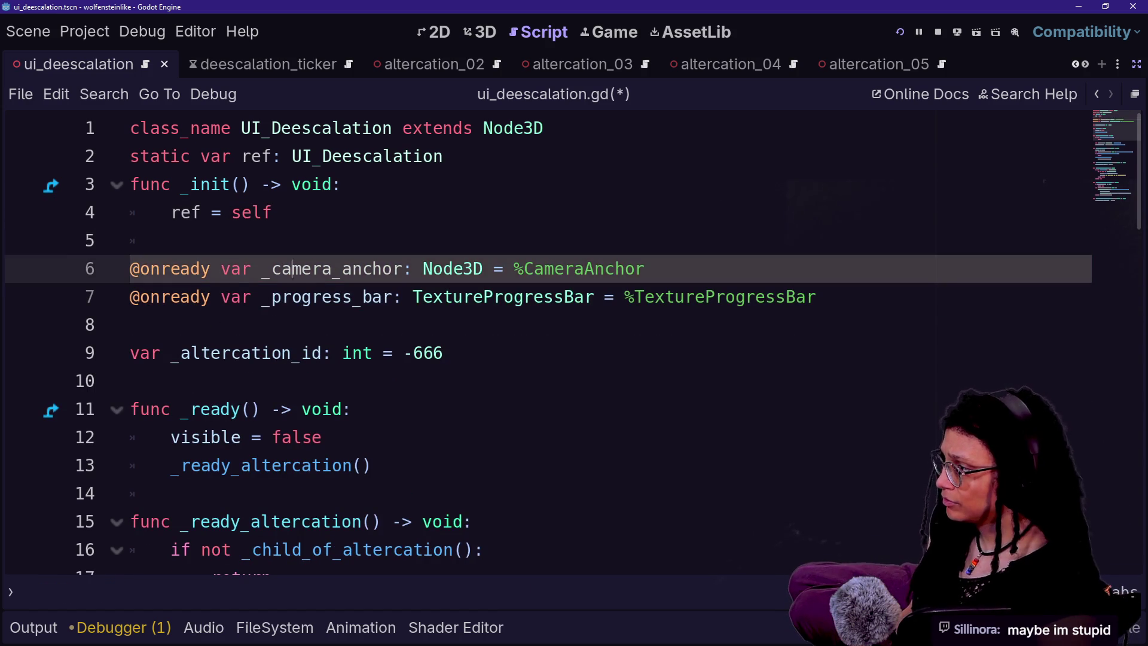
key(Up)
key(End)
key(shift+Up)
key(BackSpace)
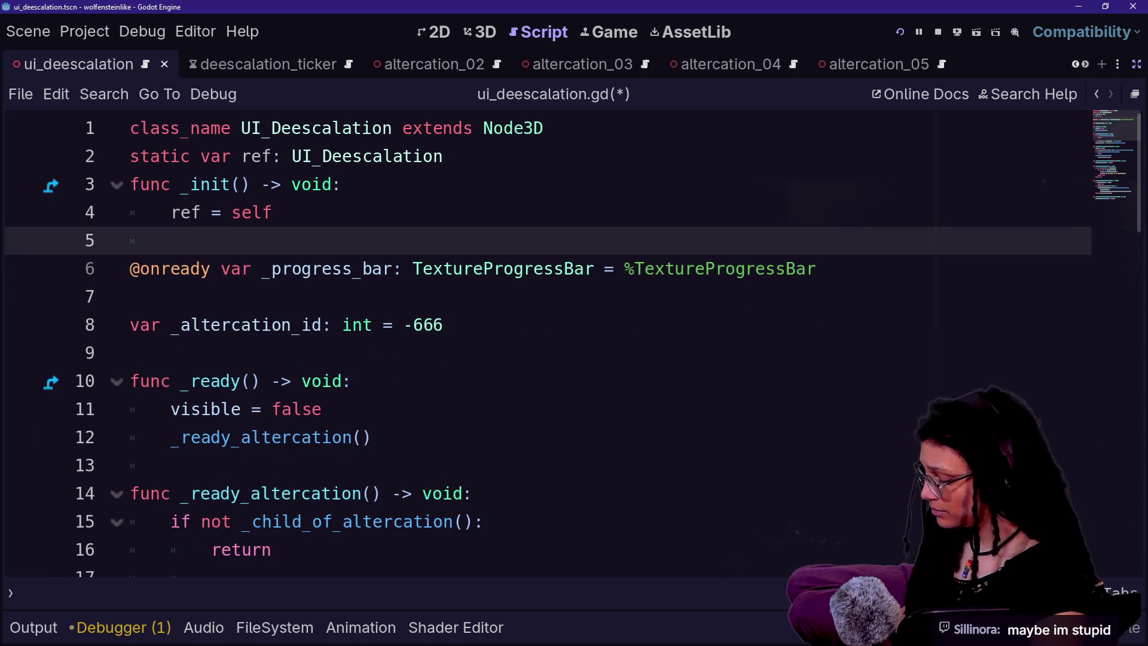
key(ctrl+s)
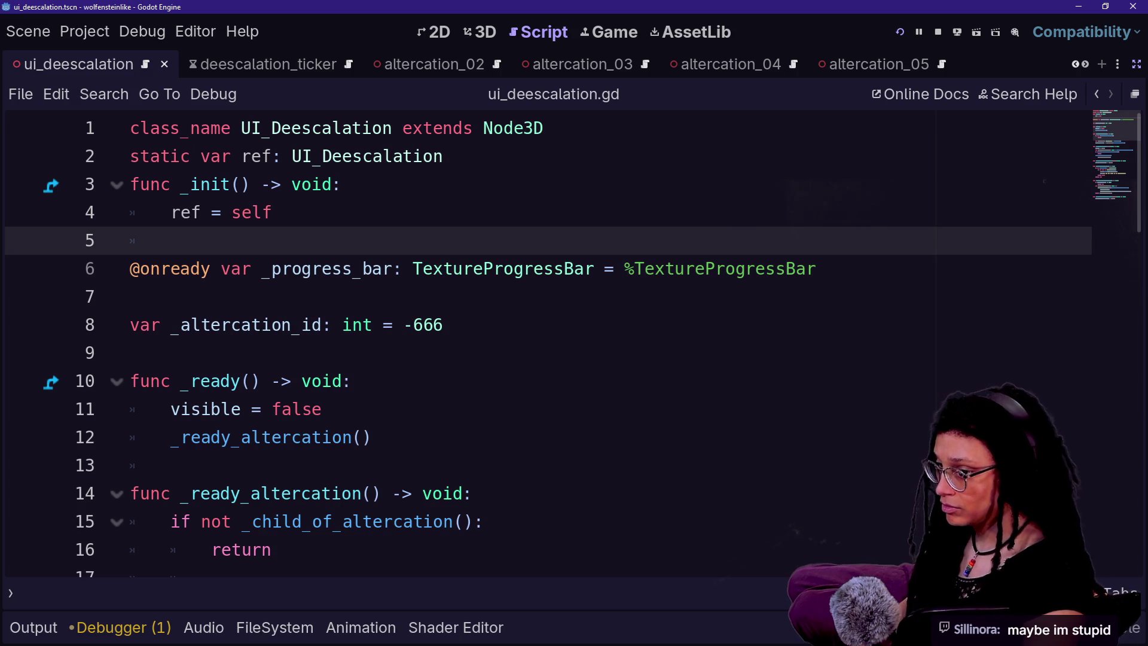
key(ctrl+shift+f)
text(as)
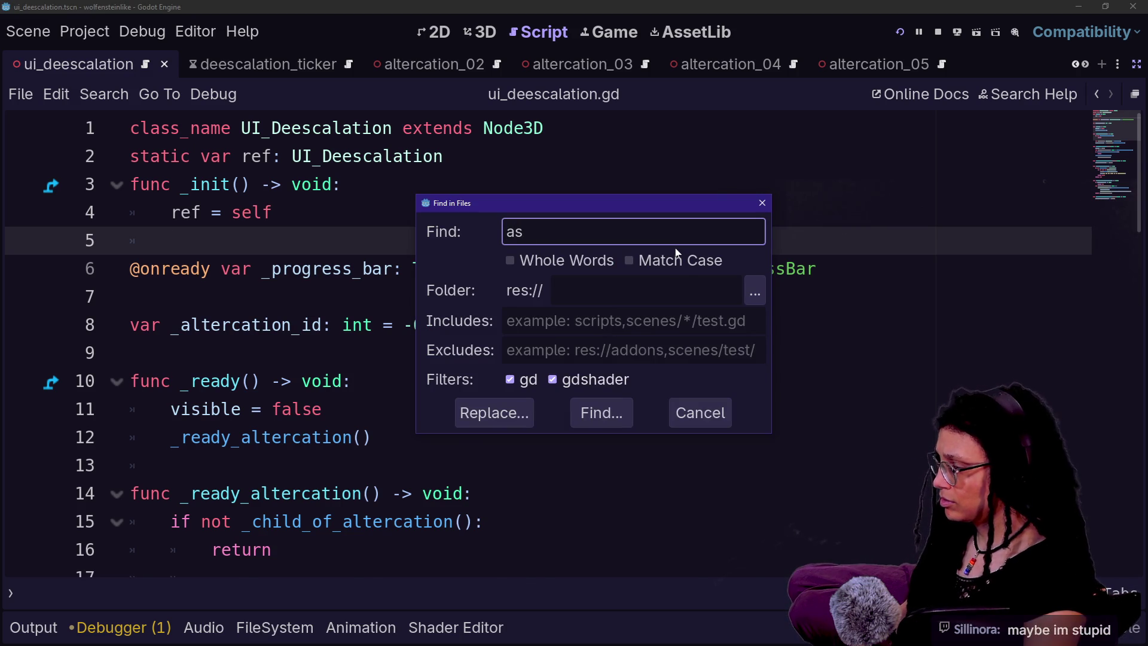
- Search the project for 'as' and open the line 24 match in ui_ise_open_MONEY.gd
key(Return)
scroll(456, 478, down, 2)
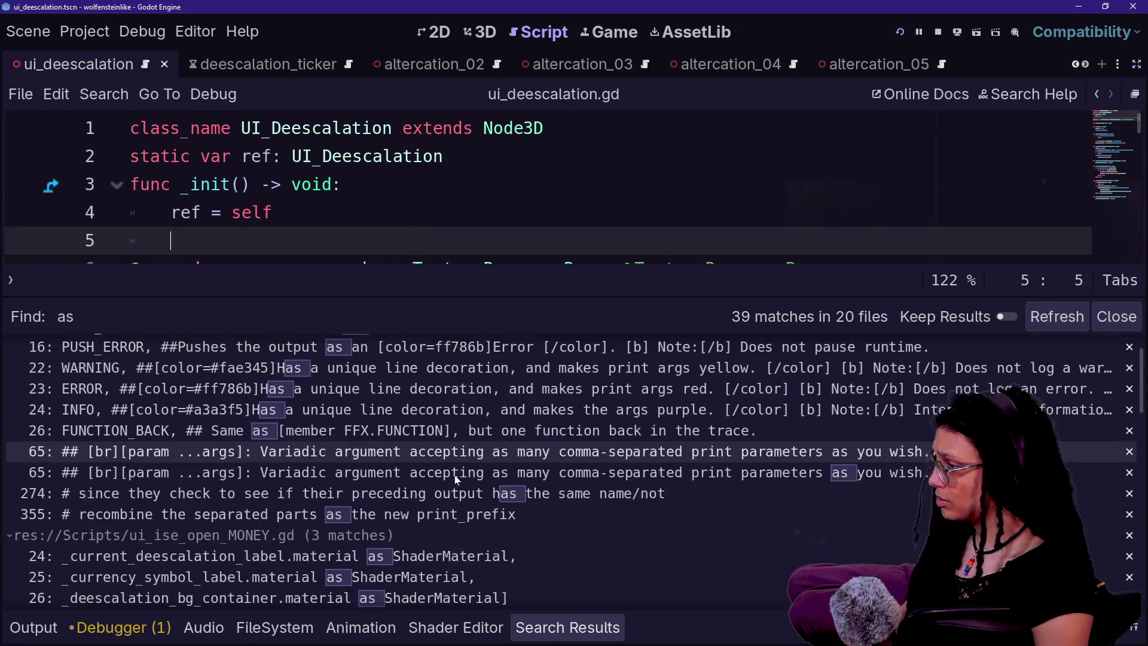
scroll(456, 478, down, 3)
click(456, 457)
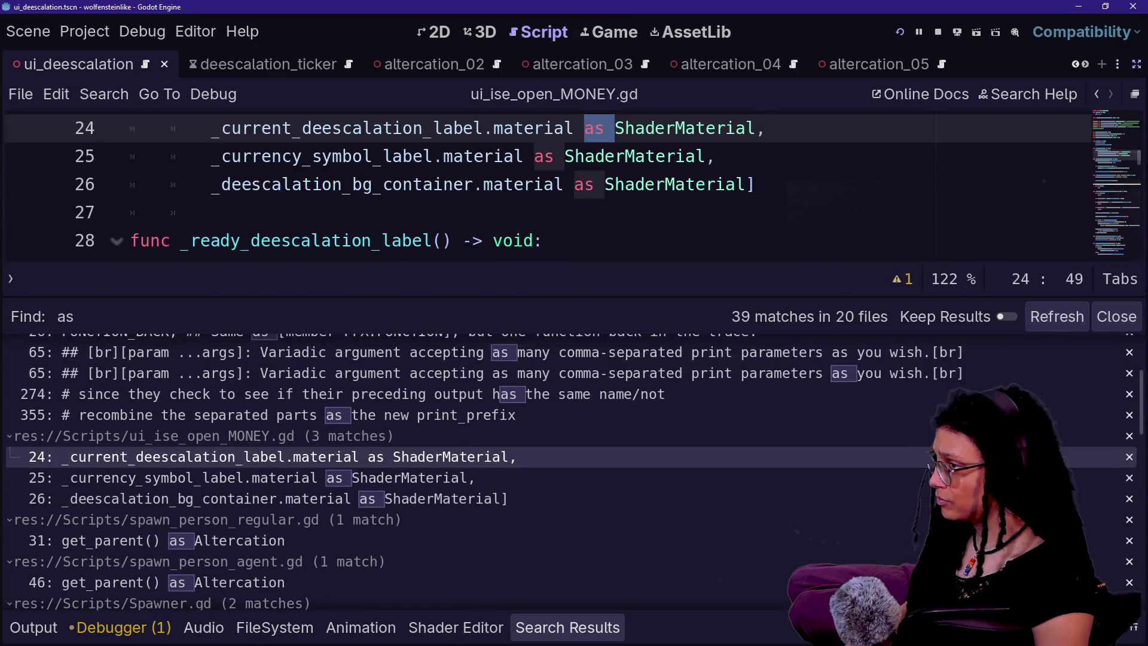
click(676, 156)
key(alt+o)
key(ctrl+shift+F11)
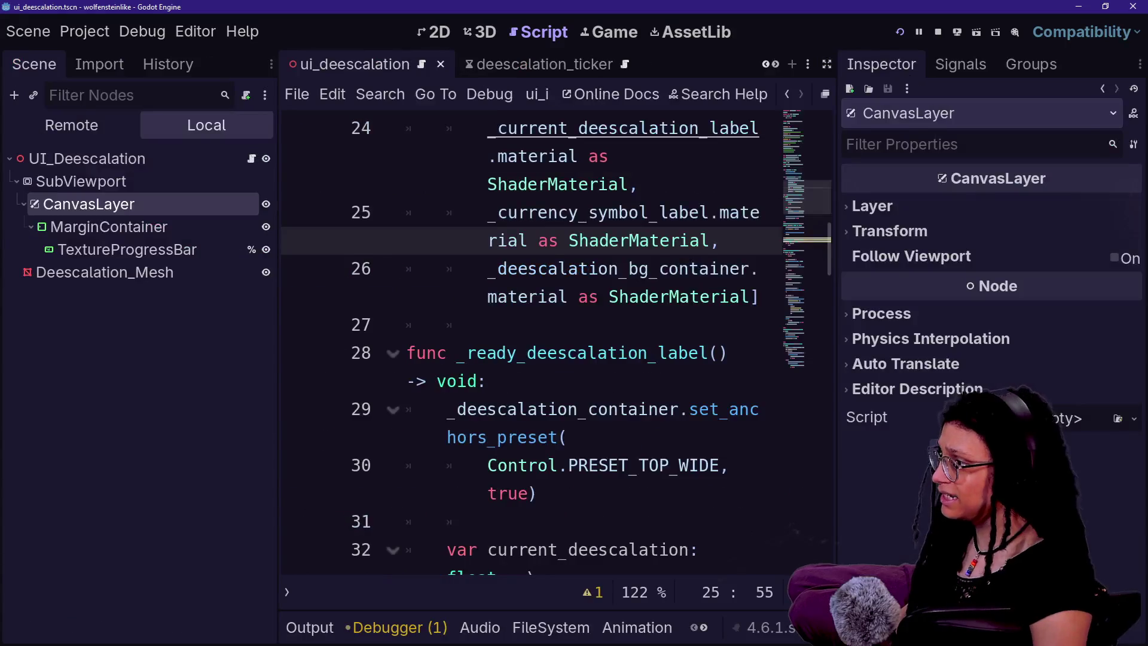
key(ctrl+shift+F11)
scroll(668, 146, up, 2)
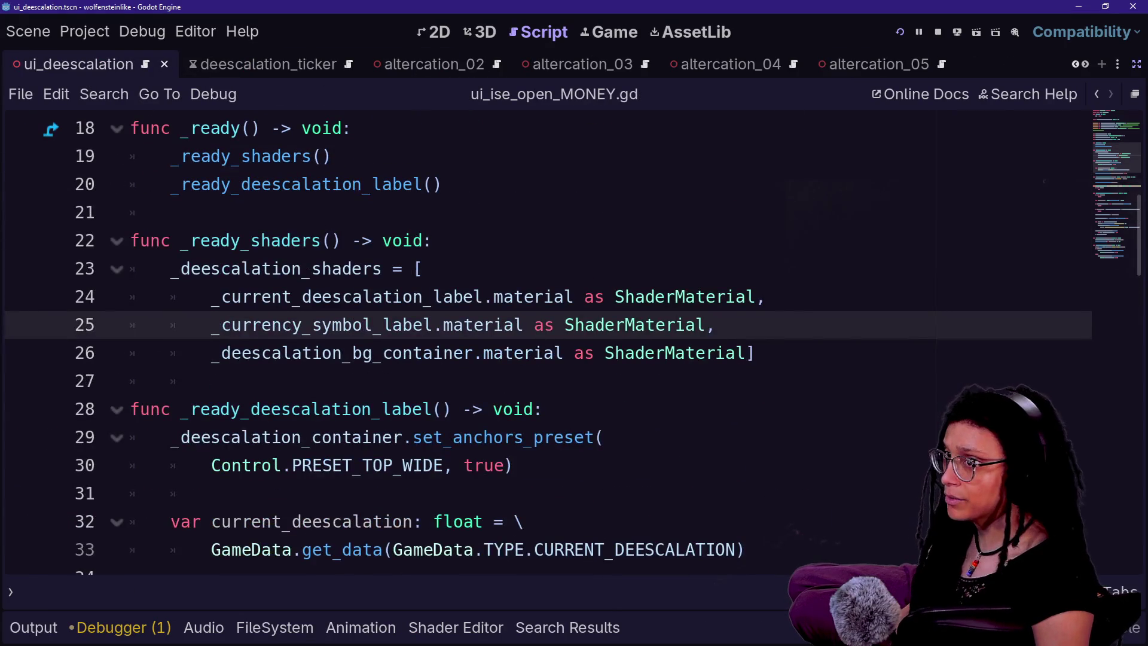
click(572, 295)
- Rerun the 'as' search and open the line 46 cast in spawn_person_agent.gd
key(ctrl+shift+f)
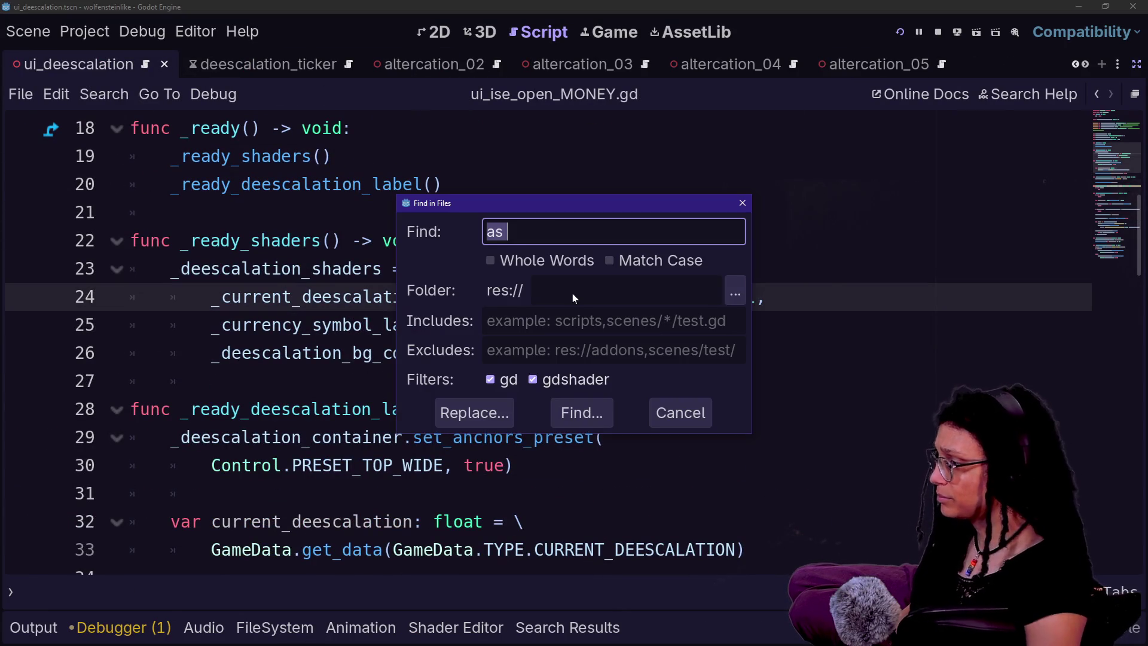
key(Return)
scroll(470, 427, down, 5)
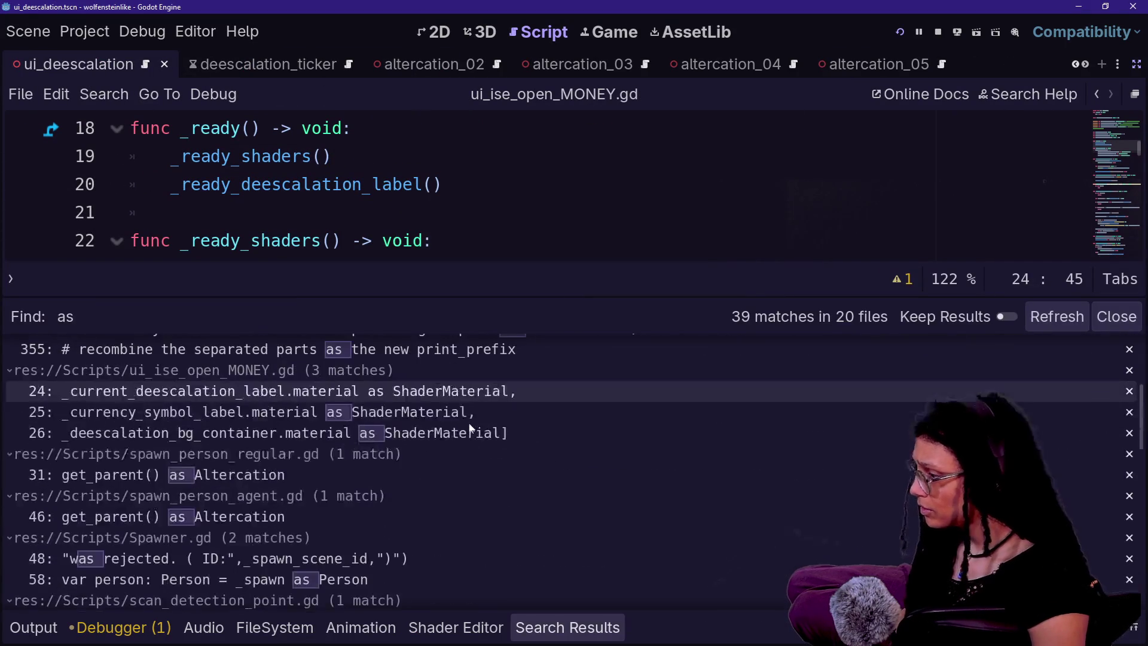
scroll(399, 480, down, 1)
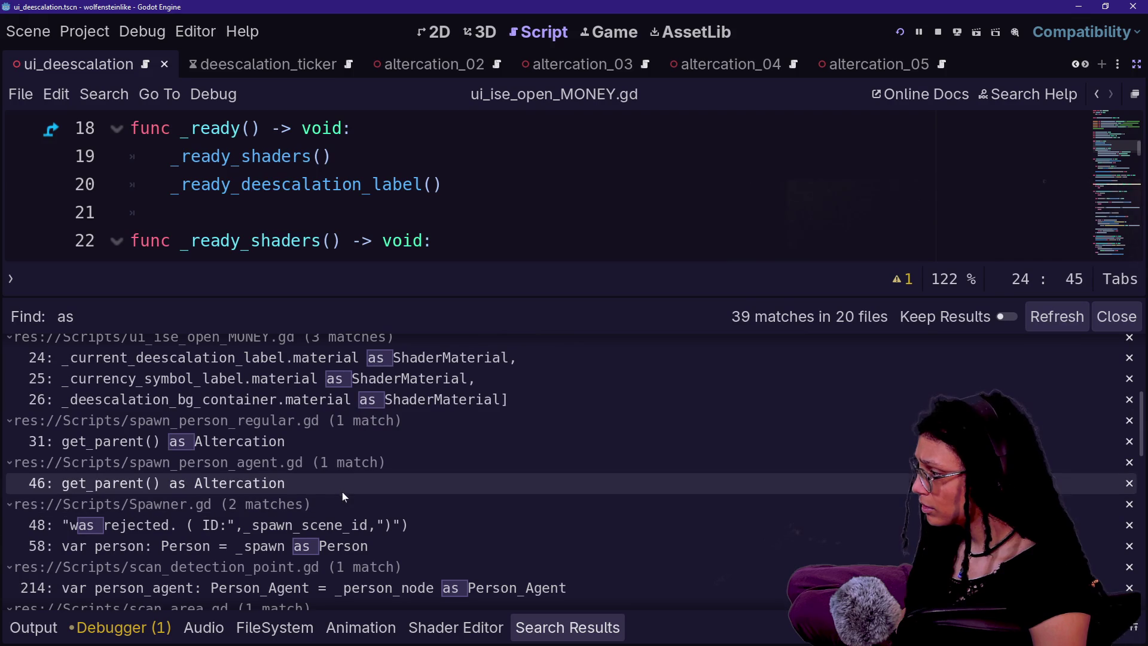
click(342, 487)
key(alt+o)
key(alt+o)
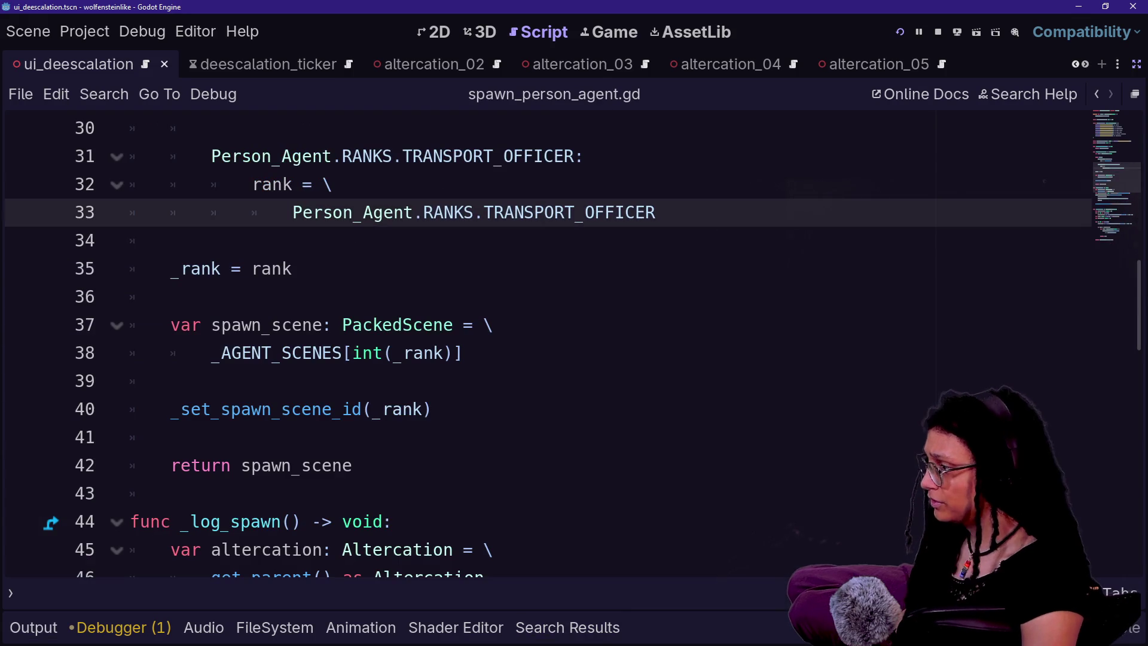
key(ctrl+shift+F11)
key(ctrl+shift+F11)
scroll(510, 201, up, 2)
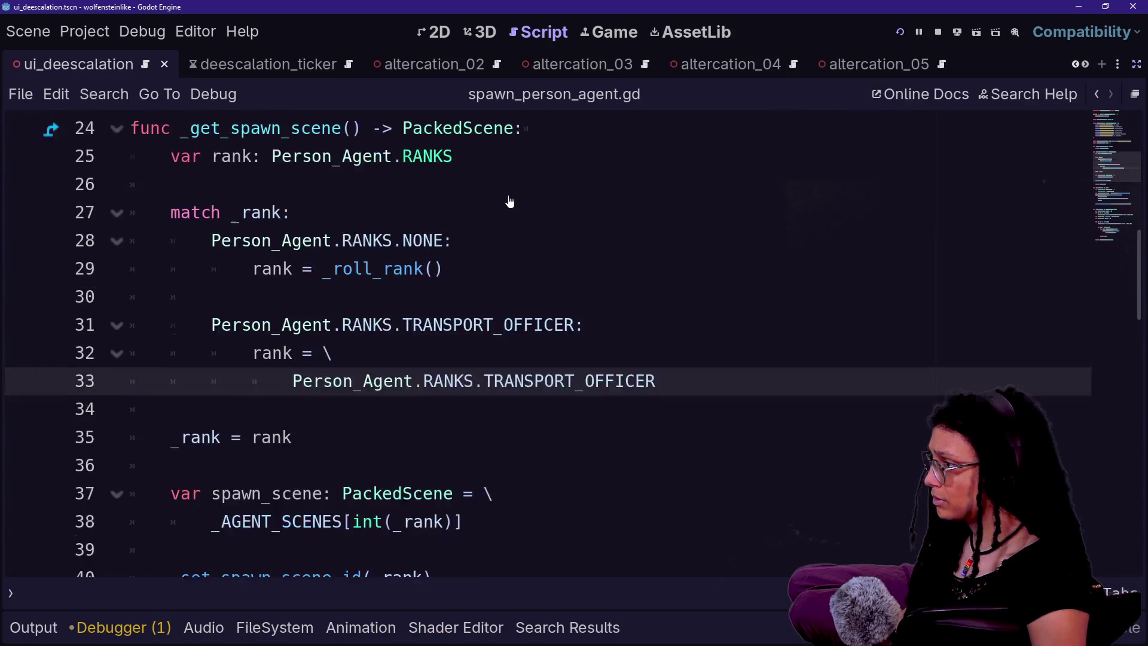
scroll(510, 201, down, 4)
scroll(511, 201, down, 1)
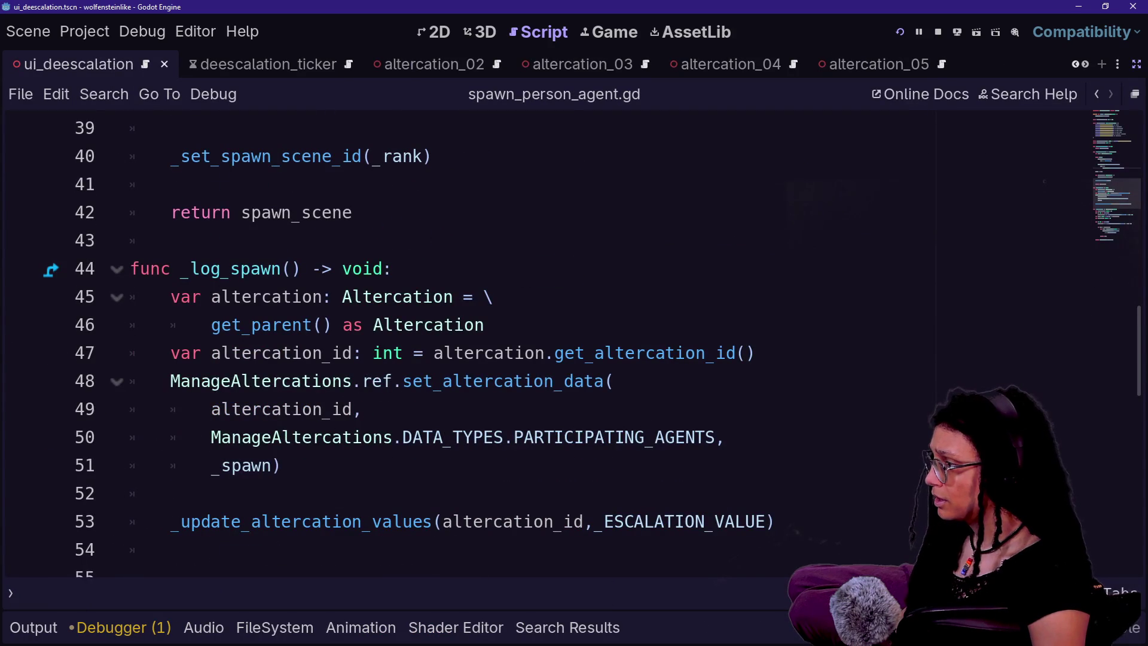
- Search again from the selected 'as' and open the found_phone cast in person_mesh_regular.gd
mouse_move(239, 326)
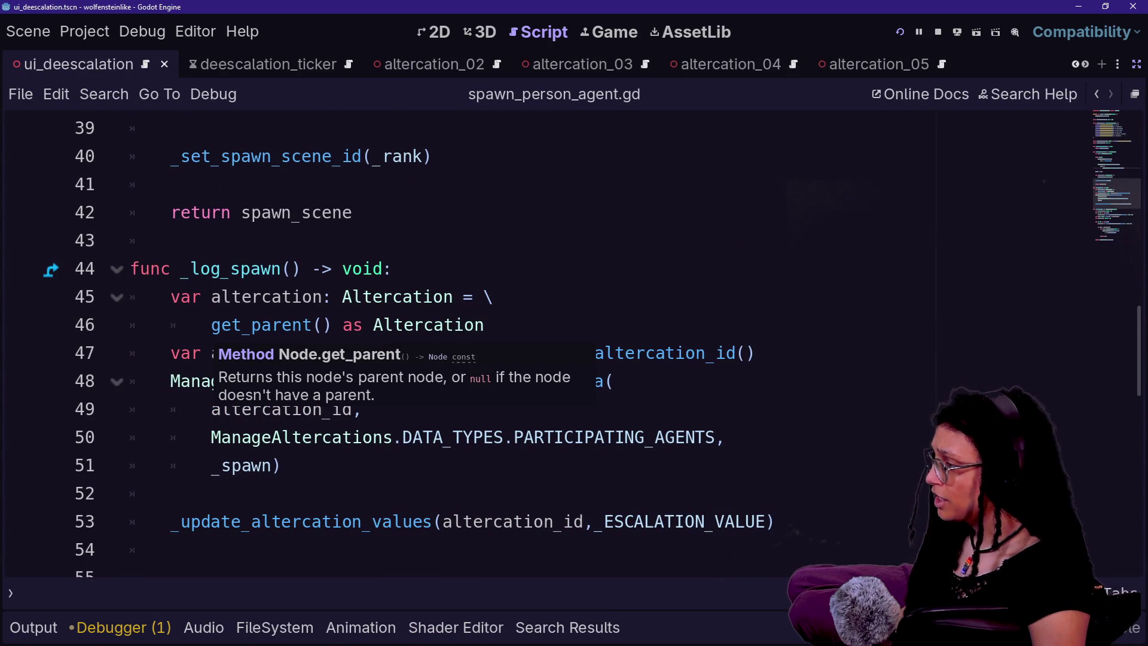
drag(210, 324, 482, 325)
double_click(352, 325)
key(ctrl+shift+f)
key(Return)
scroll(409, 456, down, 10)
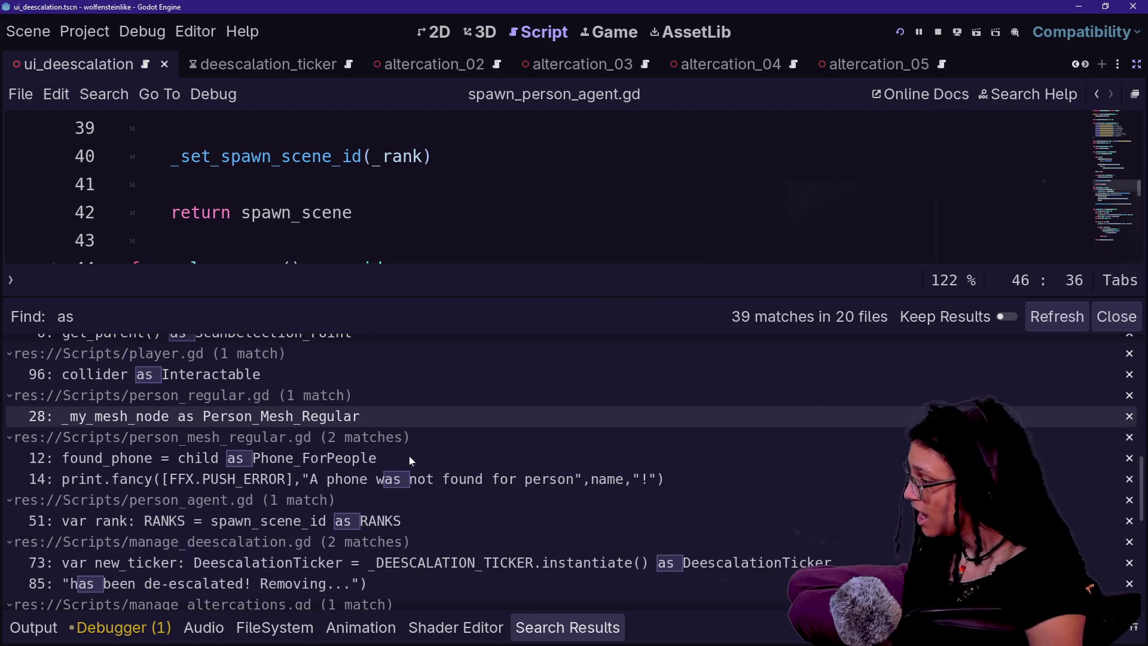
click(429, 461)
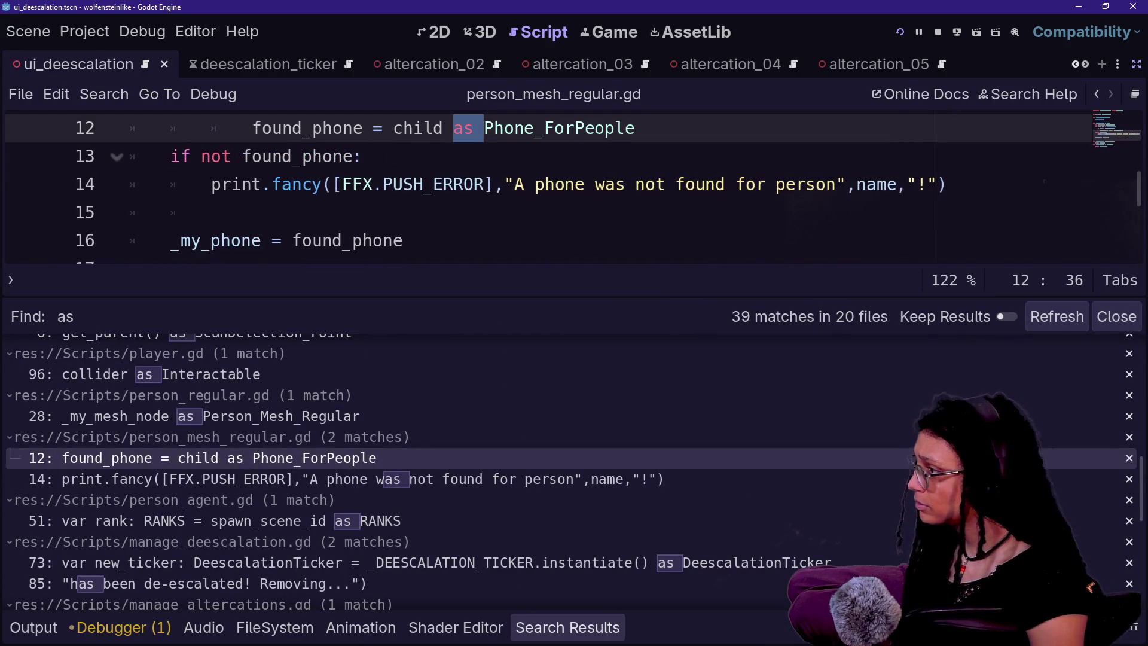
- Hide the Search Results panel and enlarge the code font one step
key(alt+o)
key(alt+o)
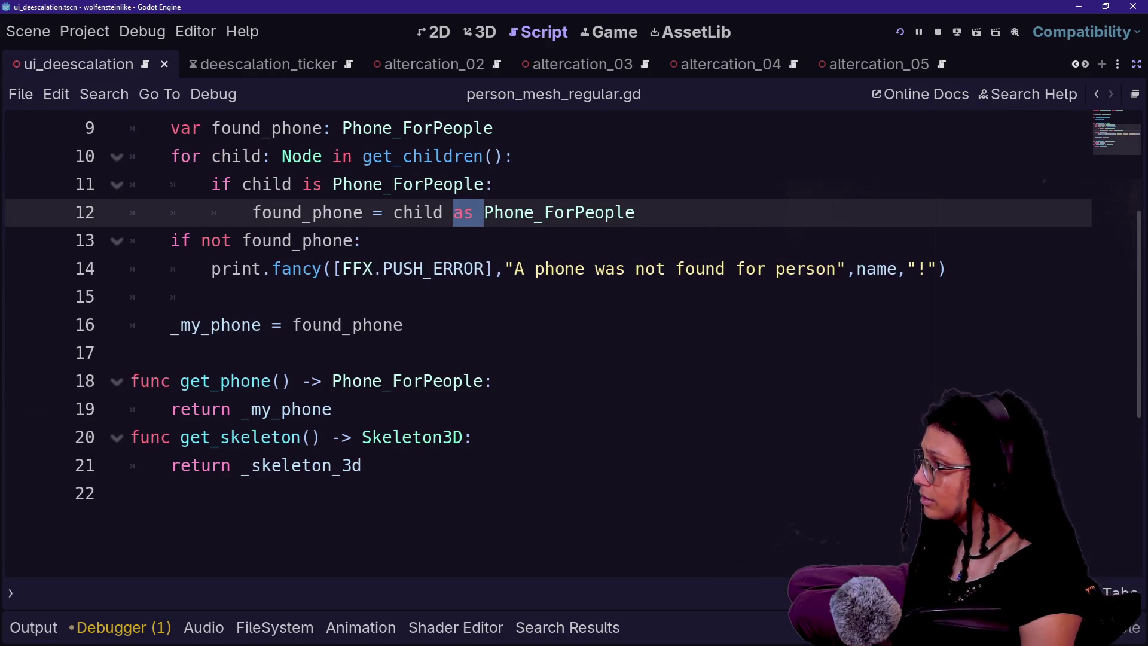
key(Down)
scroll(538, 335, up, 1)
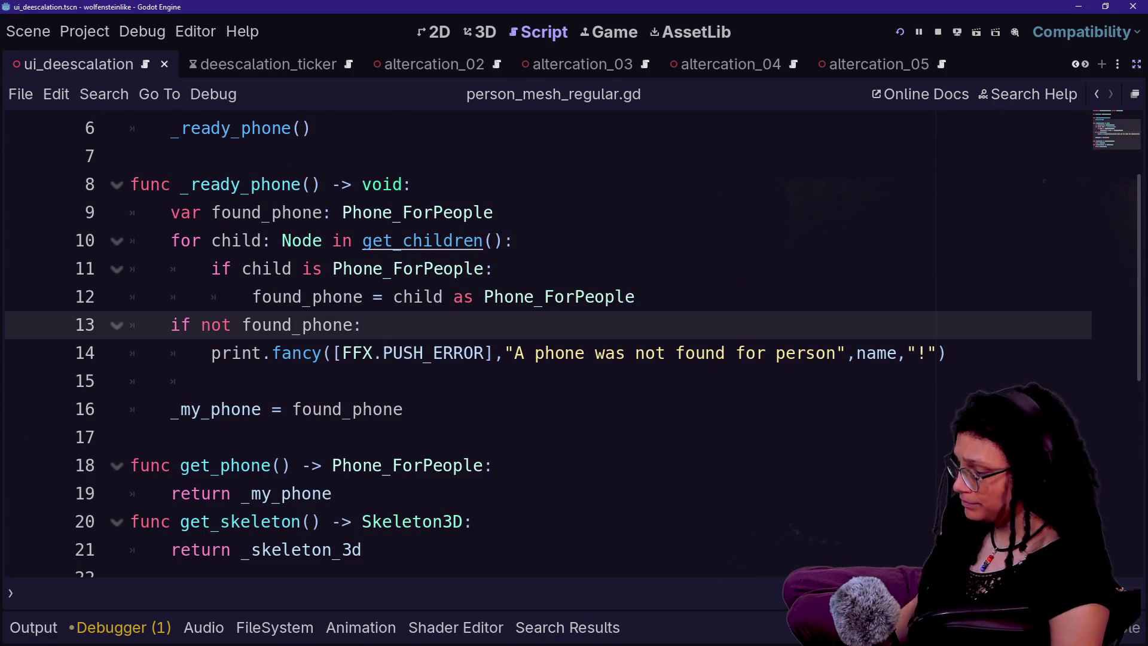
key(ctrl+equal)
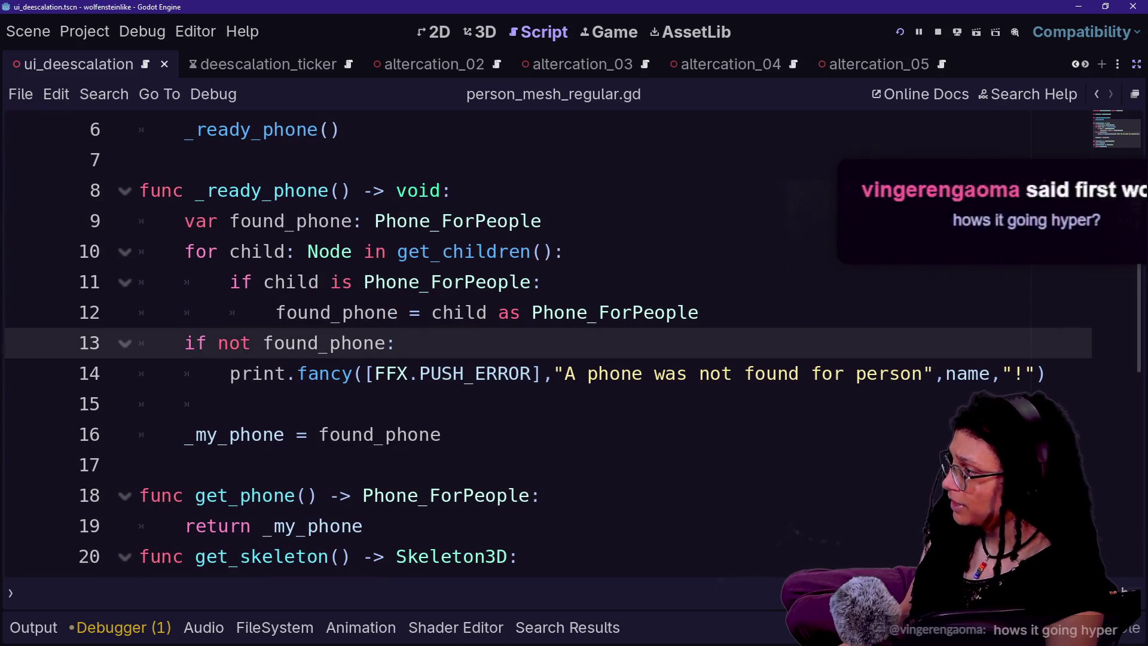
- Walk through the child loop over get_children() and the if block on lines 9–12
drag(287, 251, 193, 252)
click(296, 251)
drag(352, 251, 229, 251)
click(230, 251)
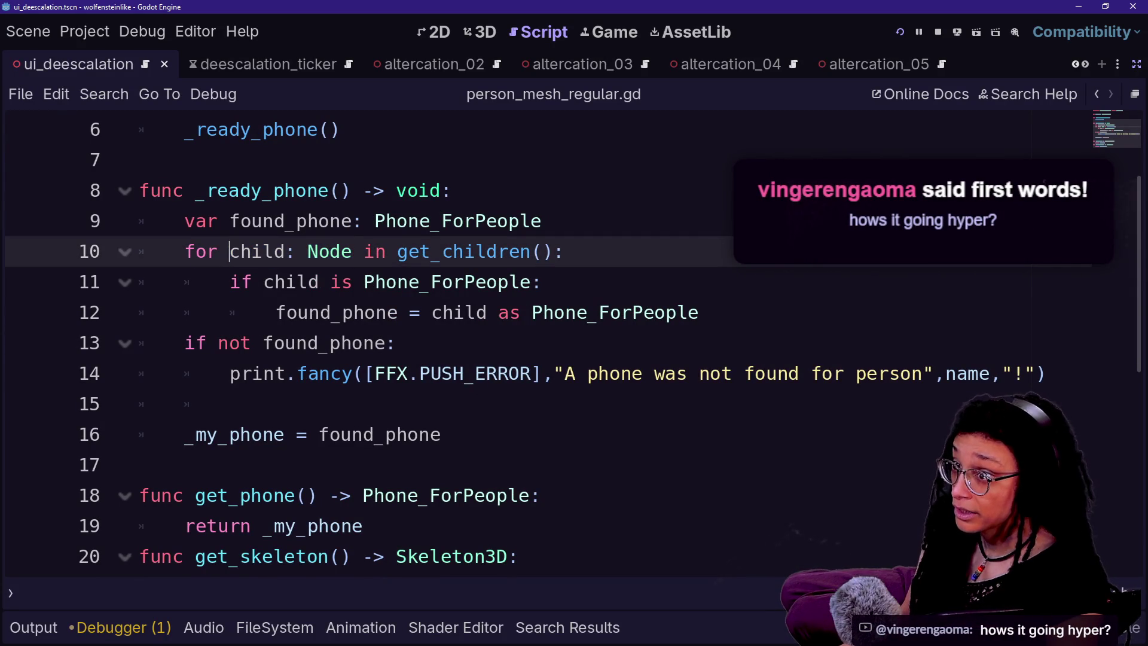
click(285, 221)
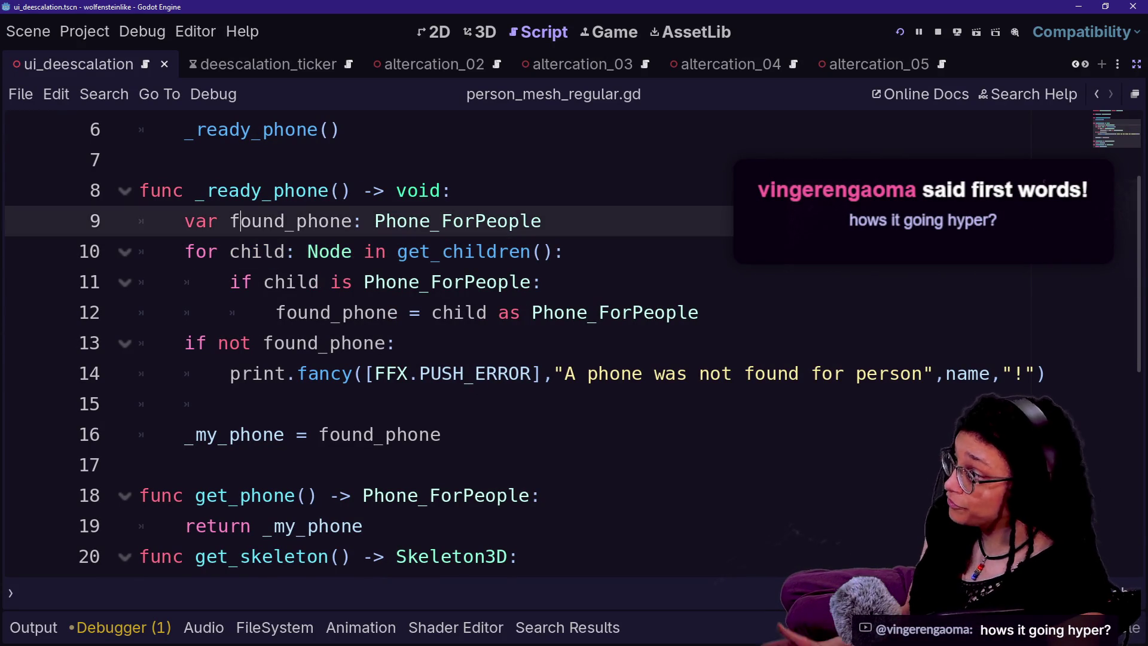
click(285, 282)
drag(398, 251, 553, 251)
click(553, 251)
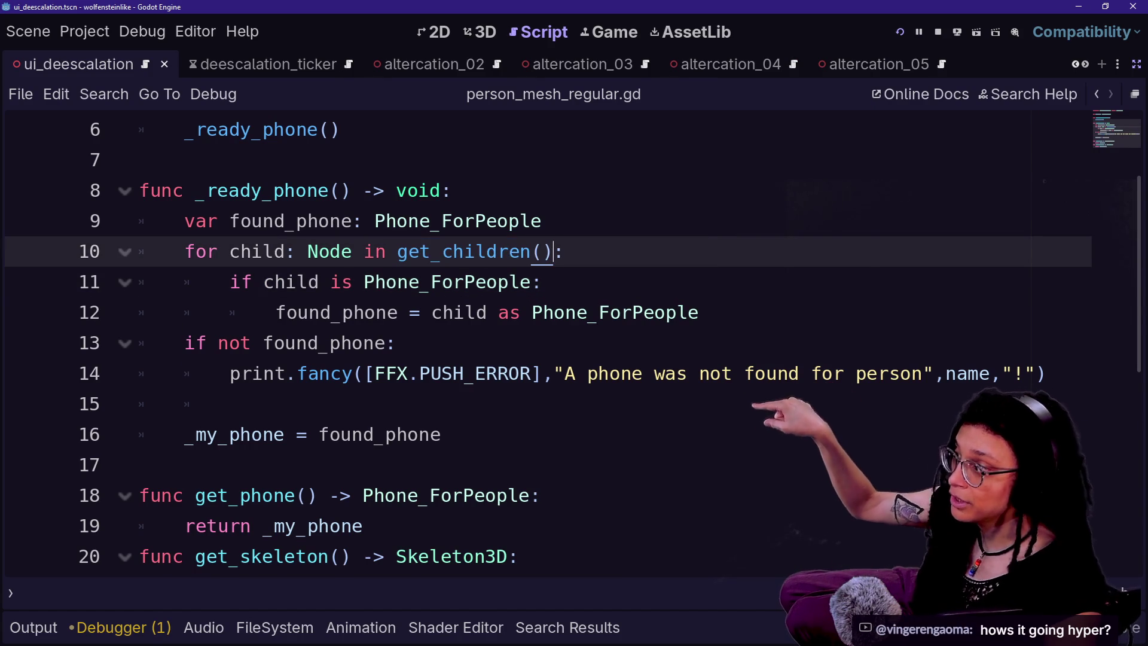
mouse_move(230, 282)
mouse_down()
mouse_move(325, 343)
mouse_move(699, 313)
mouse_up()
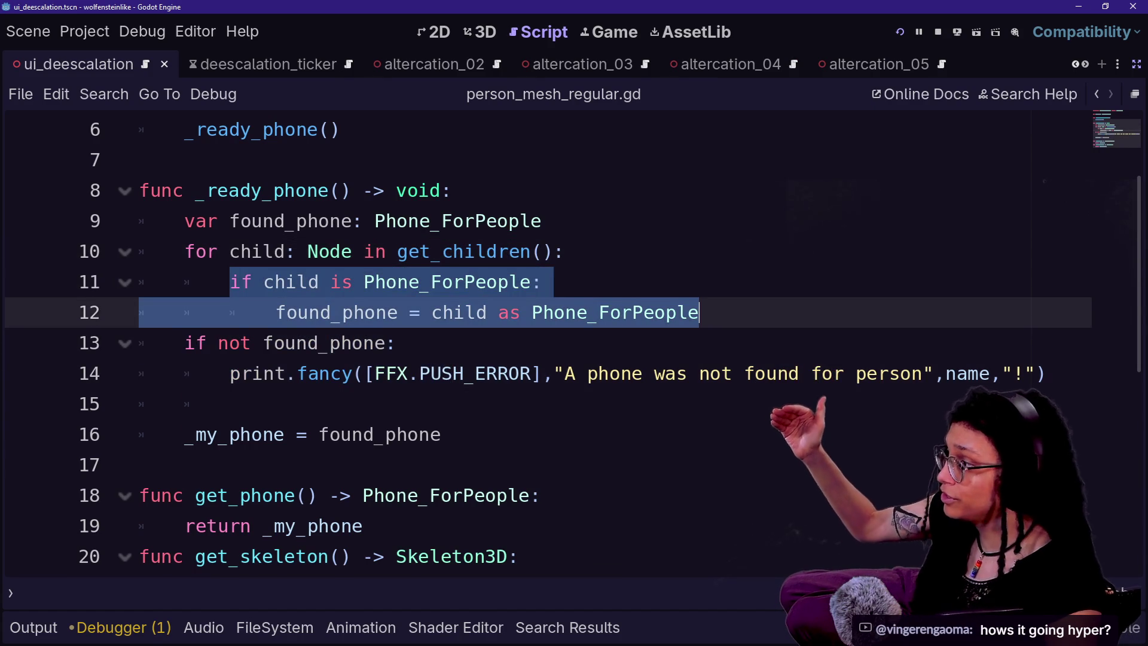
drag(398, 251, 543, 251)
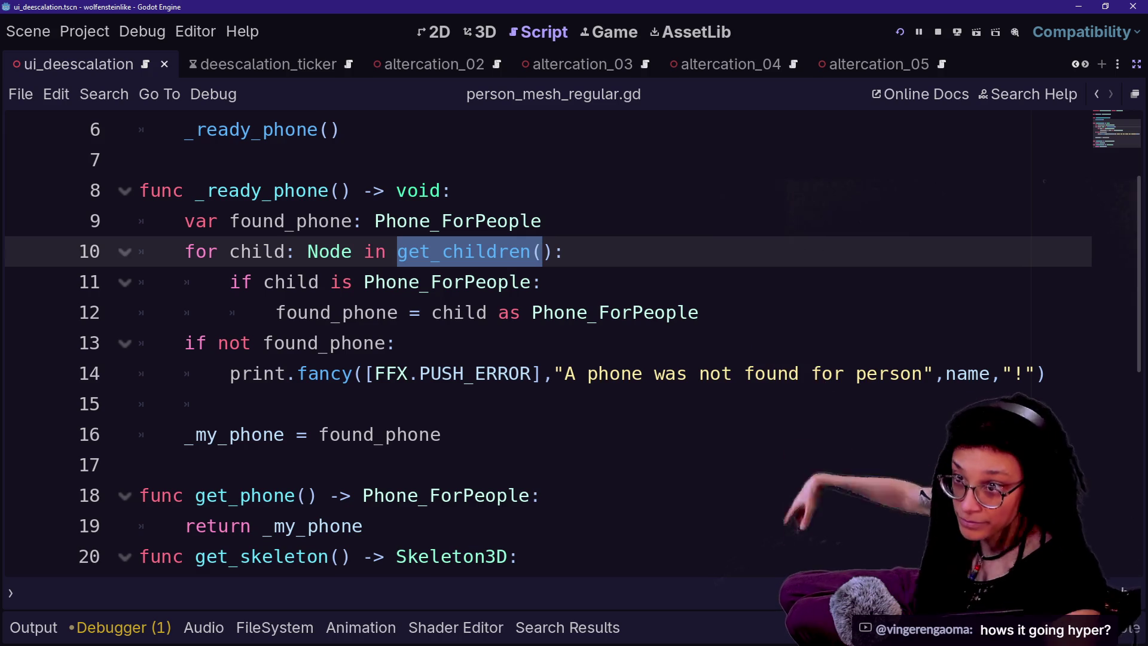
click(409, 313)
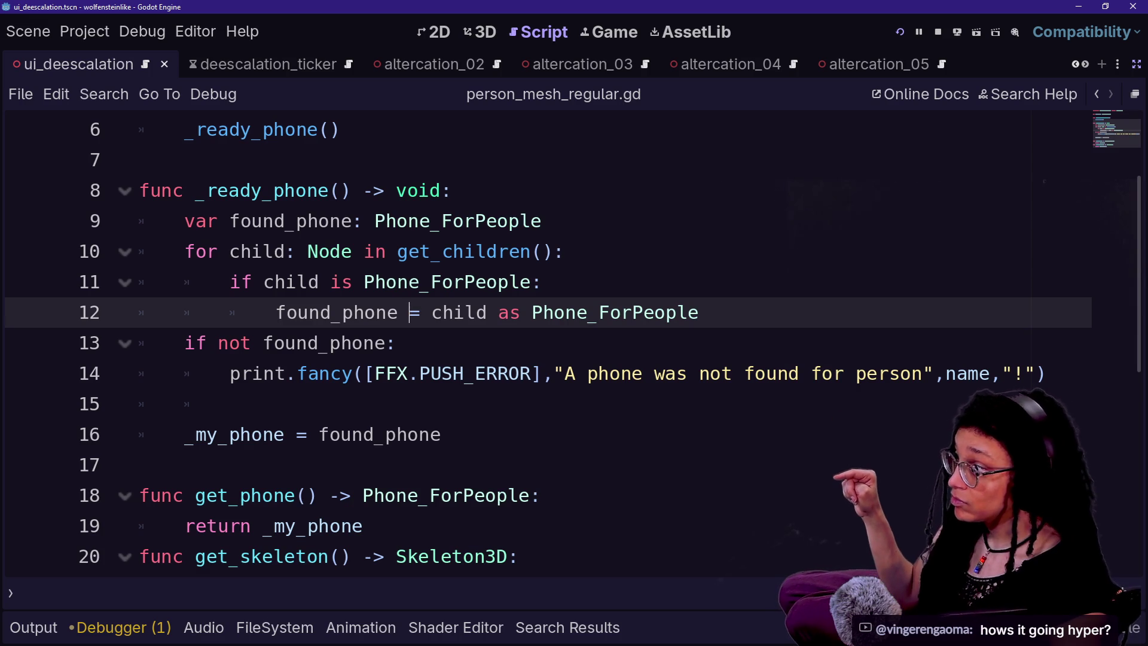
drag(431, 312, 488, 312)
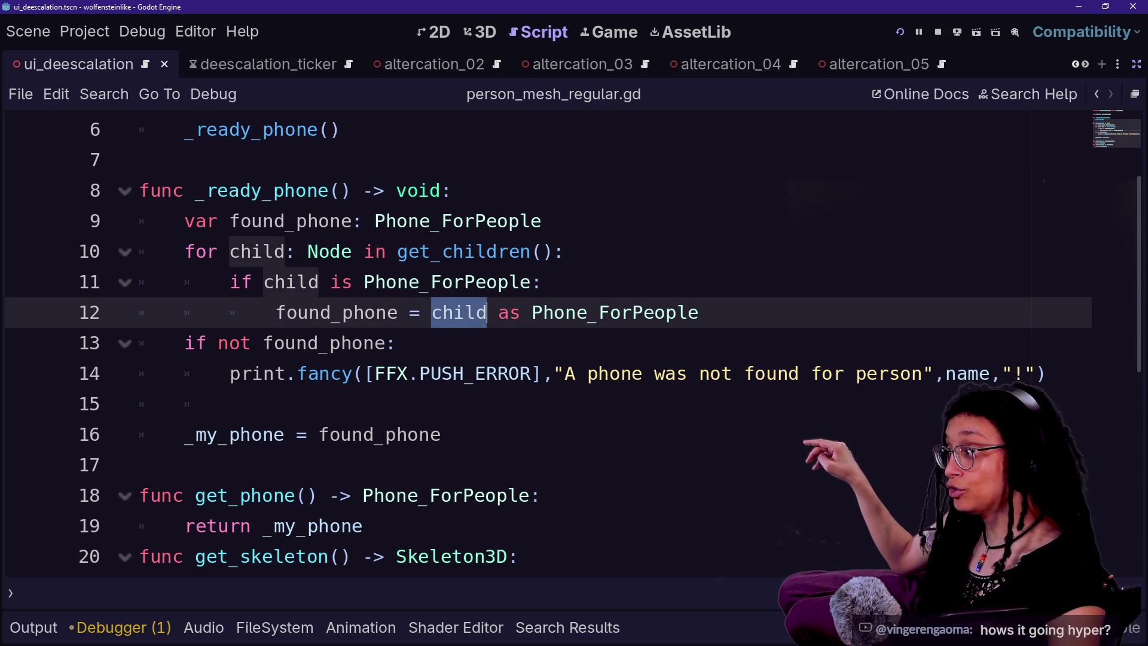
drag(277, 312, 366, 312)
click(376, 312)
- Highlight the Phone_ForPeople type, the Node type and the 'as' cast in _ready_phone
drag(375, 221, 542, 220)
click(541, 220)
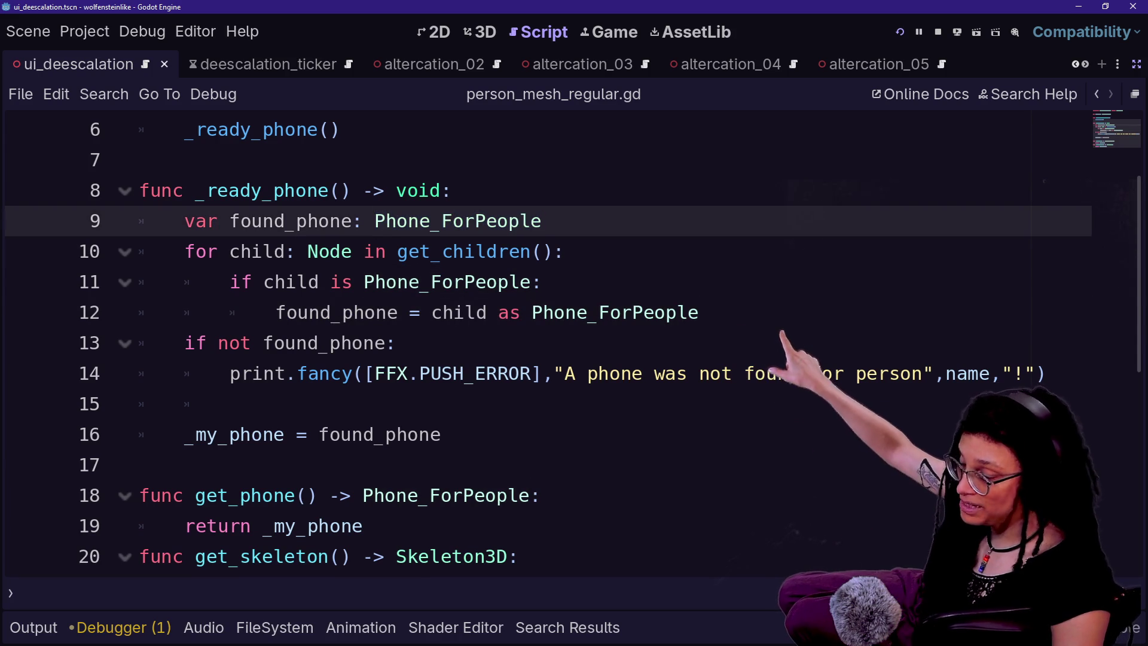
drag(307, 251, 365, 251)
click(362, 251)
click(510, 312)
drag(531, 312, 698, 312)
click(699, 312)
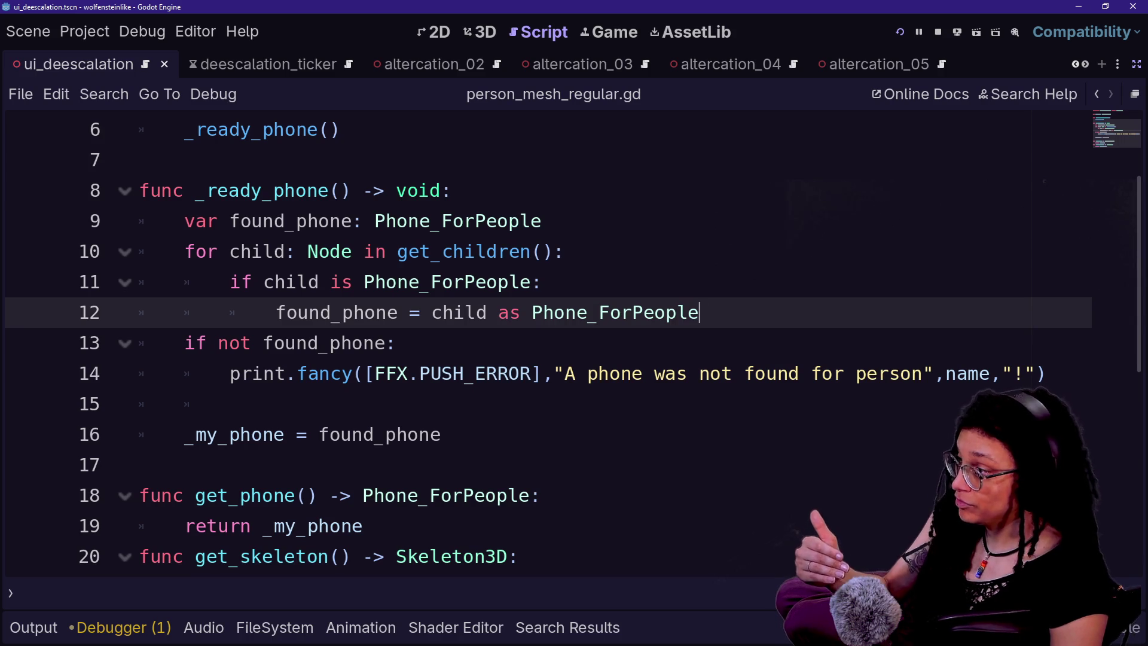
drag(307, 251, 353, 251)
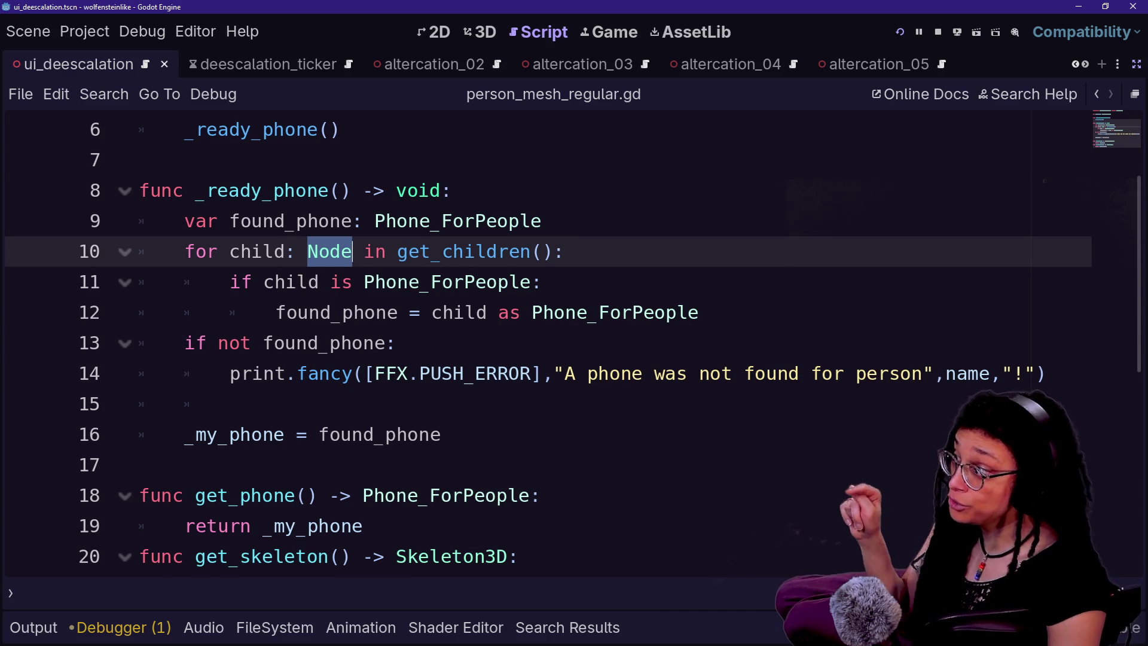
click(430, 221)
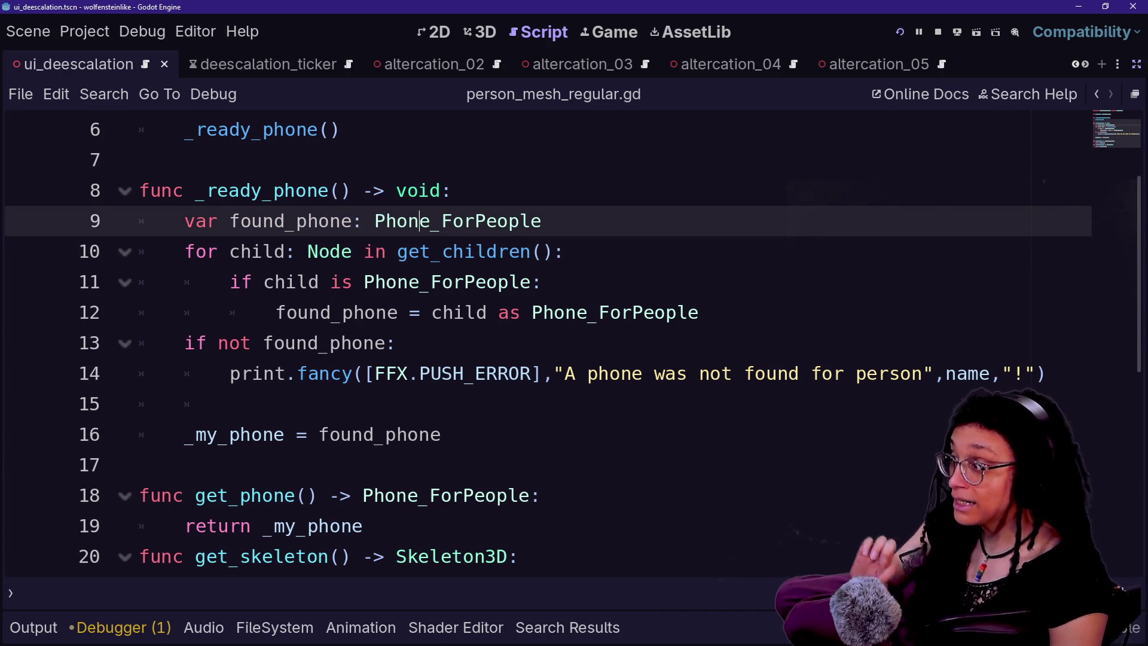
double_click(615, 312)
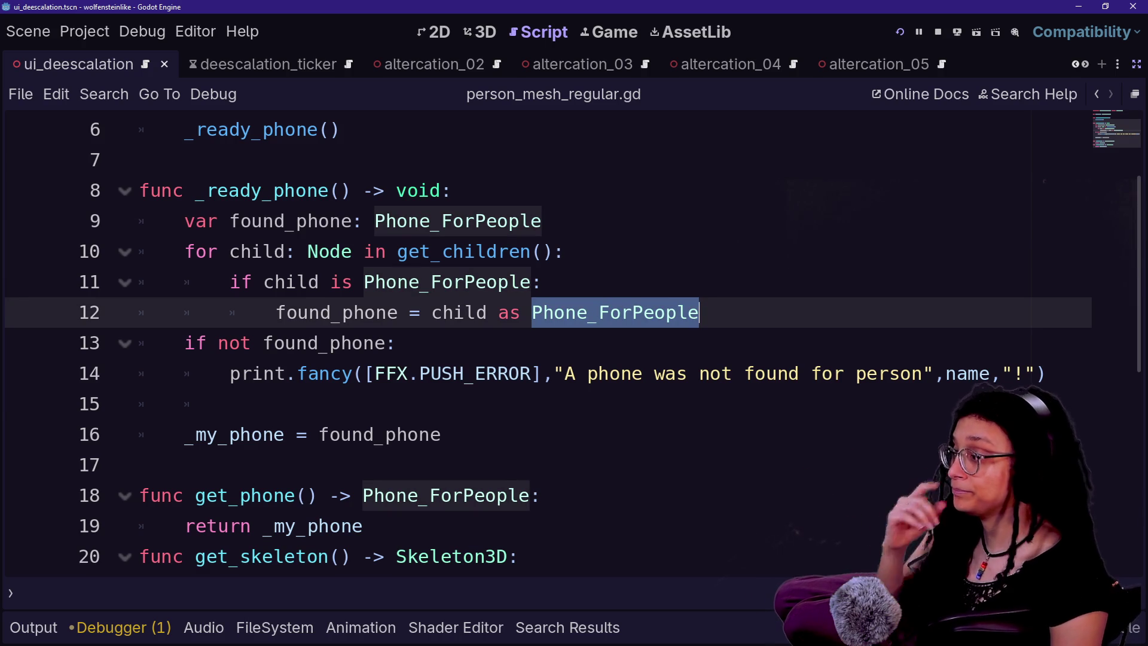
key(Down)
key(Up)
key(ctrl+shift+Left)
key(ctrl+shift+Left)
key(Right)
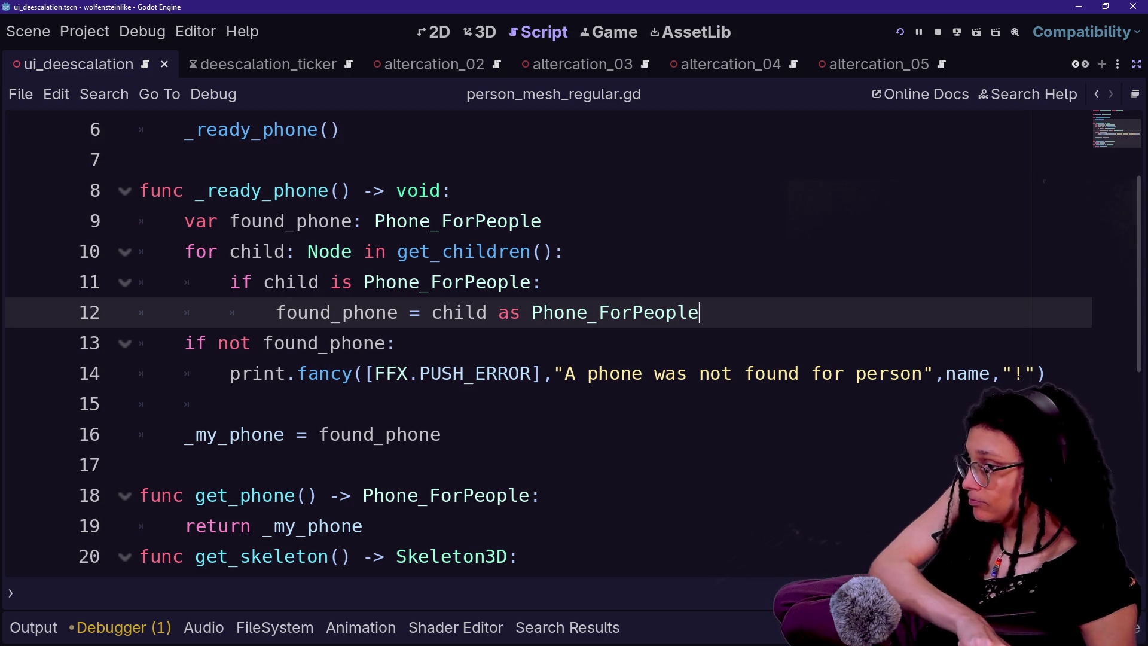
click(562, 251)
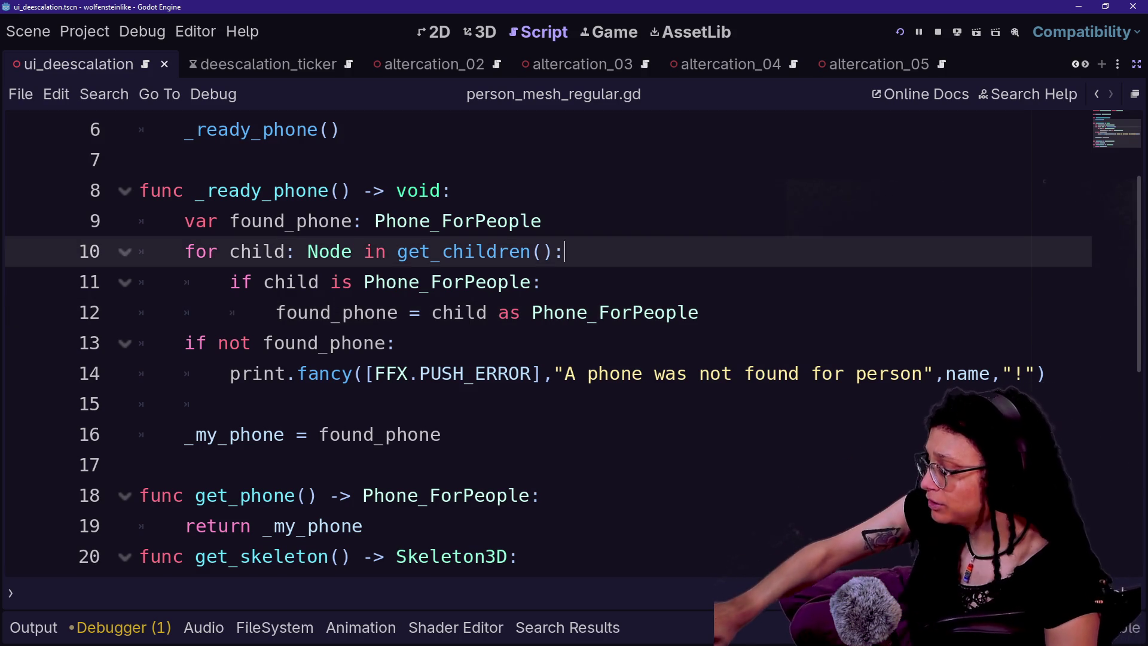
click(543, 282)
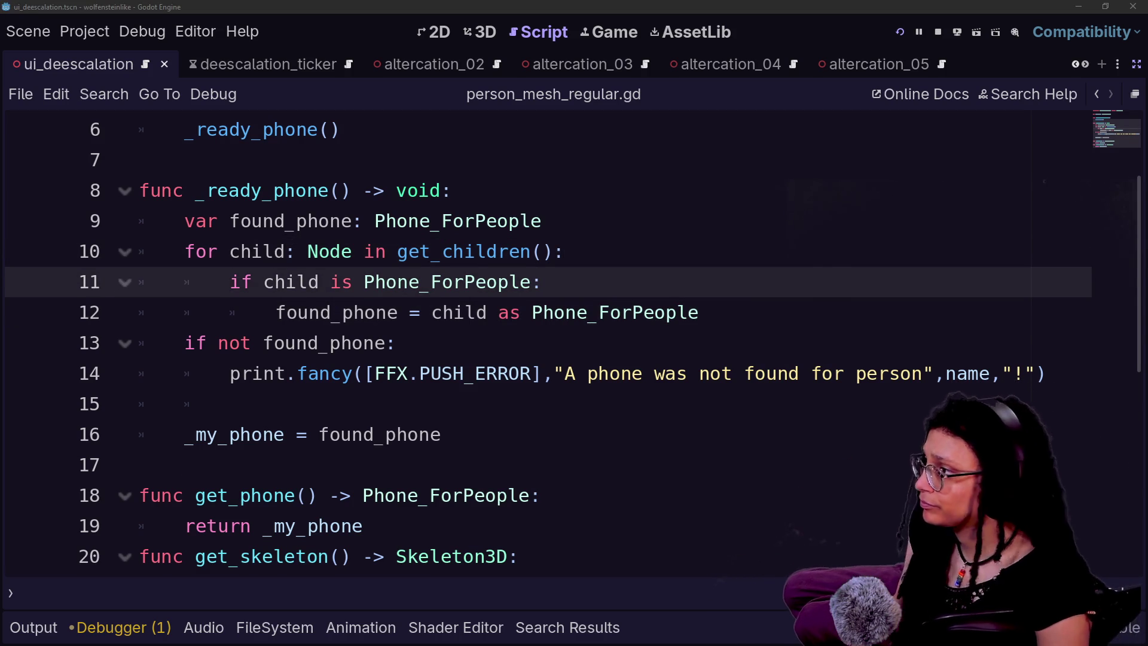
click(476, 194)
- Open ui_deescalation.gd through the quick file finder
key(shift+alt+o)
key(Escape)
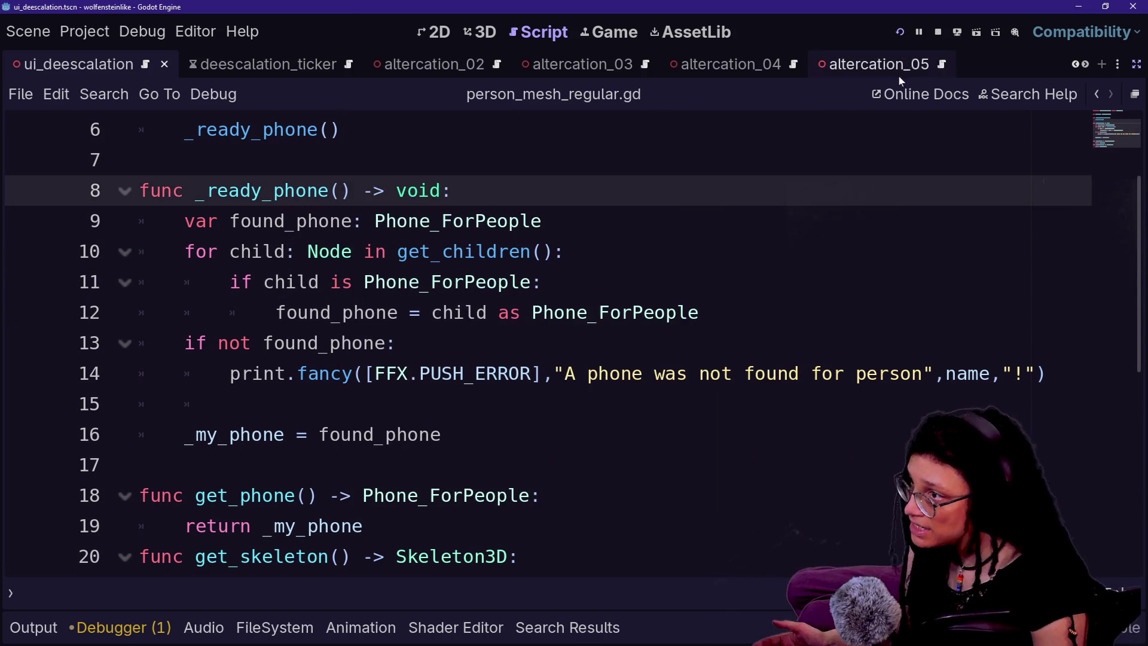
click(588, 312)
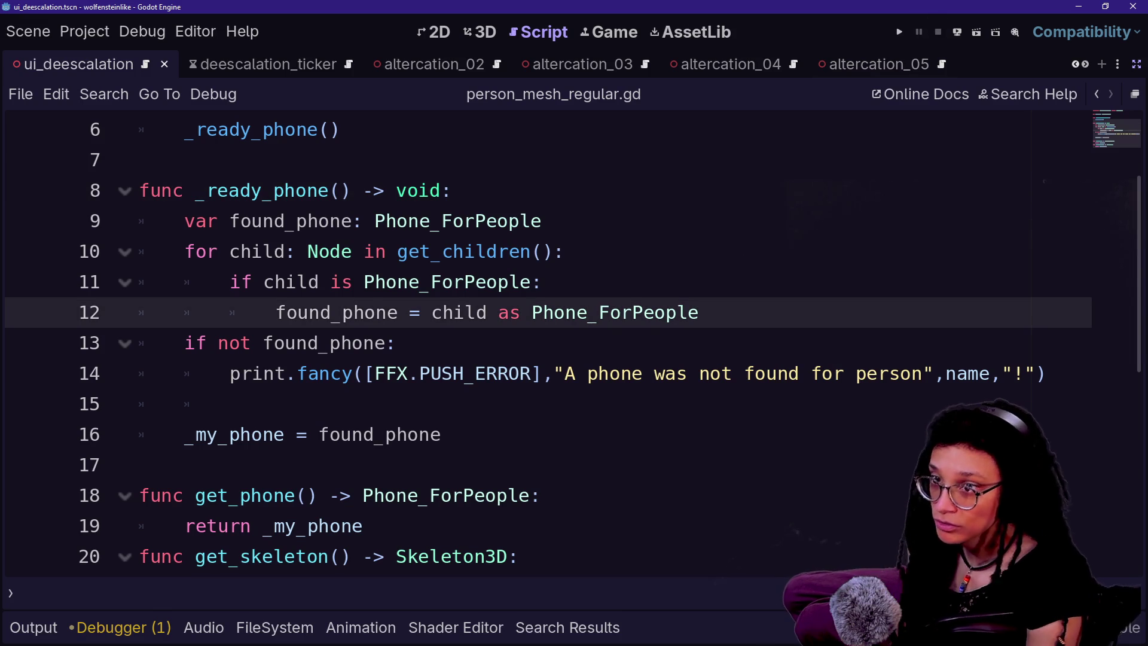
key(shift+alt+o)
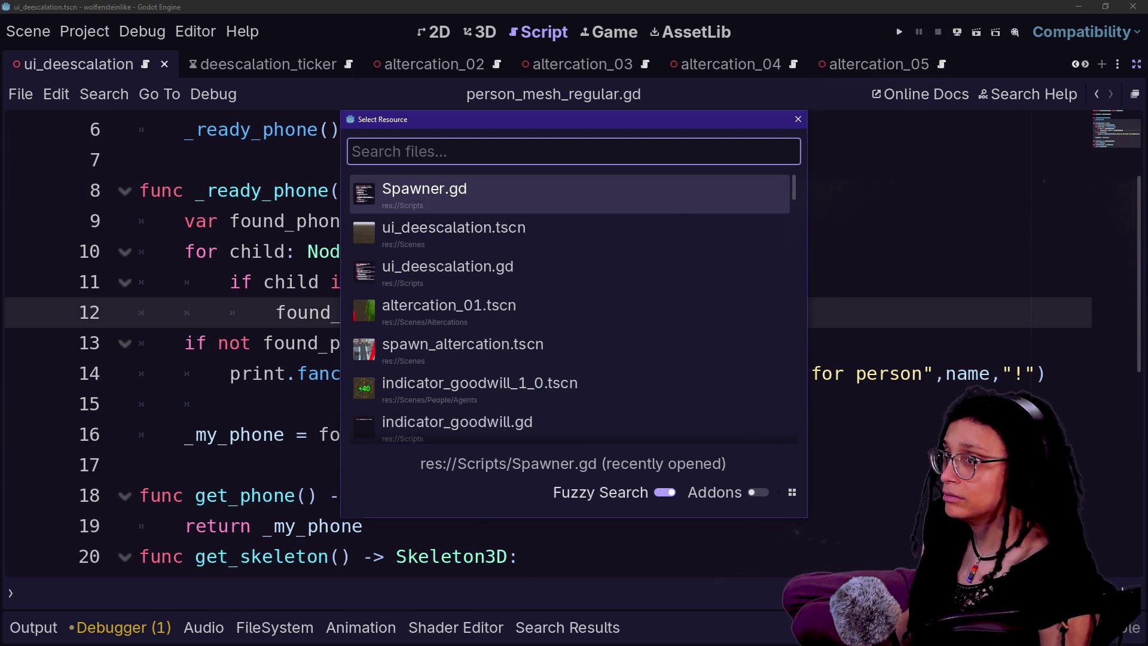
key(Escape)
click(487, 251)
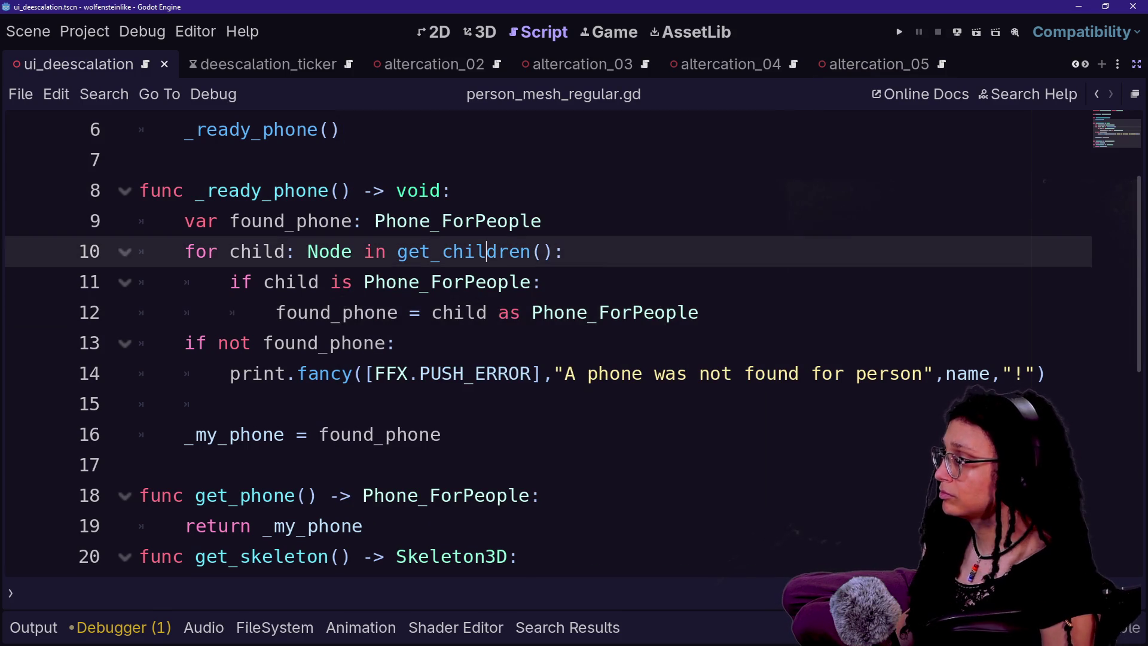
key(shift+alt+o)
key(Down)
key(Down)
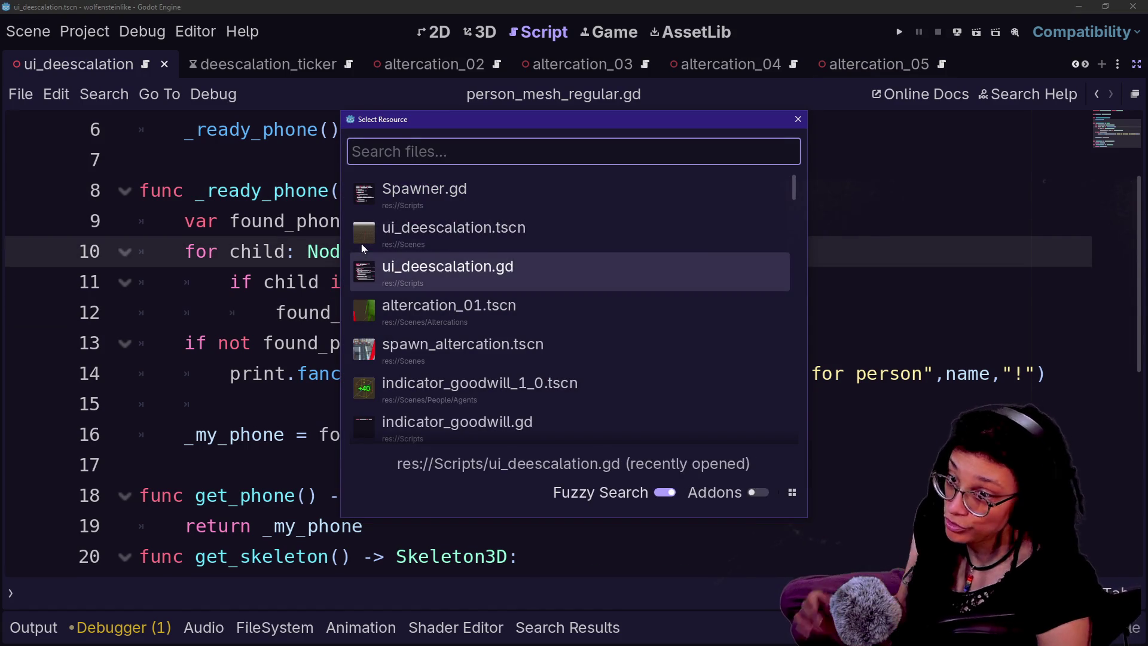
key(Up)
key(Down)
key(Up)
key(Down)
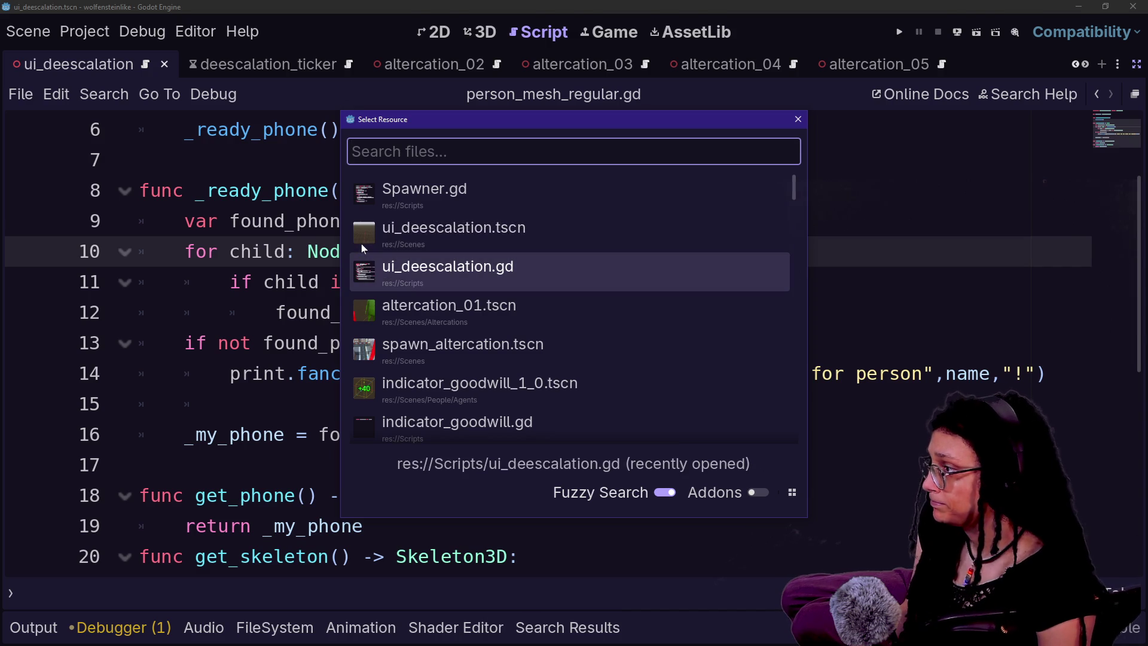
key(Return)
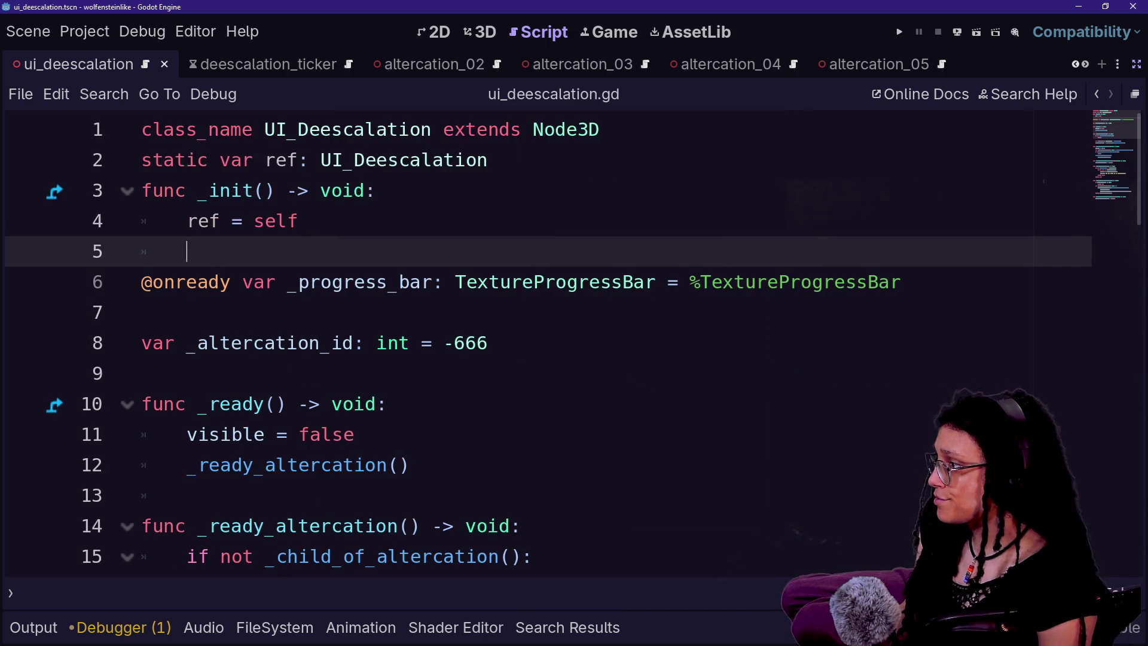
- Return to the script editor with the scene tree and inspector docks restored
scroll(361, 243, down, 1)
scroll(361, 243, up, 1)
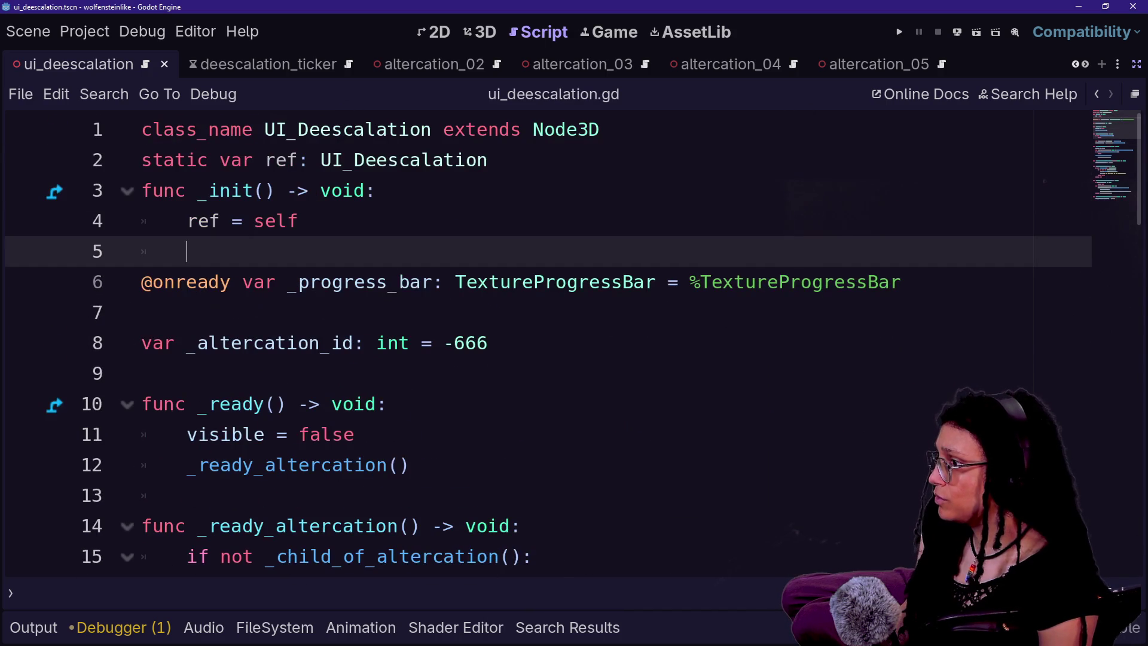
click(618, 41)
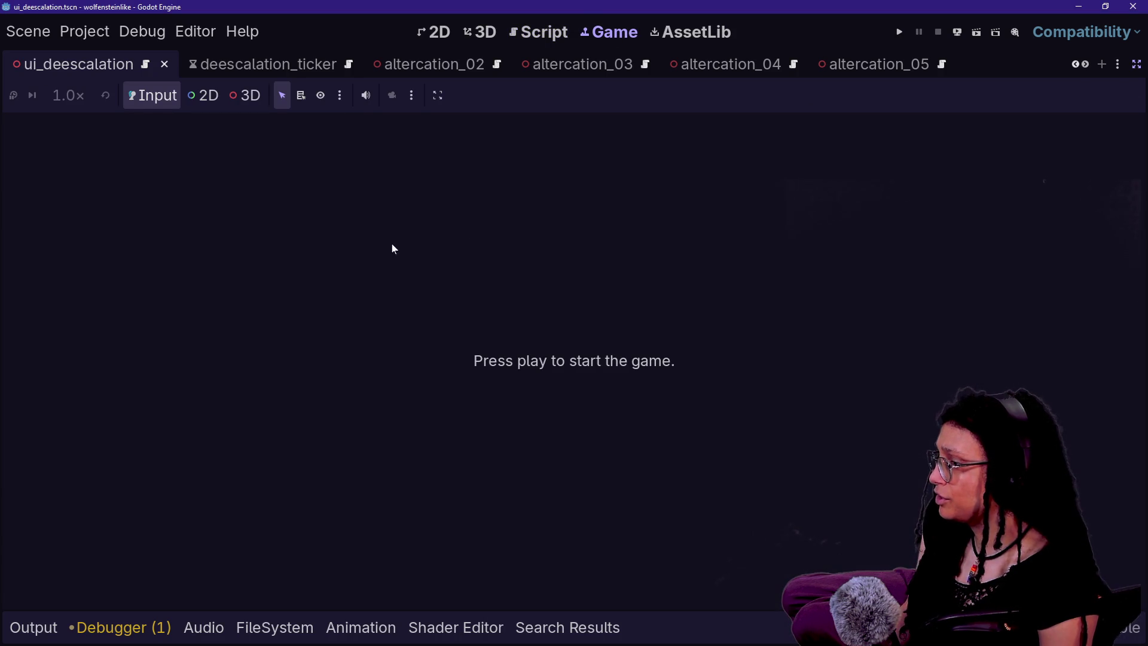
click(540, 32)
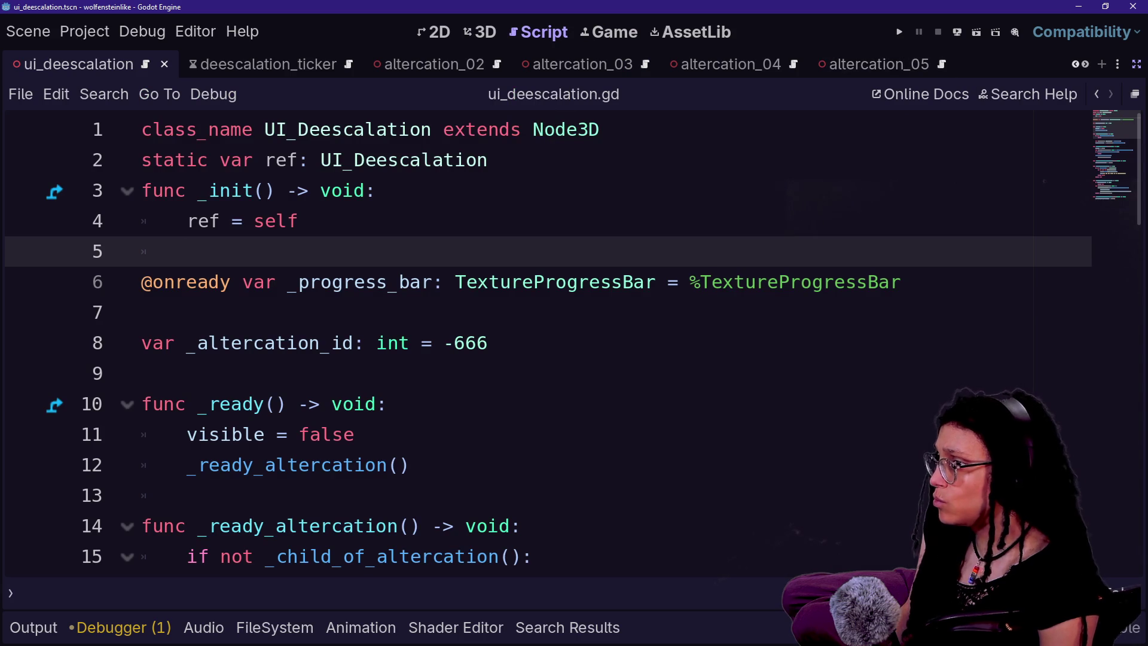
click(1136, 64)
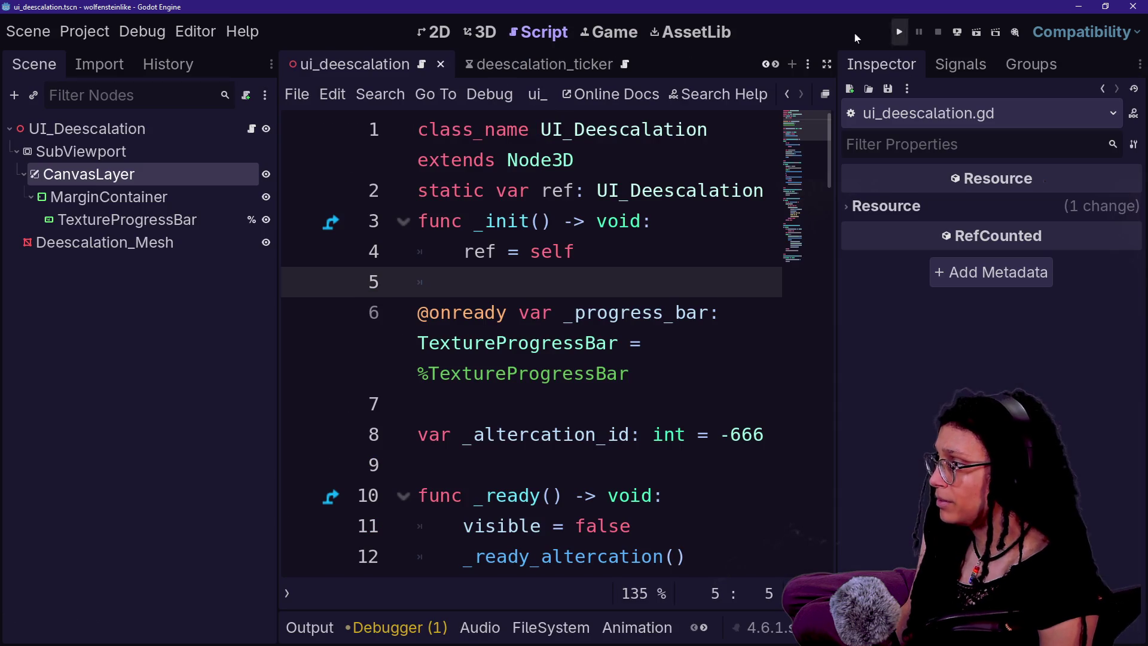
- Run the project and view the running game's Remote scene tree
click(901, 30)
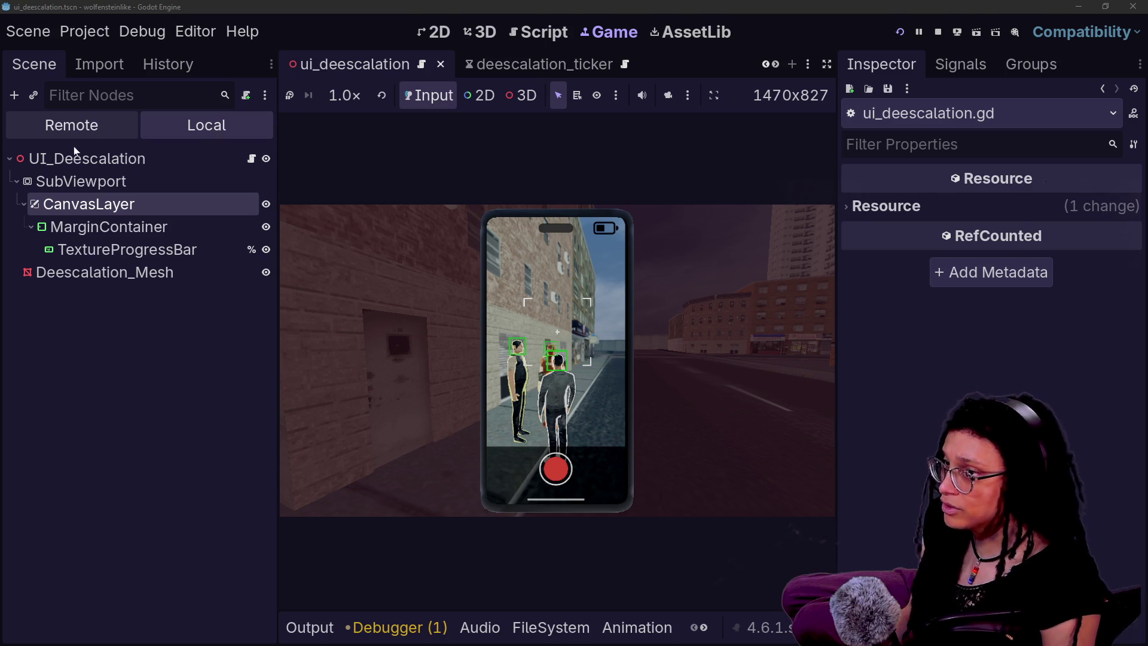
click(41, 127)
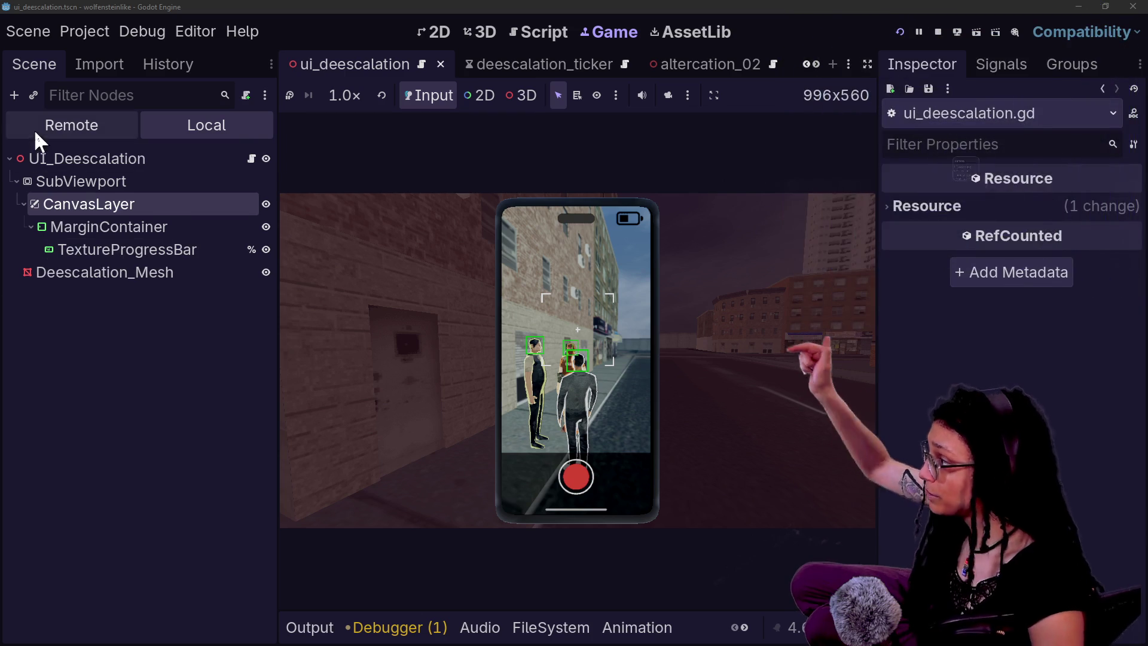
click(34, 129)
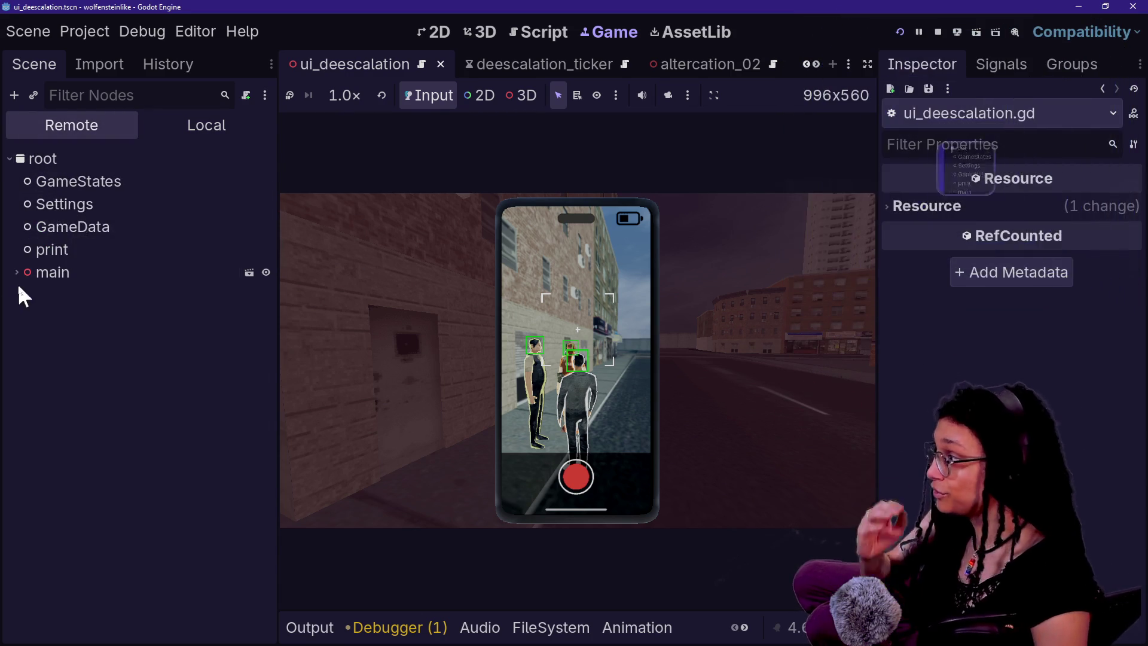
- Expand main > LevelBuildout > Altercations > Spawn_Altercation2 > Altercation_01 and select UI_Deescalation
click(17, 273)
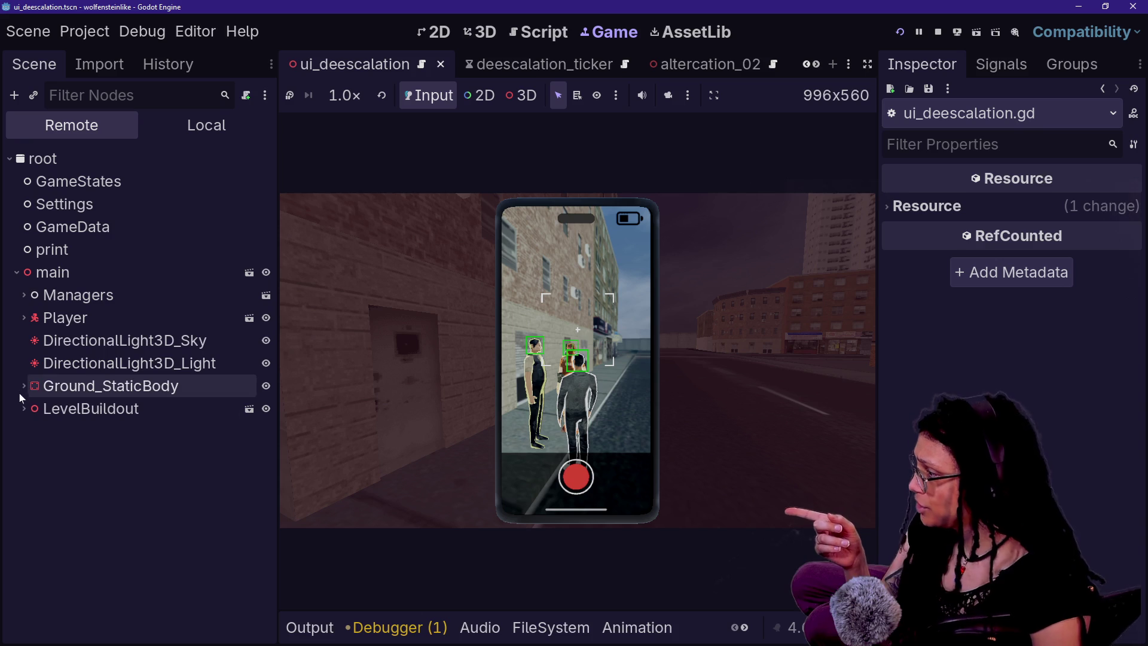
click(23, 407)
click(31, 431)
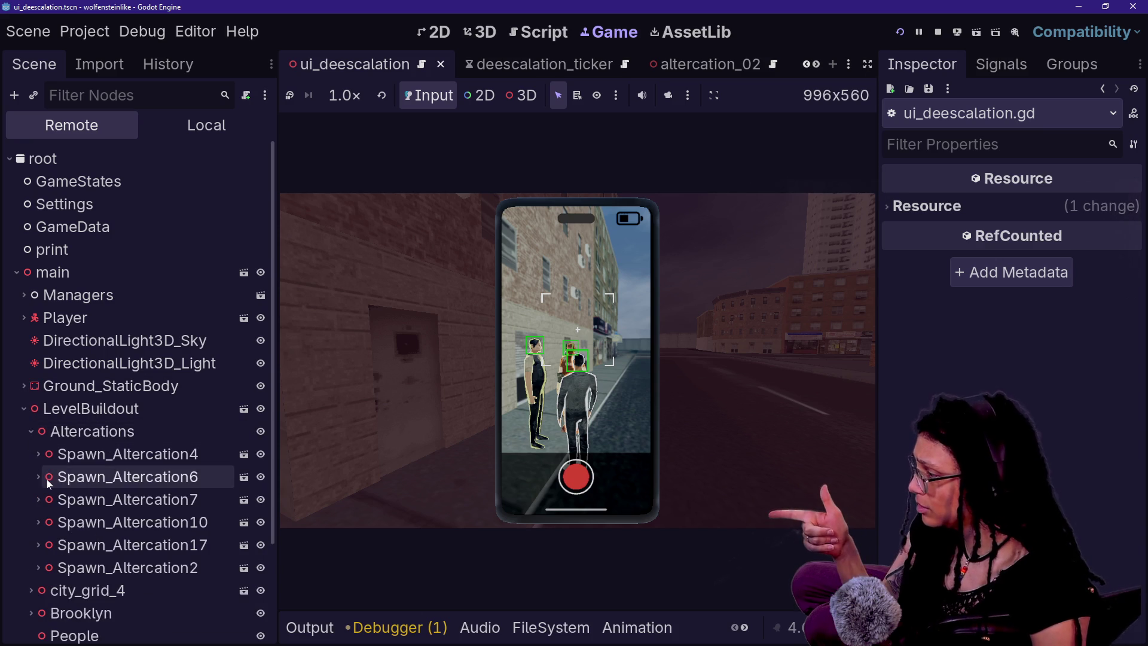
scroll(47, 479, down, 1)
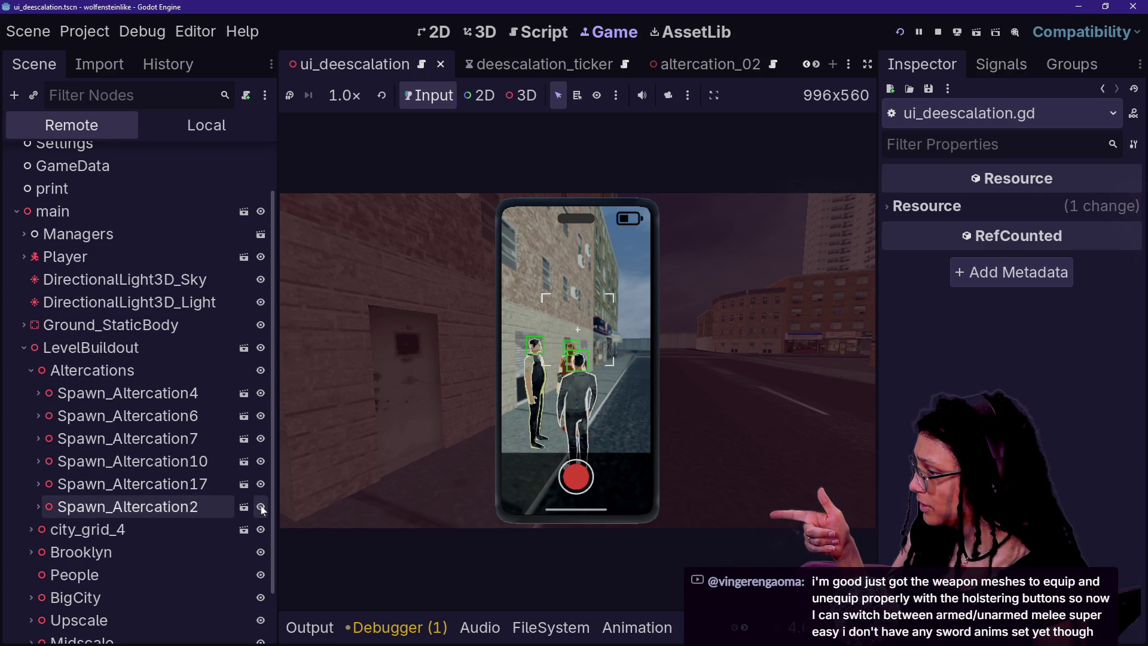
click(117, 506)
click(38, 506)
scroll(60, 511, down, 2)
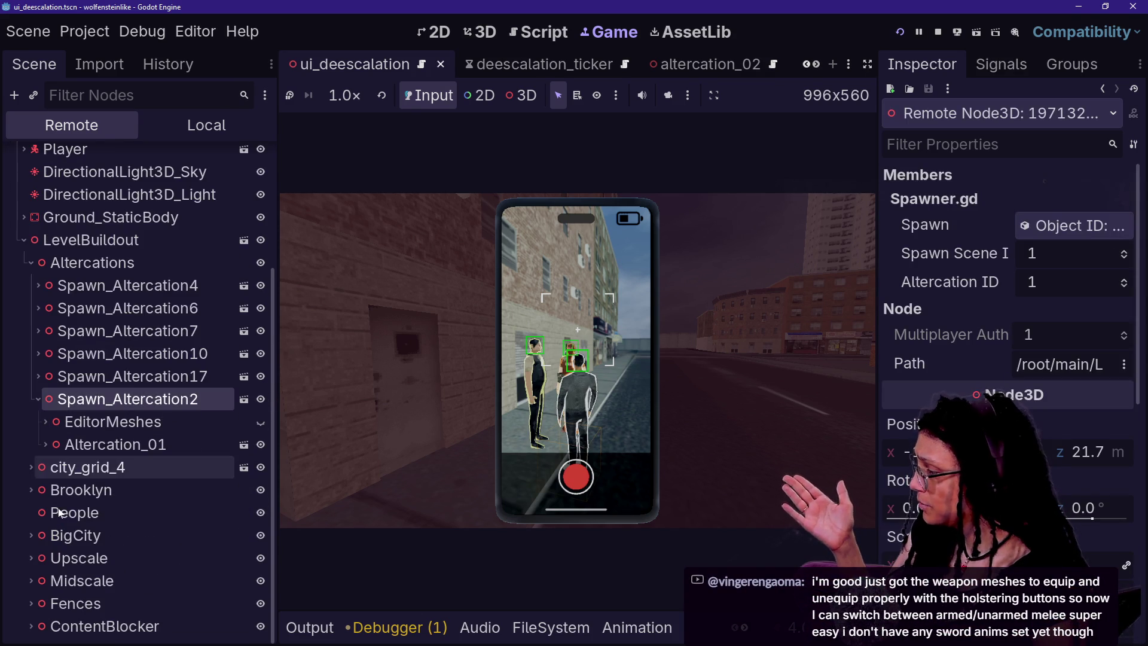
click(45, 444)
click(135, 559)
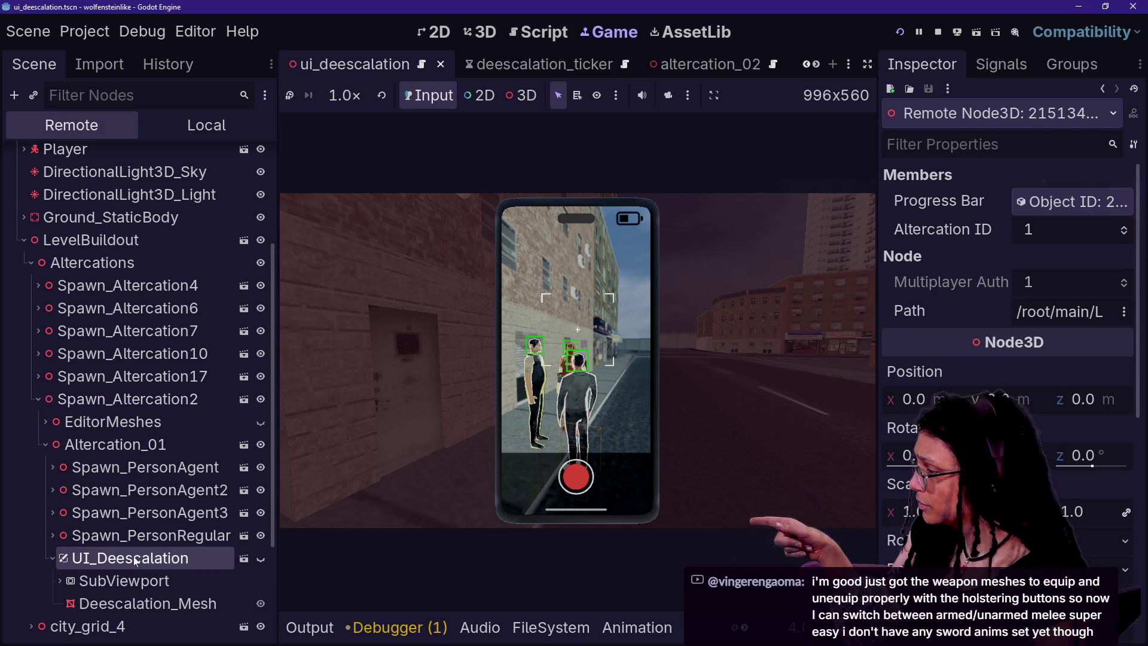
- Hide the live UI_Deescalation node in game and show the FileSystem dock
scroll(145, 560, down, 2)
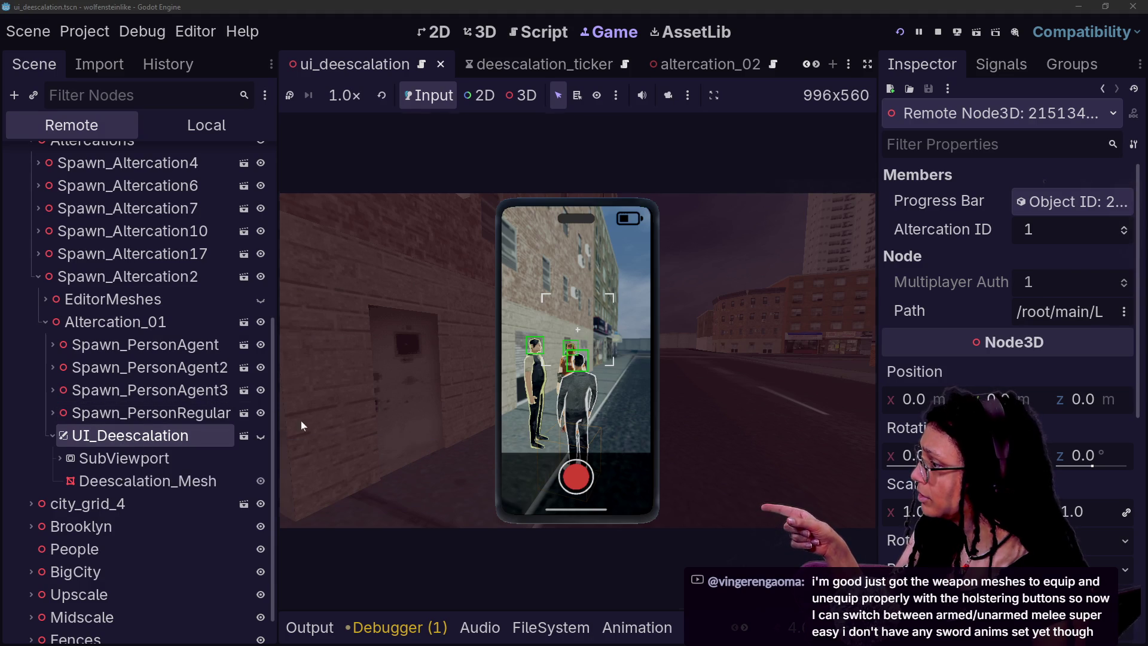
click(258, 441)
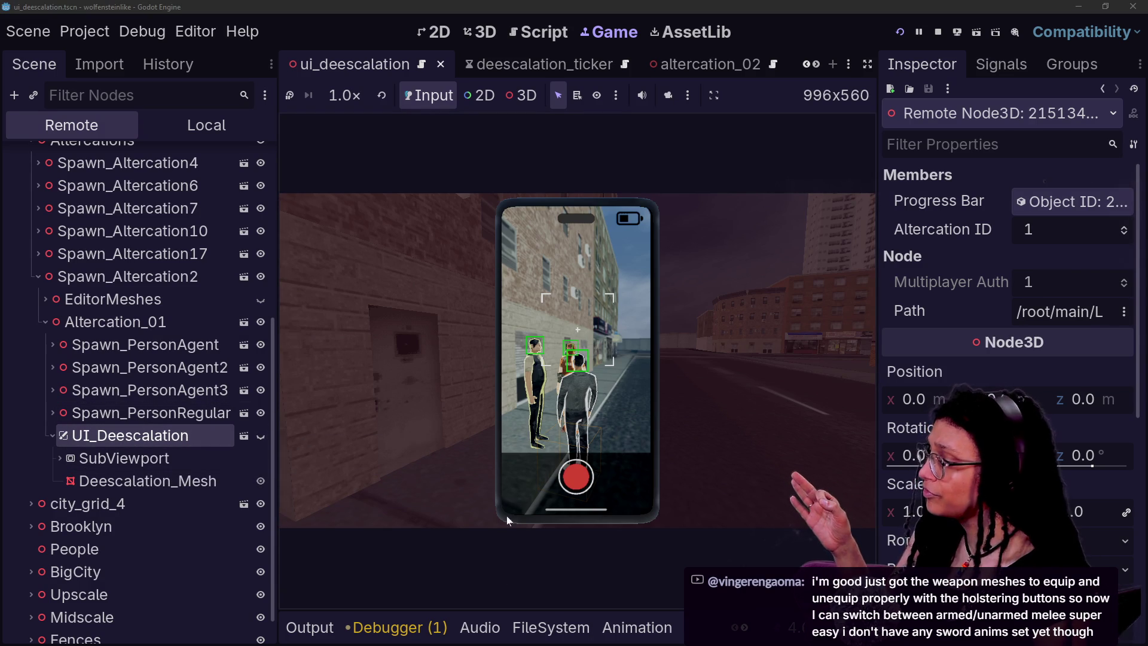
click(550, 627)
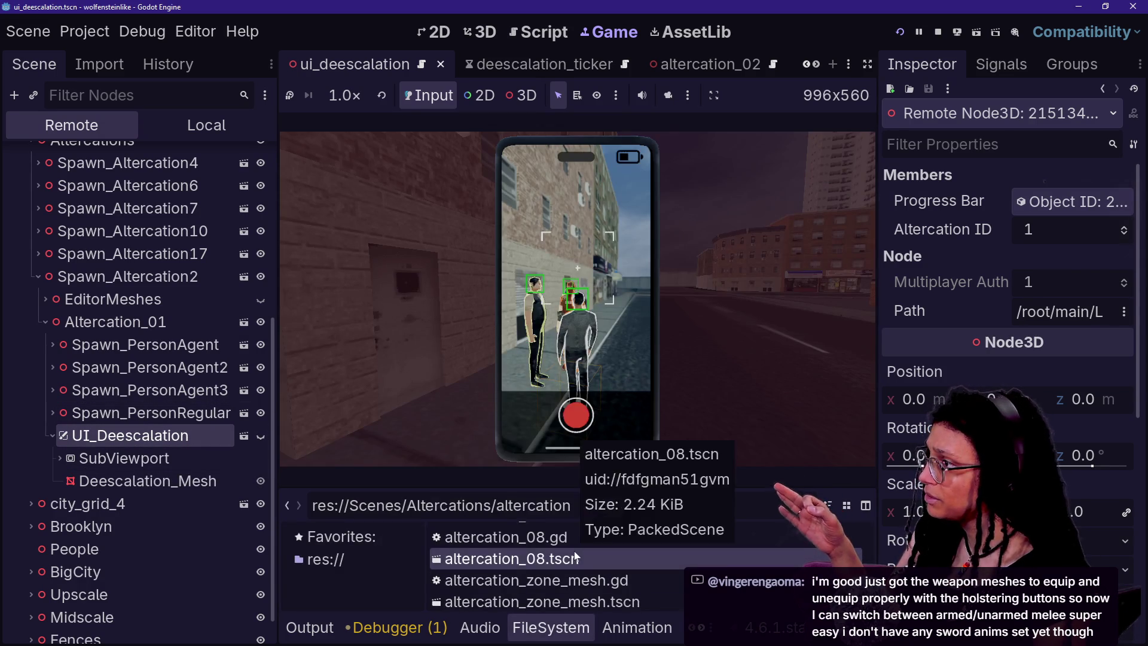
- Stop the running game and open ui_deescalation.tscn after filtering FileSystem for 'ui_de'
scroll(561, 72, down, 3)
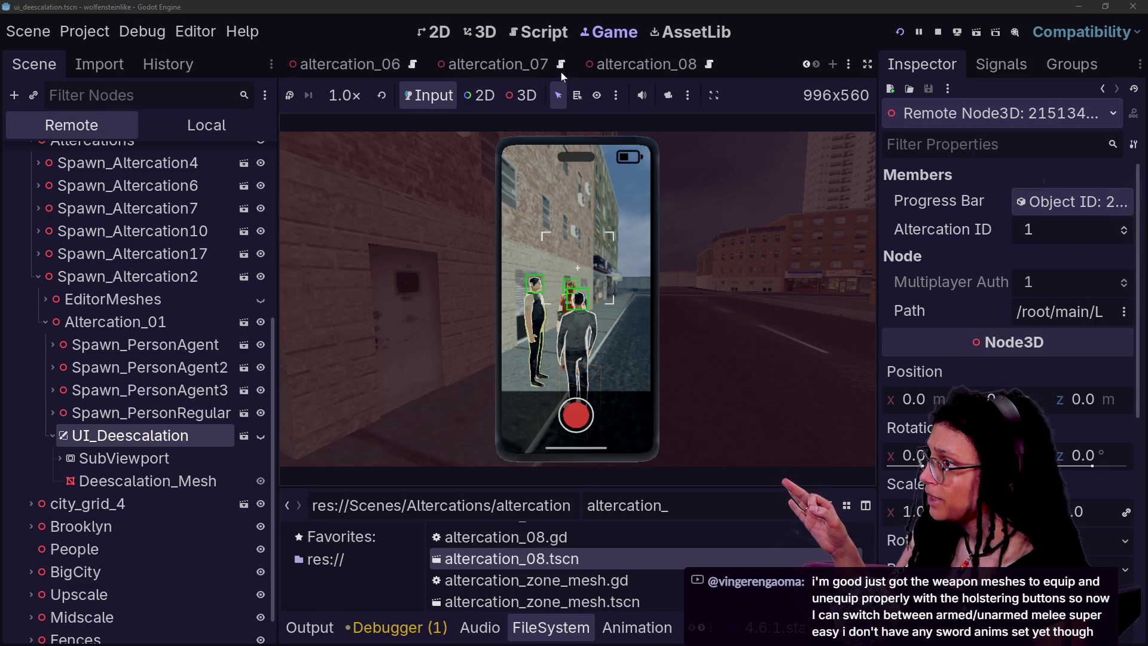
scroll(810, 67, up, 3)
click(807, 66)
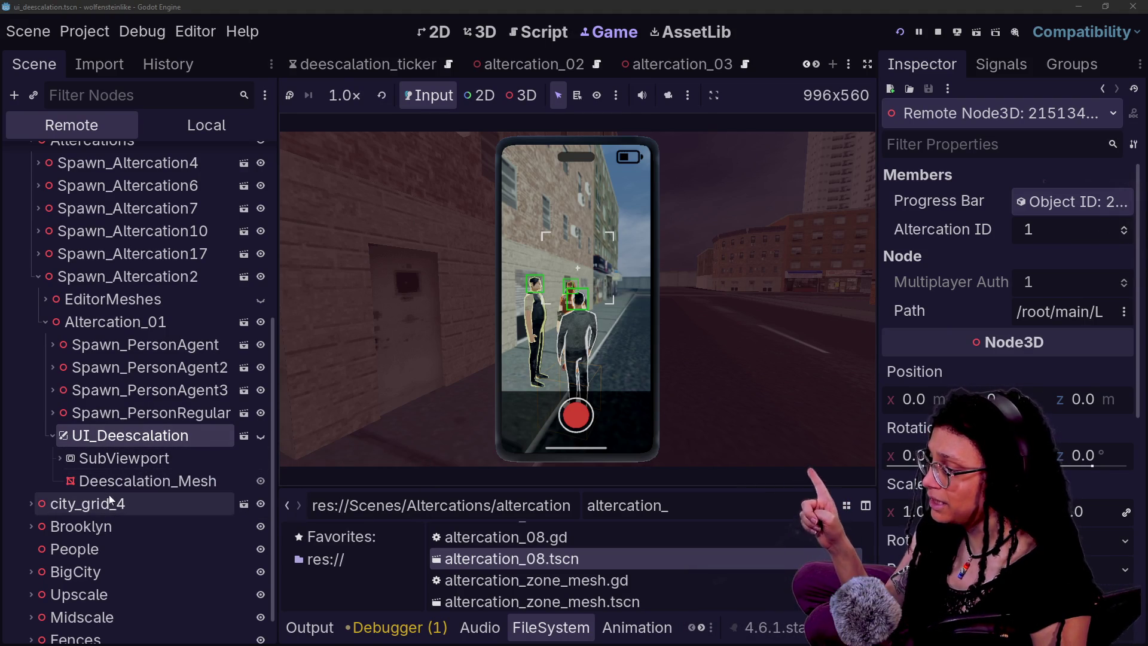
scroll(501, 598, down, 1)
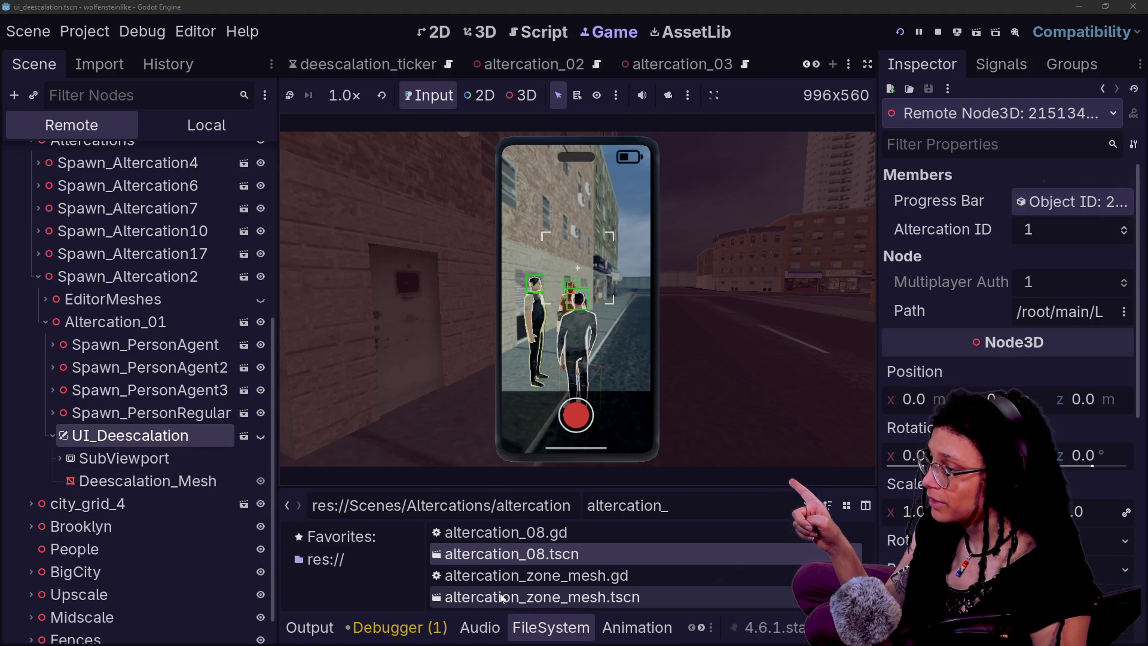
click(939, 33)
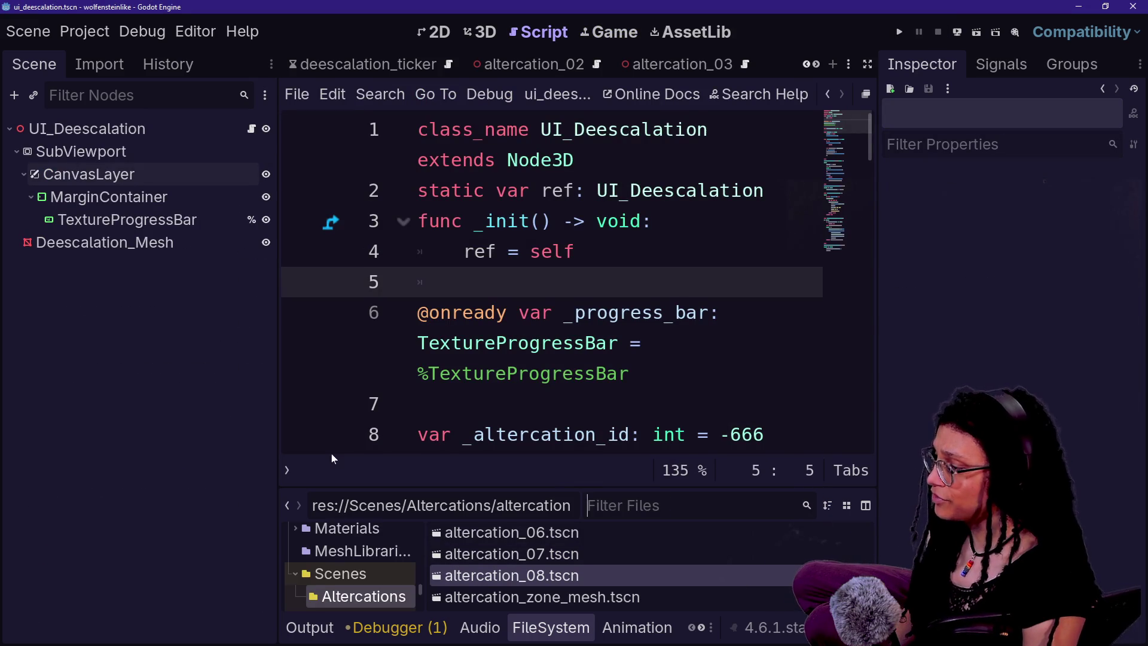
text(ui_de)
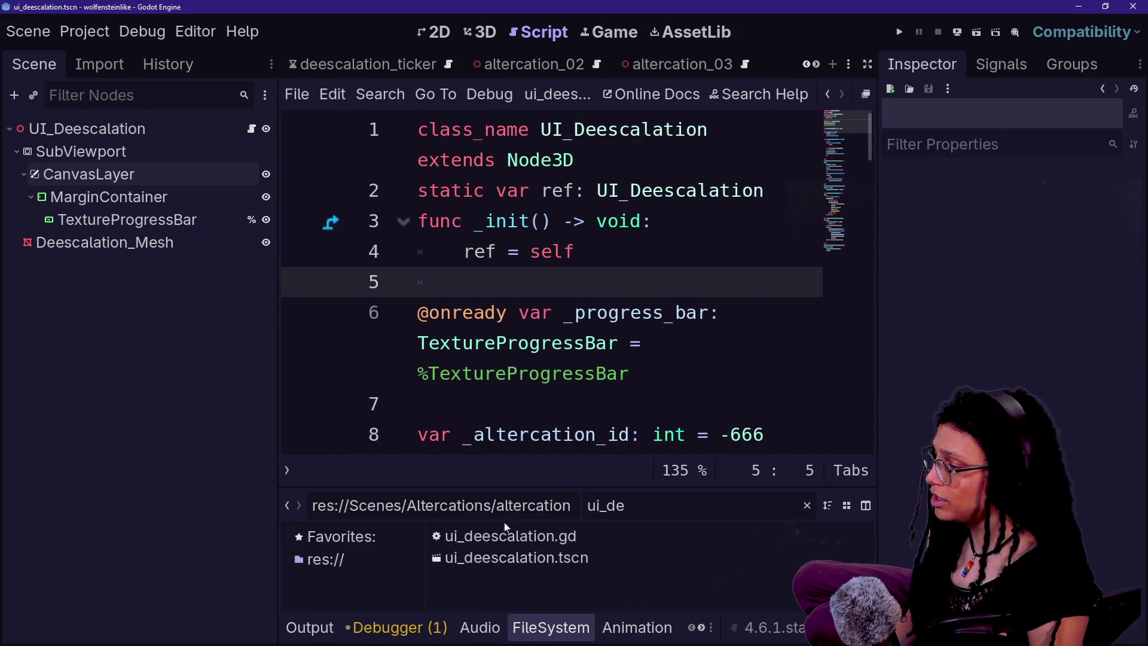
double_click(514, 557)
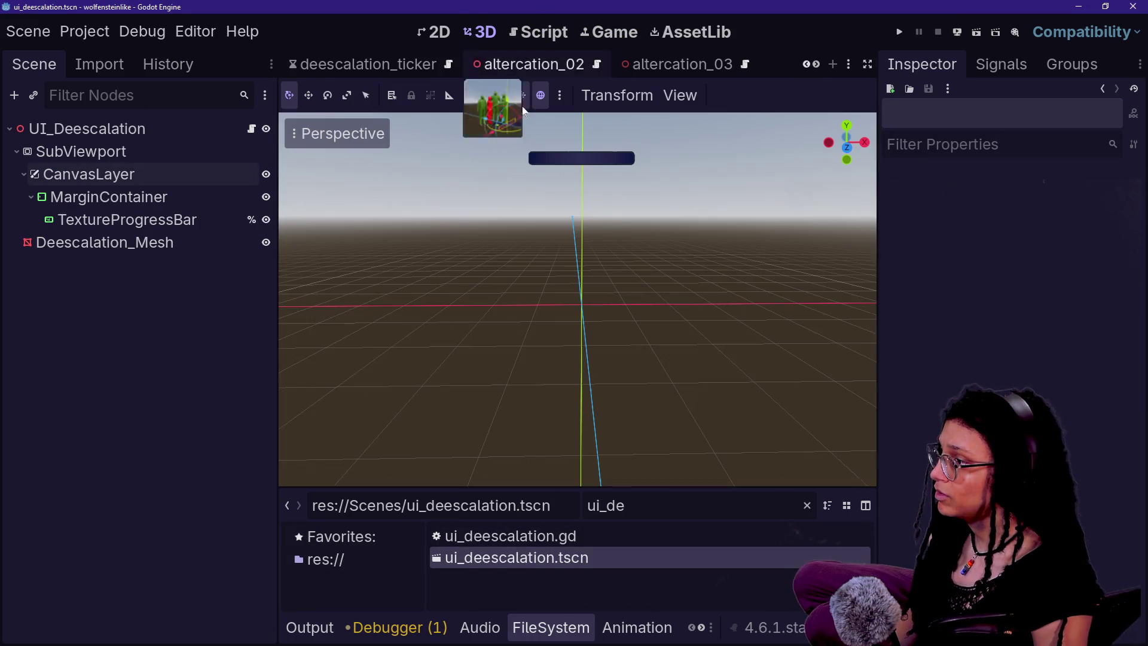
- Look through the Debug and Project menus, then close them
click(126, 36)
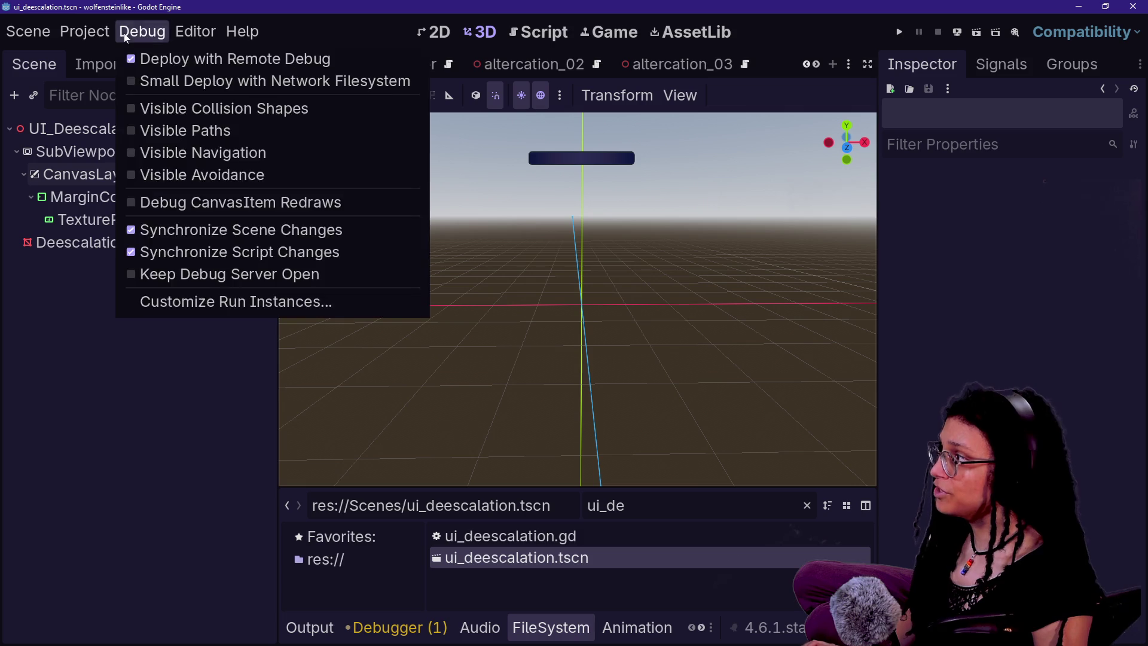
mouse_move(84, 31)
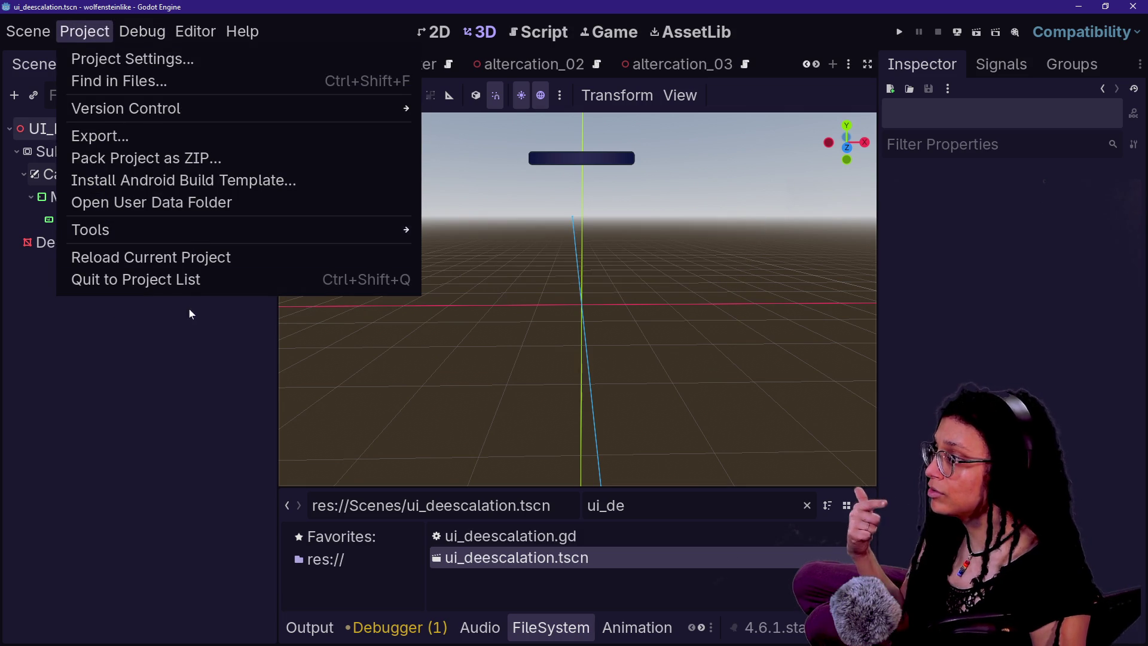
click(177, 340)
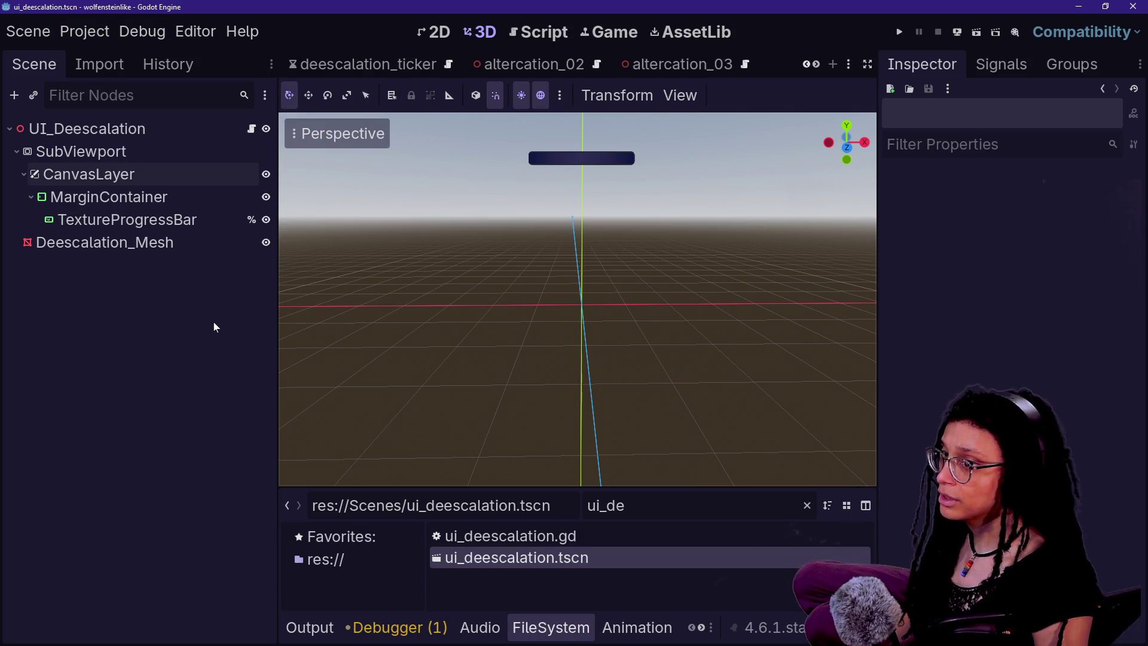
key(alt+Tab)
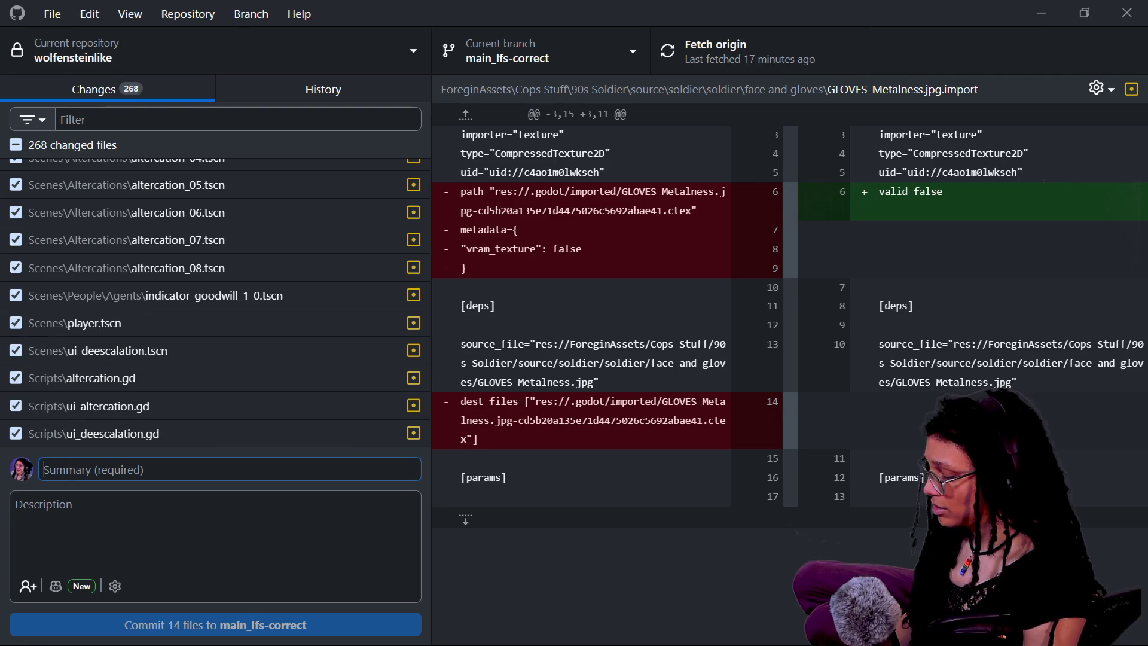
- Commit the 14 files to main_lfs-correct with summary 'making deescalation bar a component'
text(movingmaking dee)
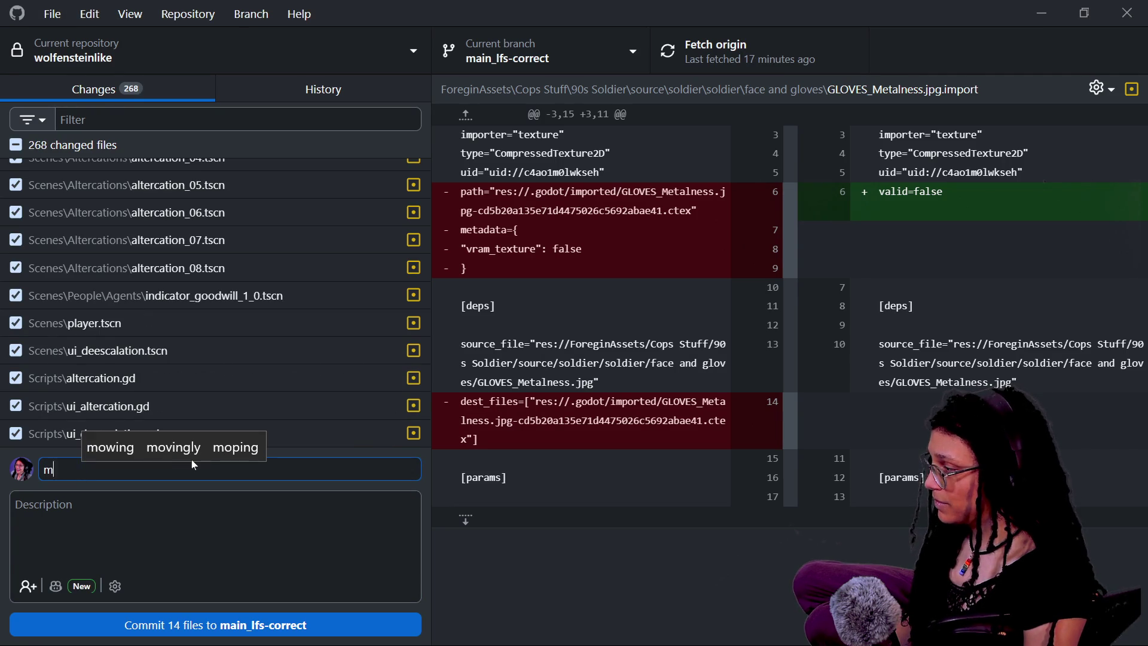
text(scal)
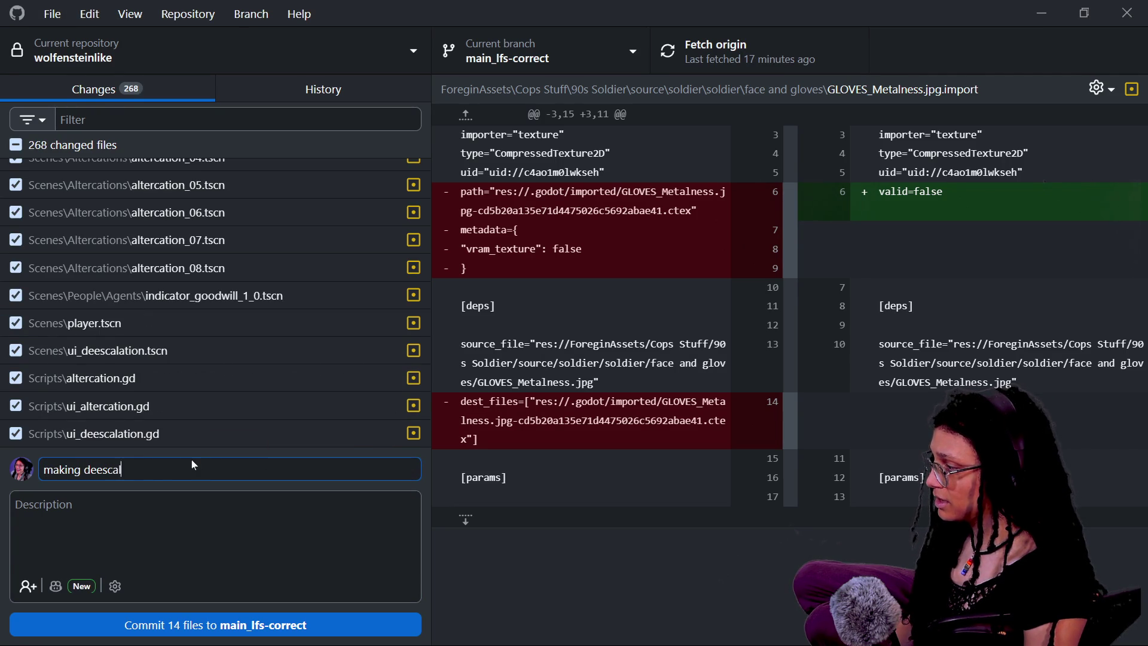
text(ation bar a component)
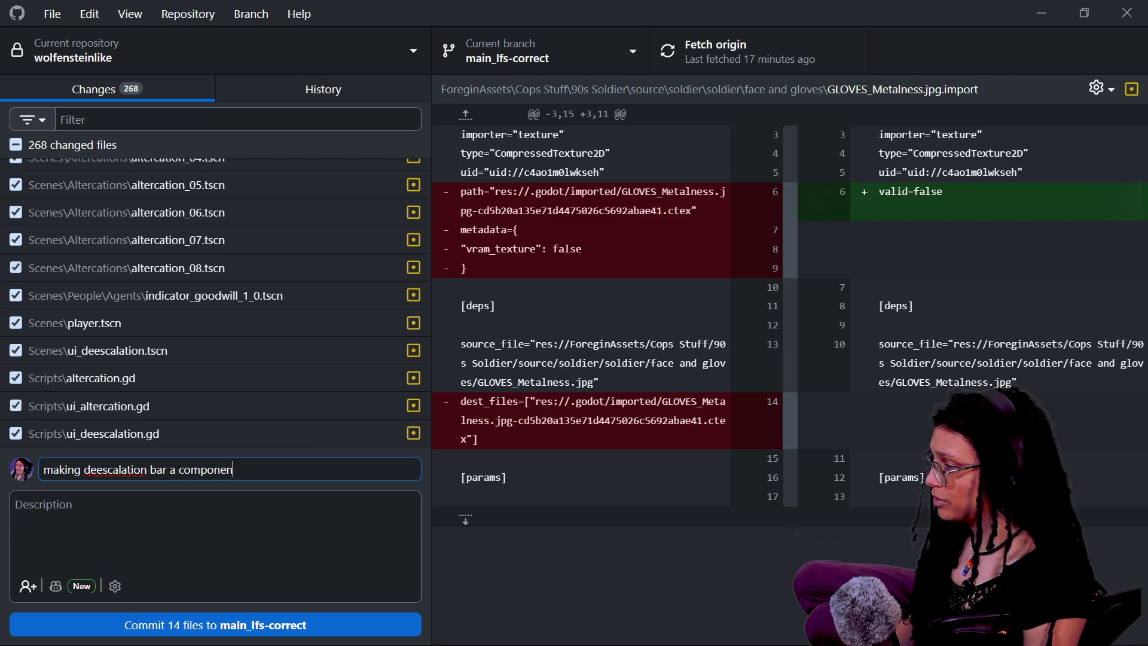
click(253, 622)
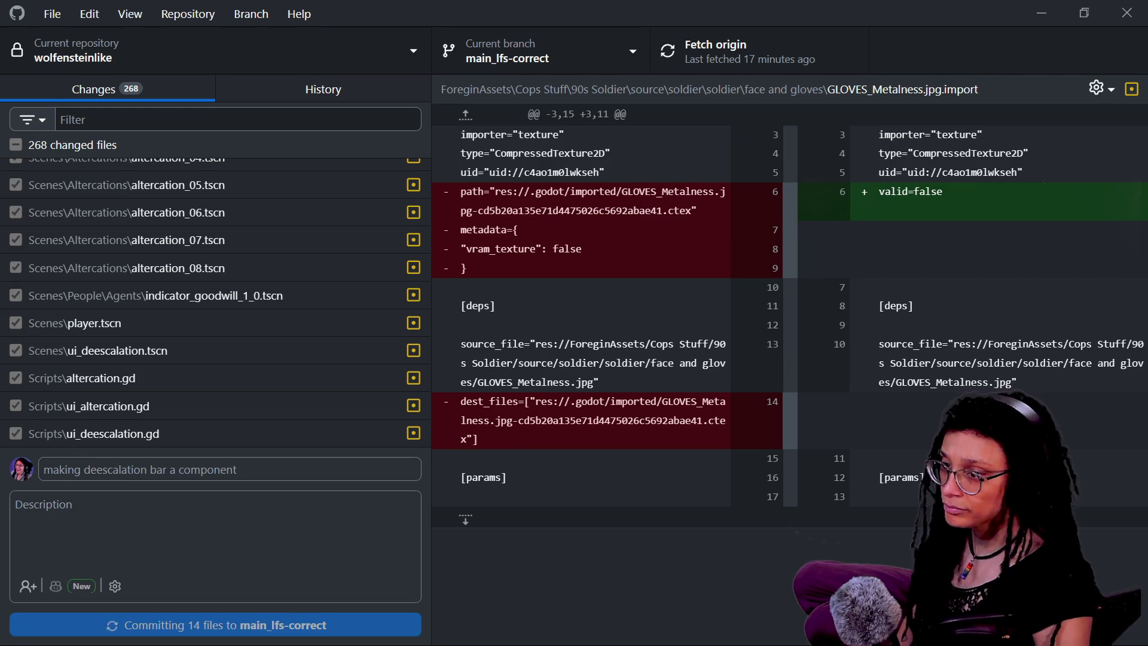
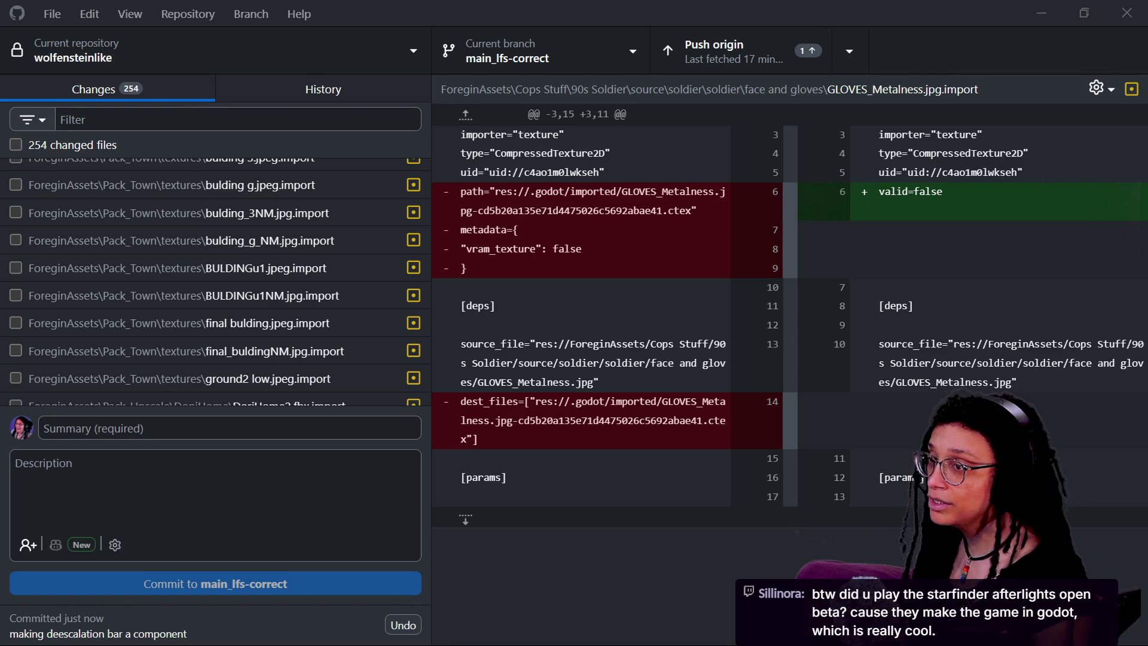
- Leave GitHub Desktop's commit view and bring the browser forward for a new web search
key(alt+Tab)
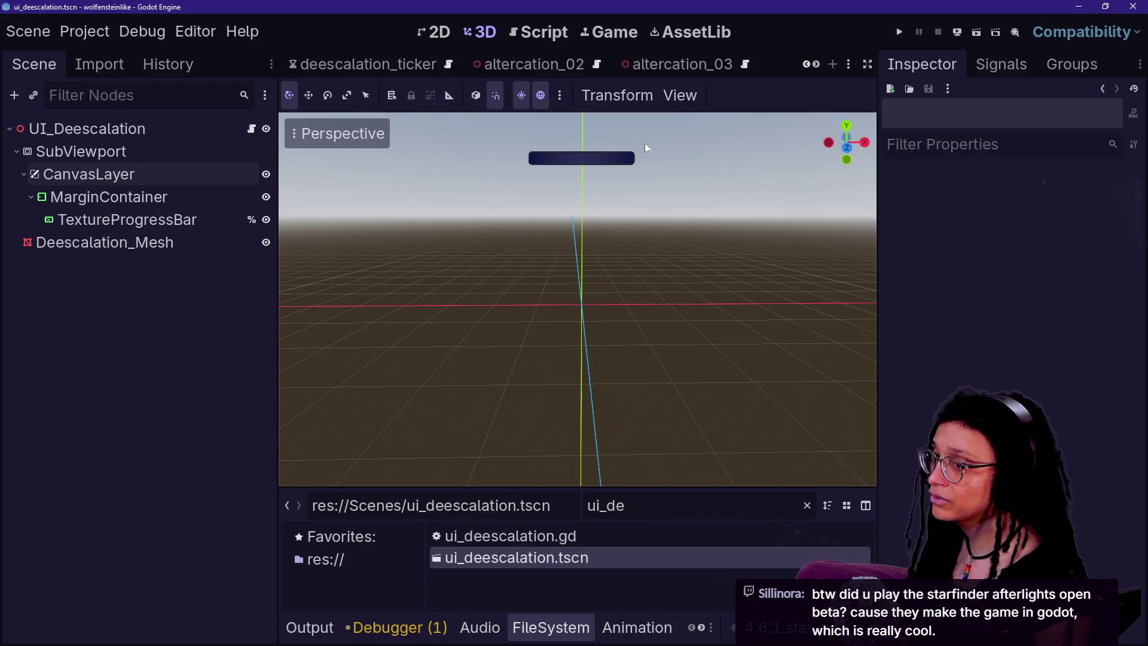
key(alt+Tab)
click(598, 68)
- Search for 'starfinder afterlights' and open the Starfinder: Afterlight Steam store page
text(starfinder )
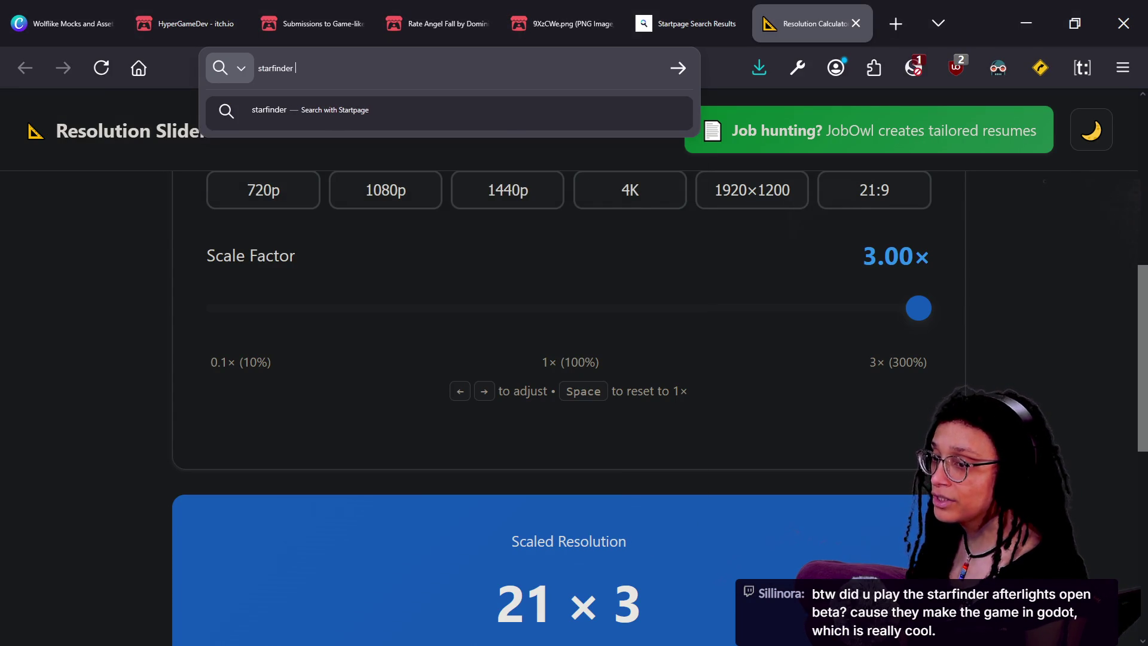
text(aerlights)
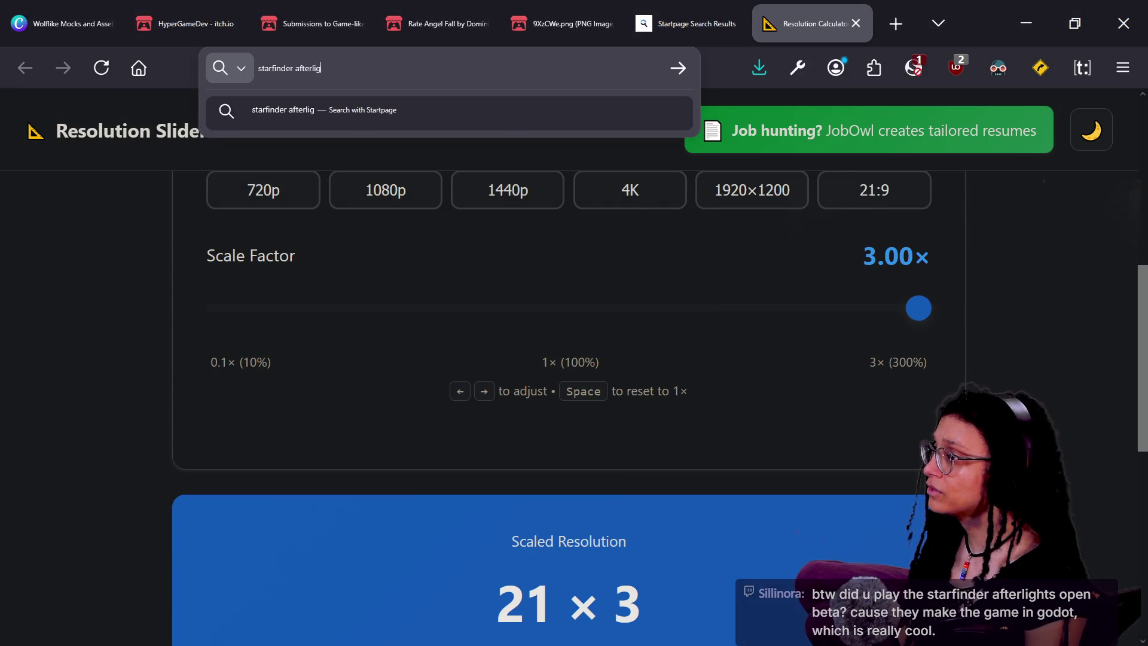
key(Return)
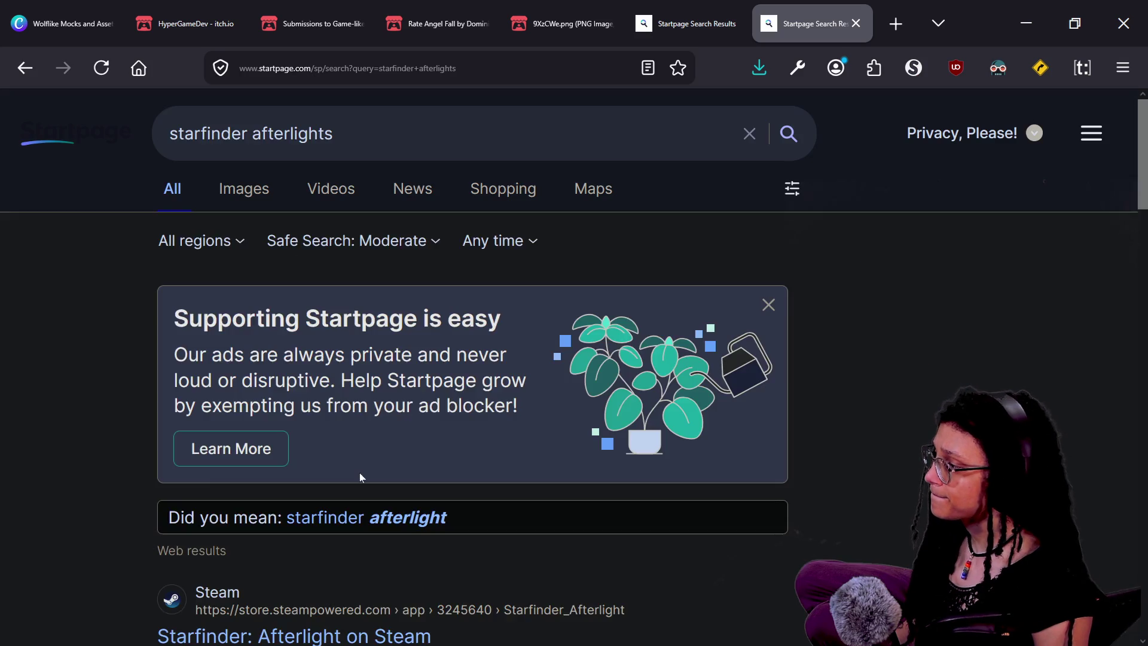
scroll(360, 472, down, 4)
click(299, 418)
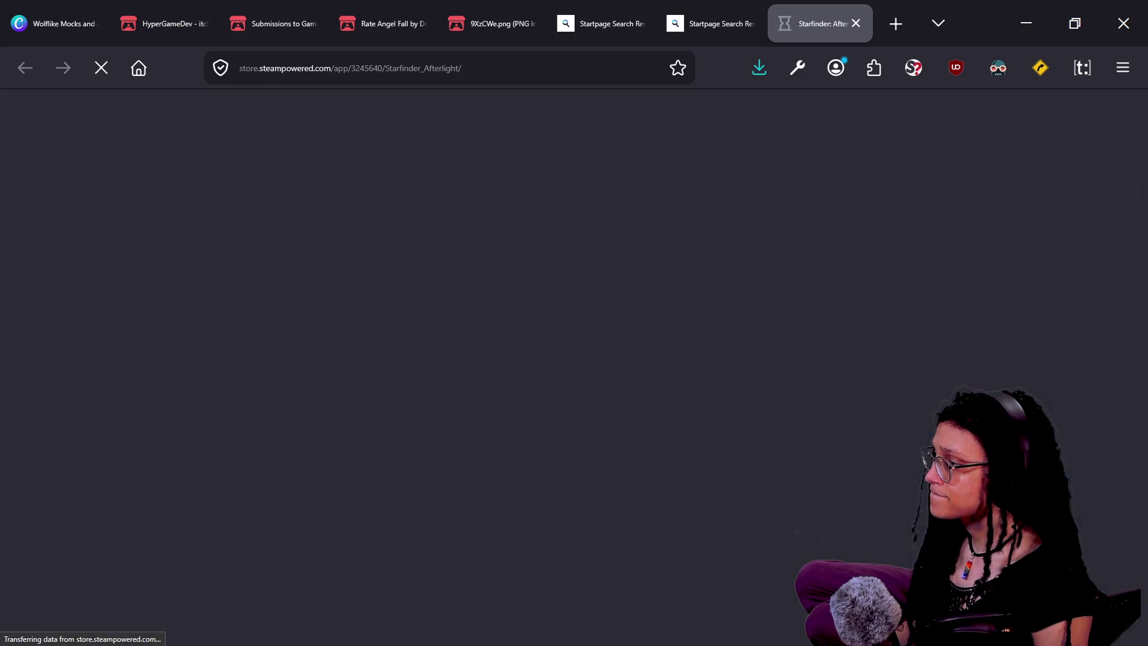
- Watch the Starfinder: Afterlight trailer in full screen, then exit full screen
scroll(718, 467, down, 5)
scroll(792, 450, up, 2)
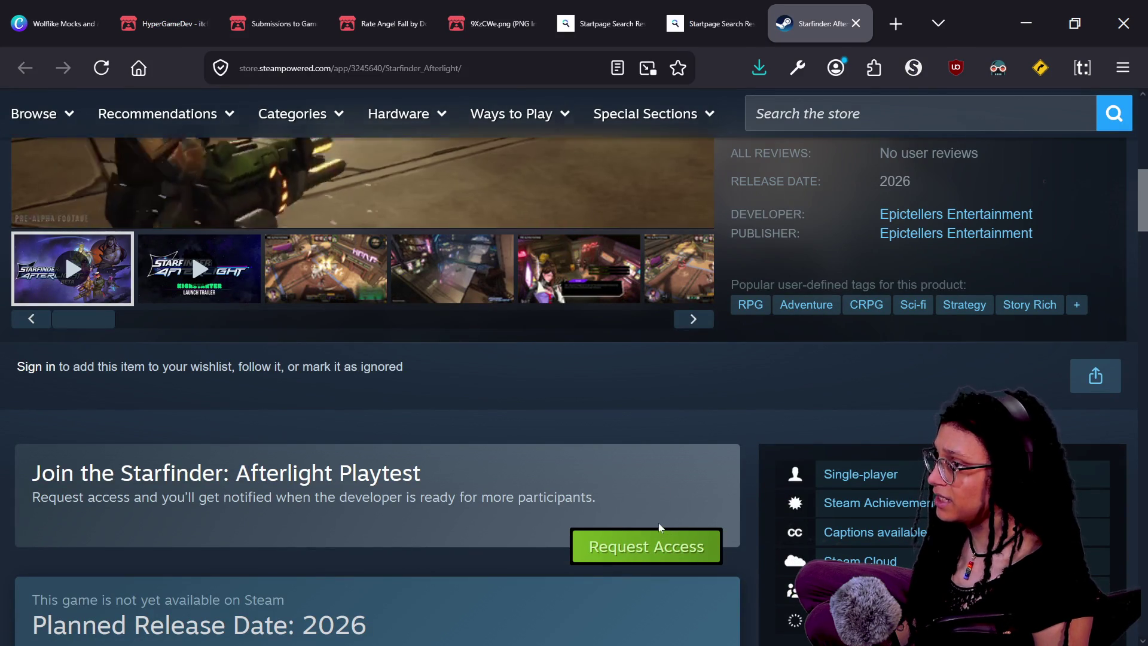
scroll(679, 462, up, 4)
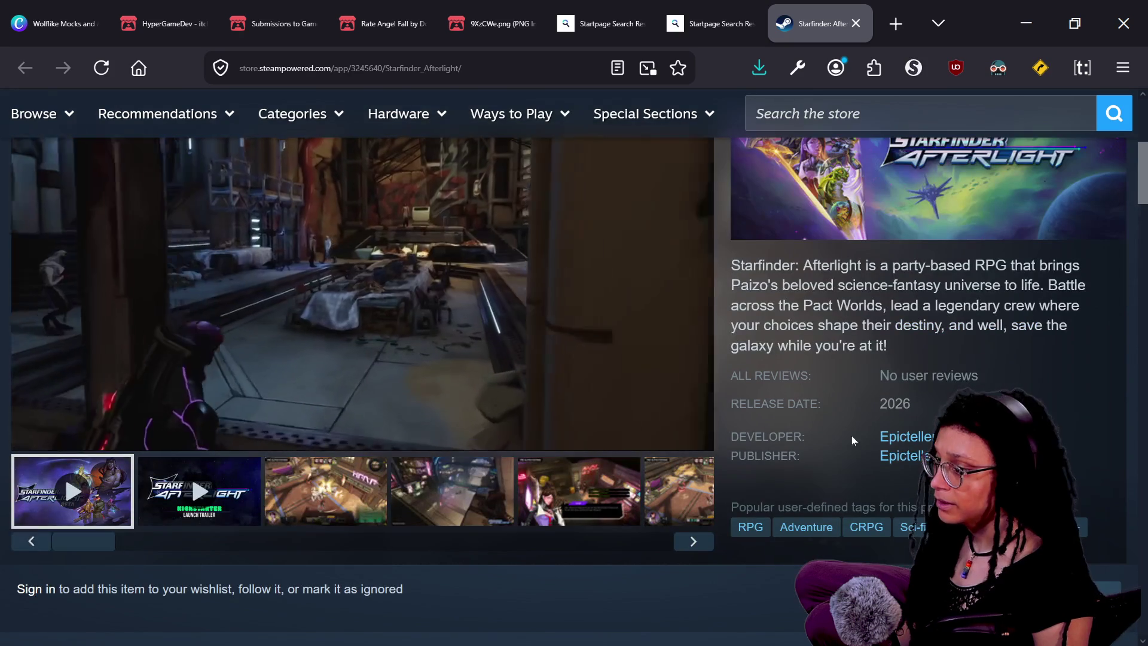
scroll(359, 359, up, 2)
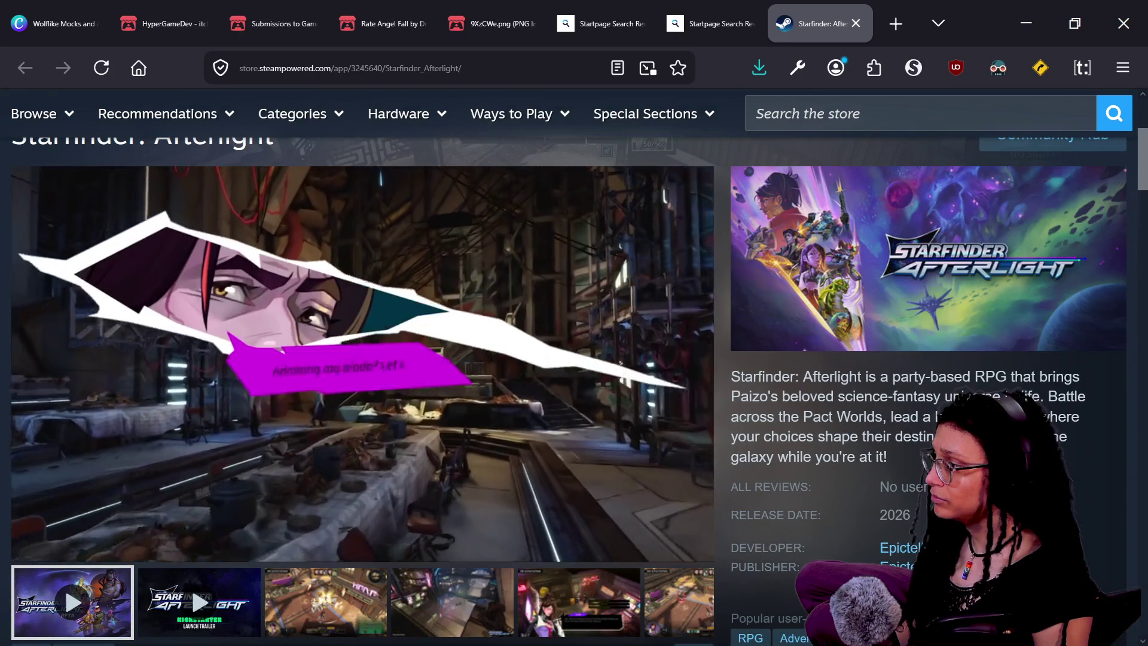
click(680, 542)
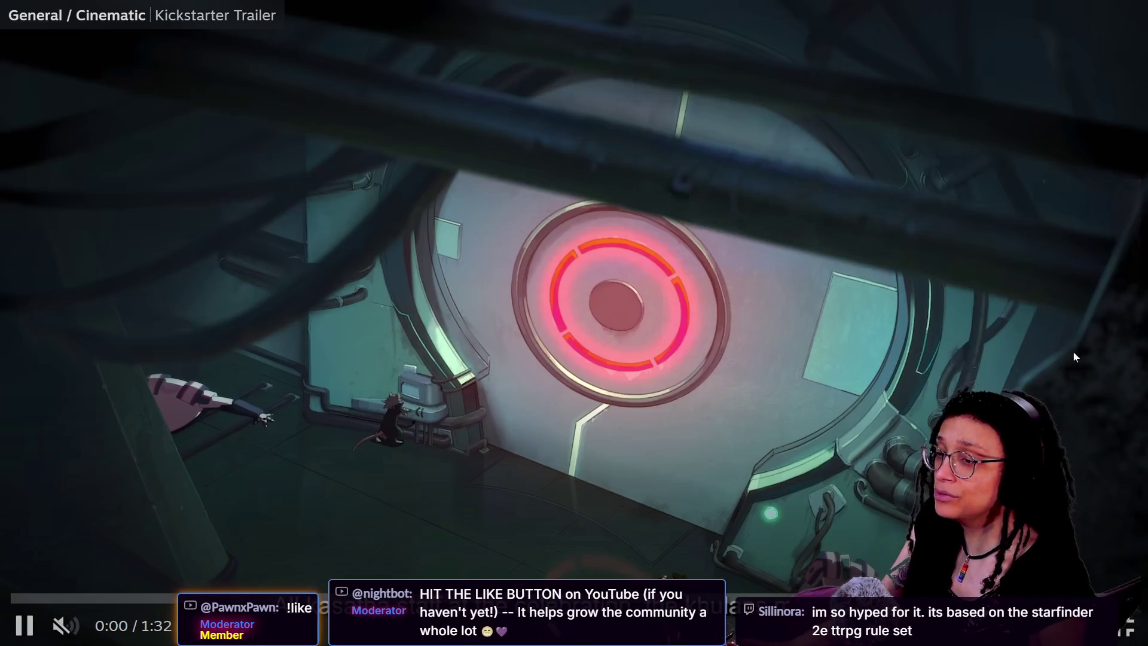
key(Escape)
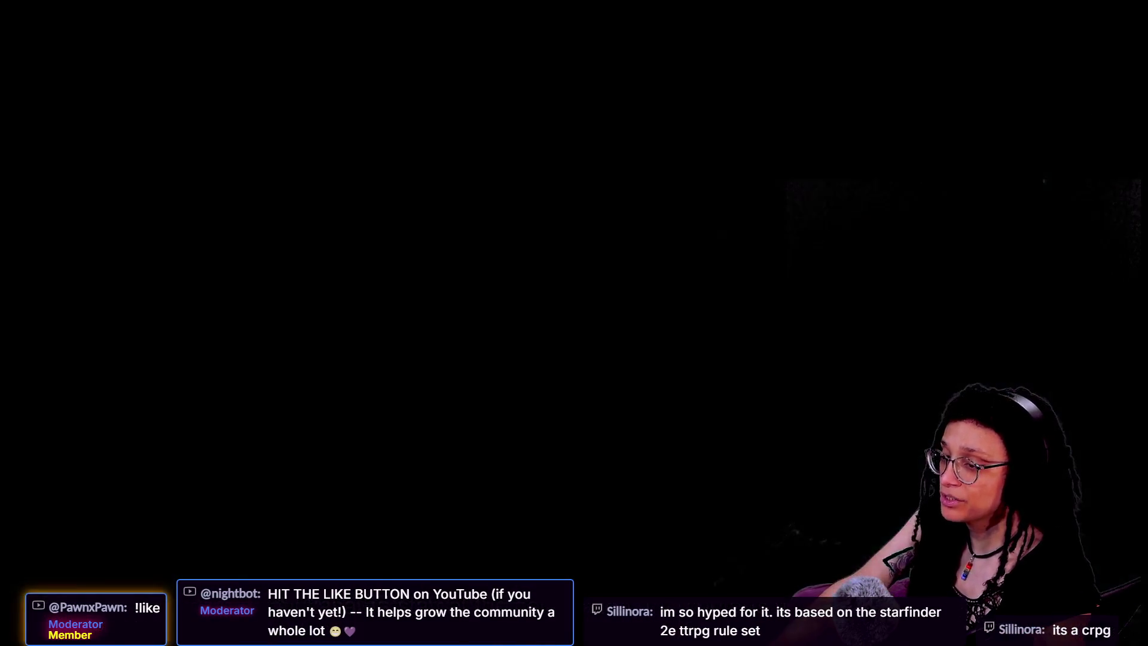
- Scroll down the Starfinder: Afterlight page and open Baldur's Gate 3 from More Like This
scroll(568, 383, down, 2)
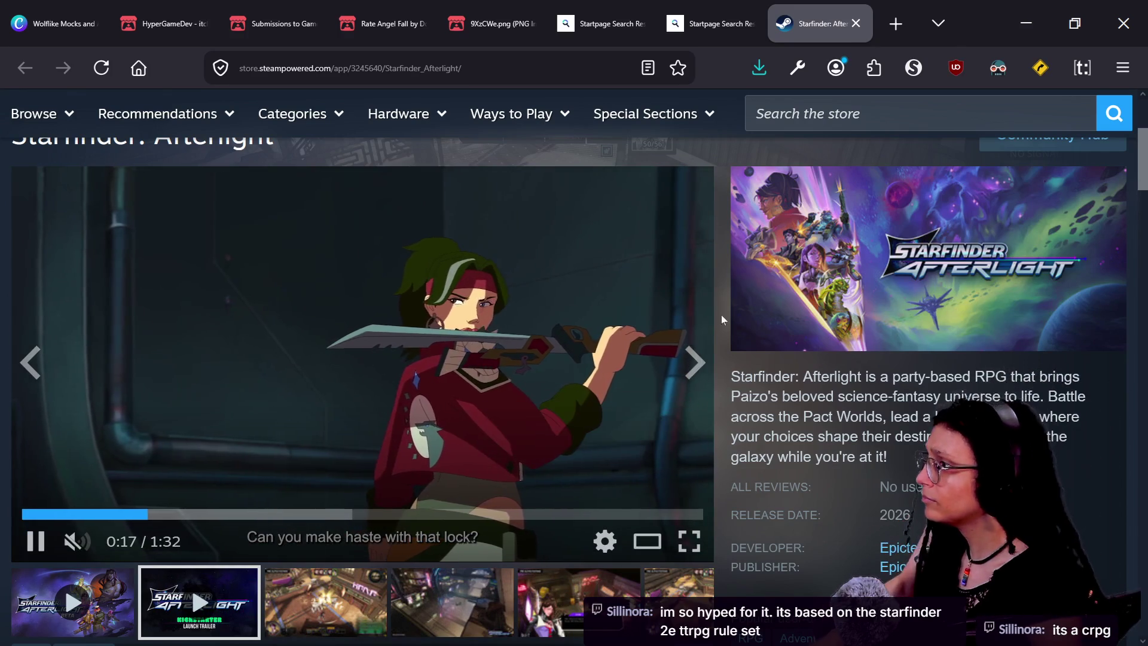
mouse_move(650, 11)
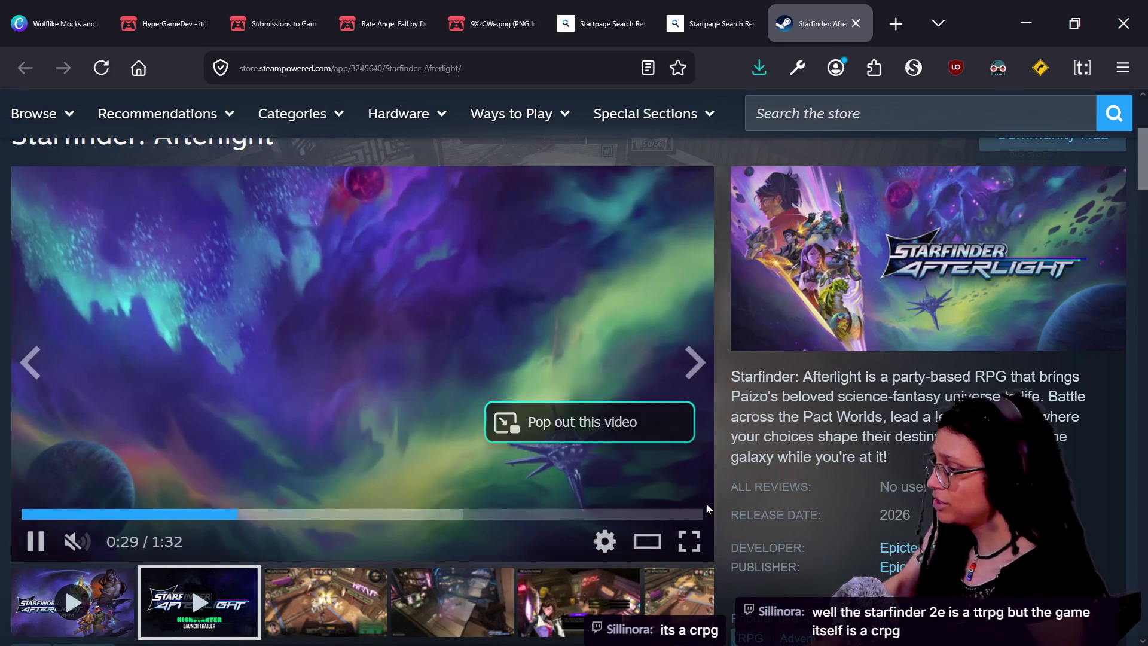
scroll(658, 467, down, 5)
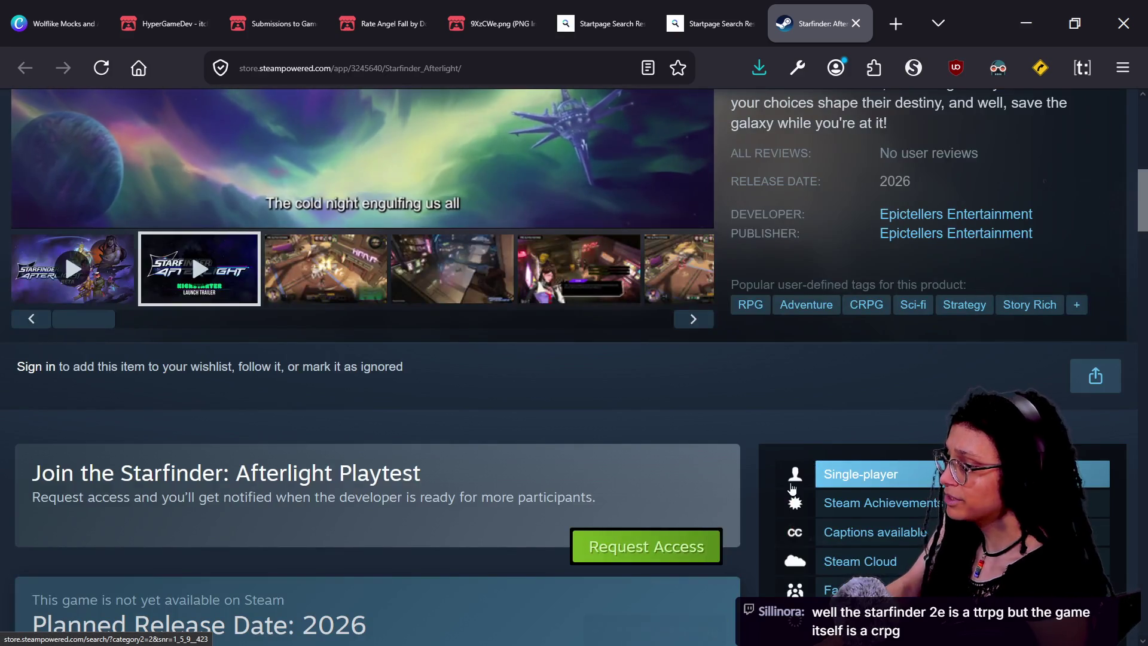
scroll(791, 487, down, 7)
scroll(791, 487, down, 2)
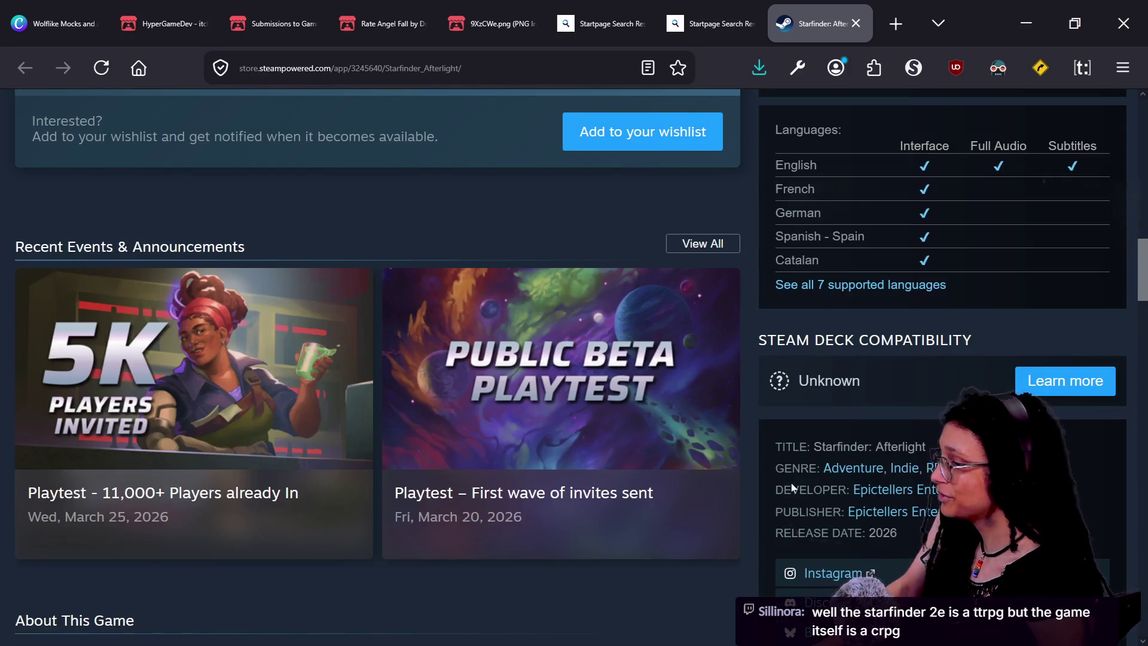
scroll(791, 487, down, 20)
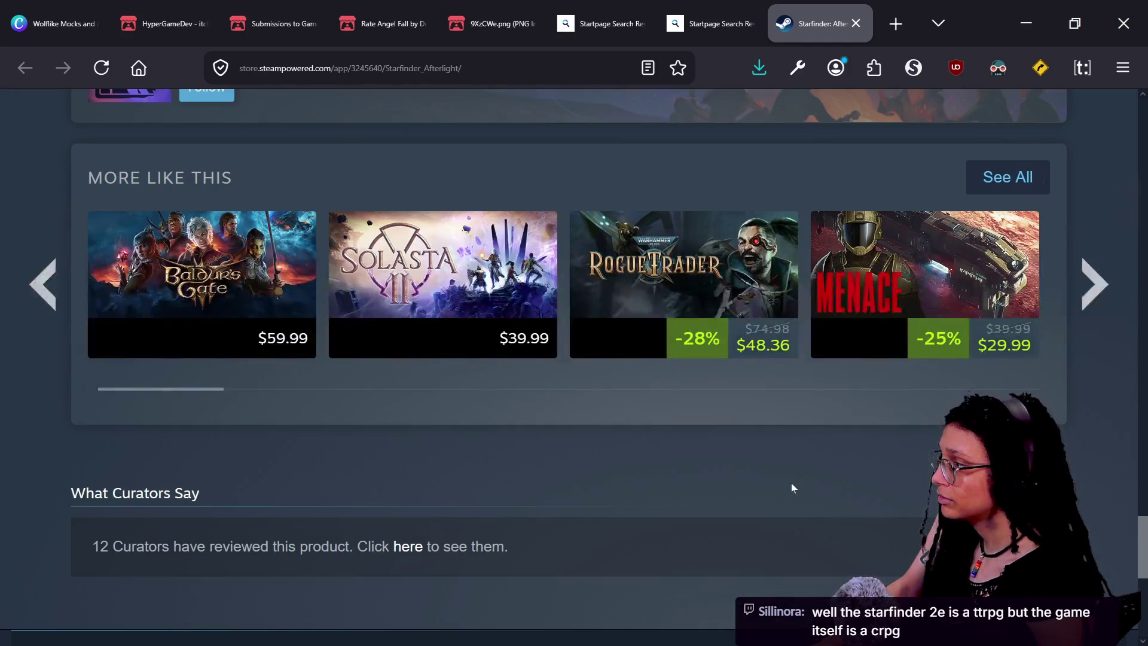
click(264, 293)
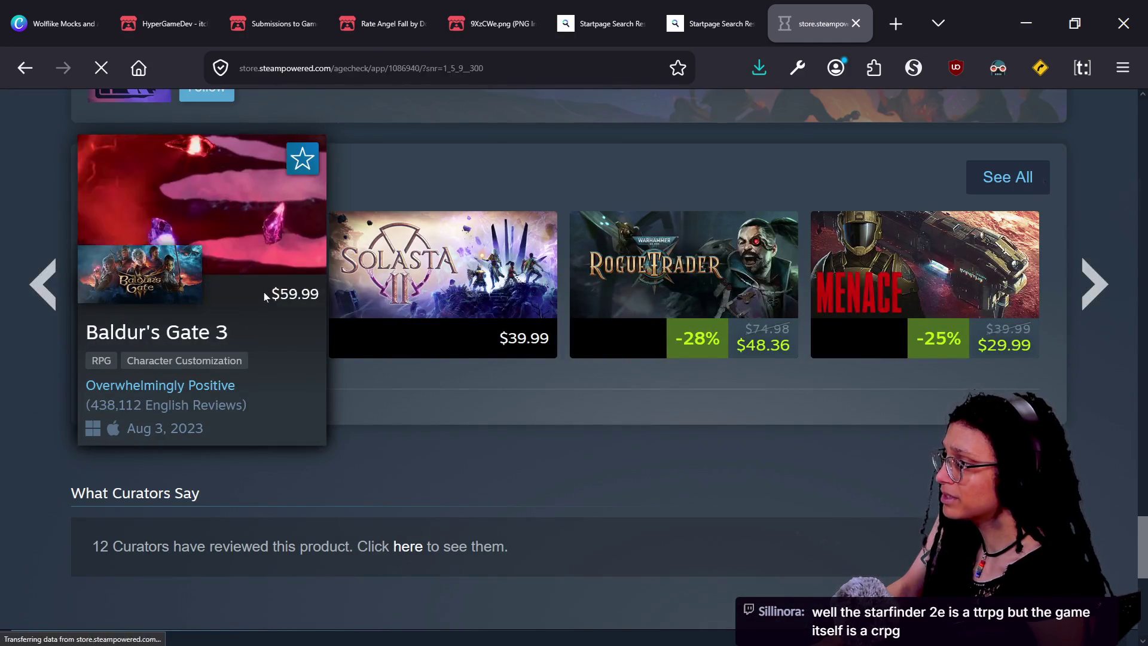
- Pass the Baldur's Gate 3 age check with birth year 1907 to view its page
scroll(693, 416, down, 4)
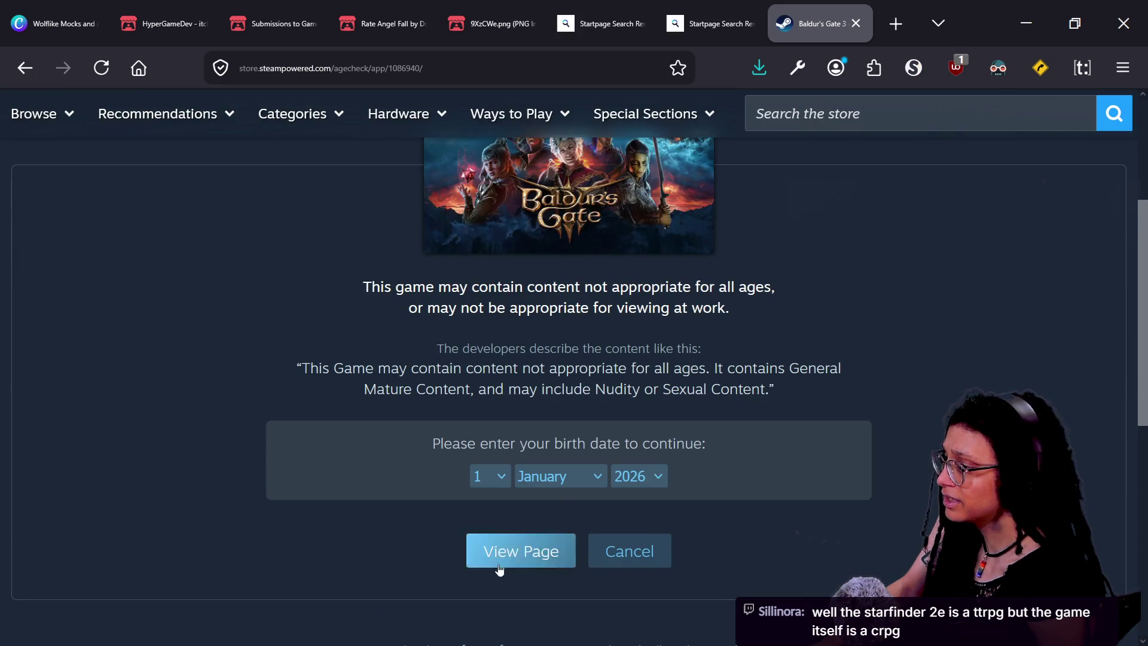
click(612, 482)
scroll(637, 342, up, 20)
click(638, 294)
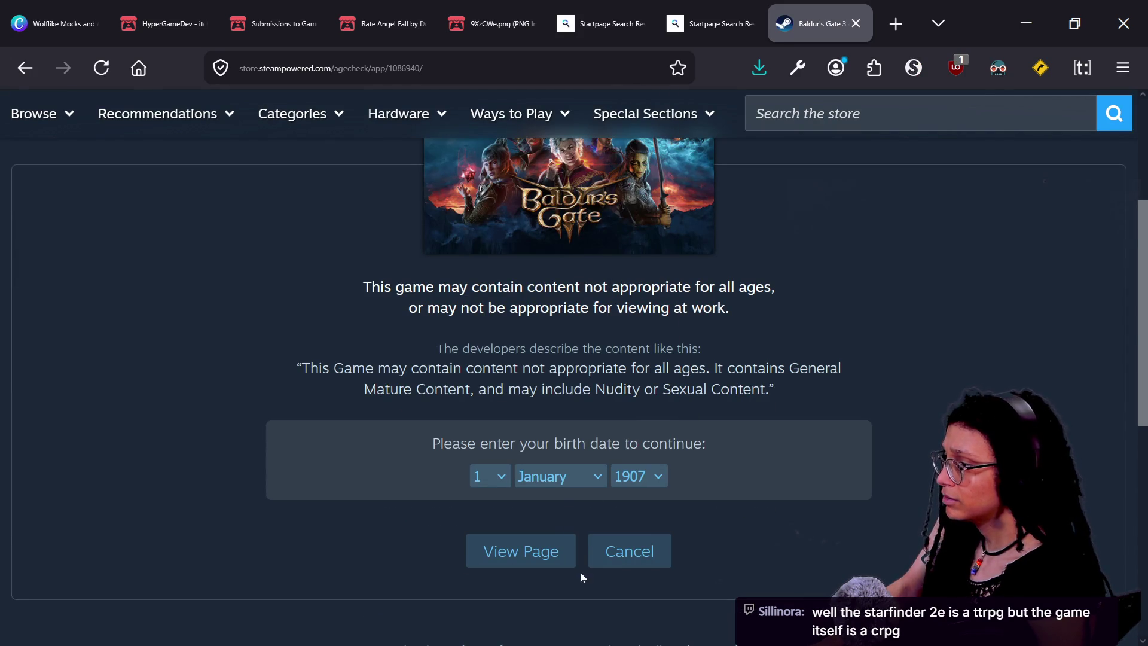
click(531, 561)
- Skim the Baldur's Gate 3 page, then go back to the Starfinder: Afterlight page
scroll(530, 561, down, 3)
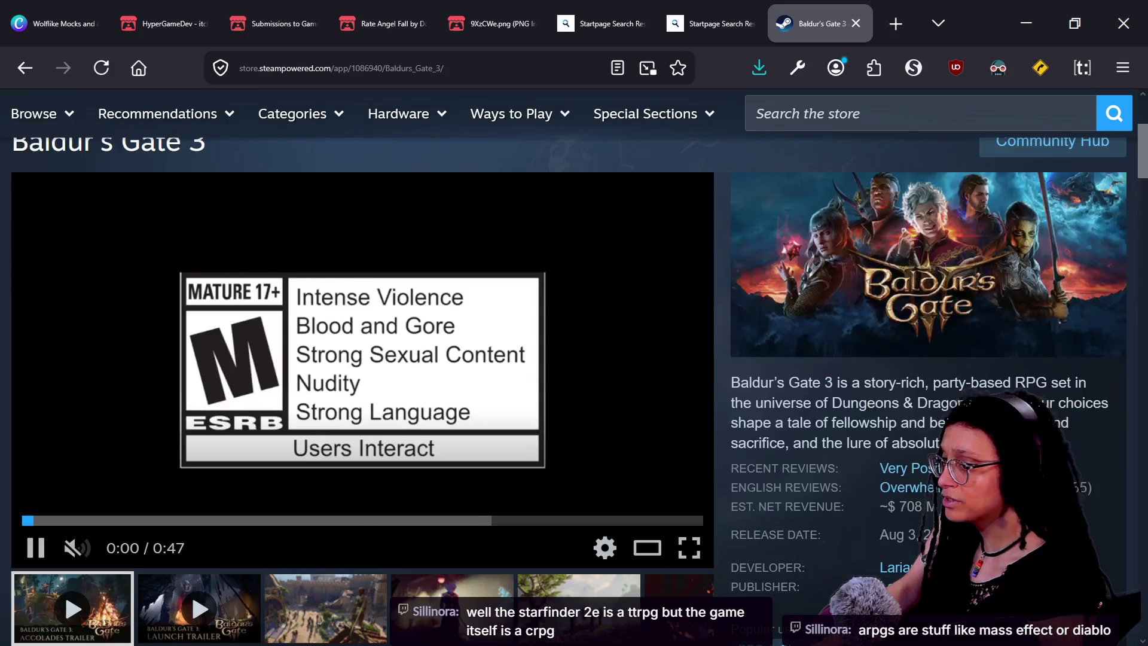
scroll(746, 438, down, 3)
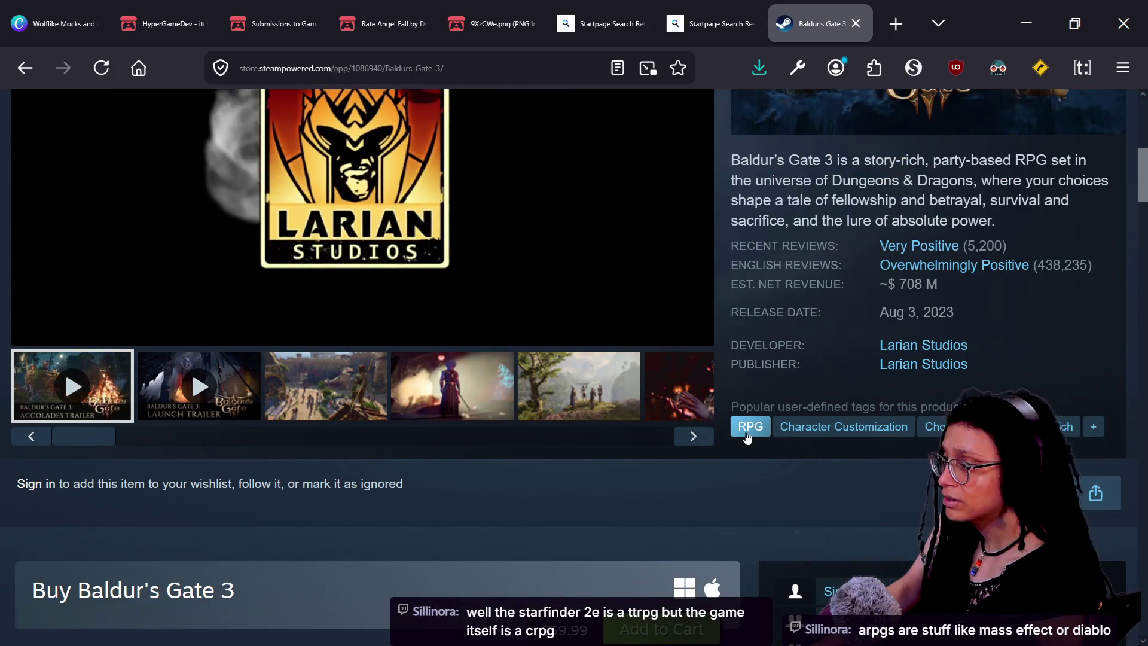
key(alt+Left)
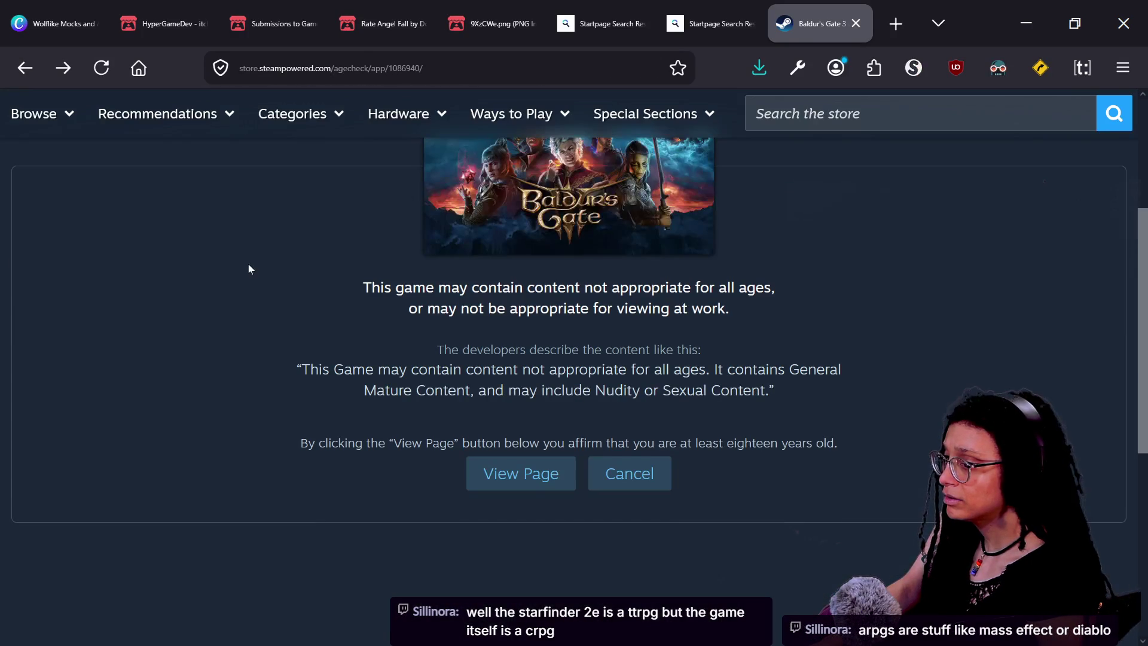
click(22, 68)
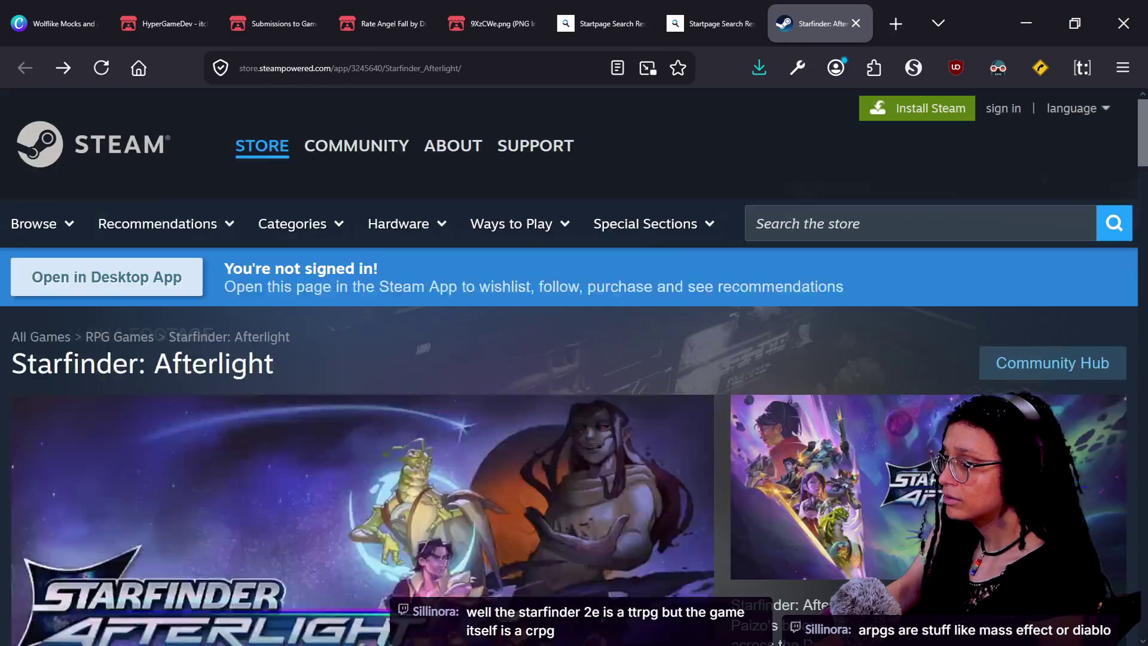
- Search 'crpg vs arpg' and open the Reddit discussion result
key(ctrl+l)
text(crp)
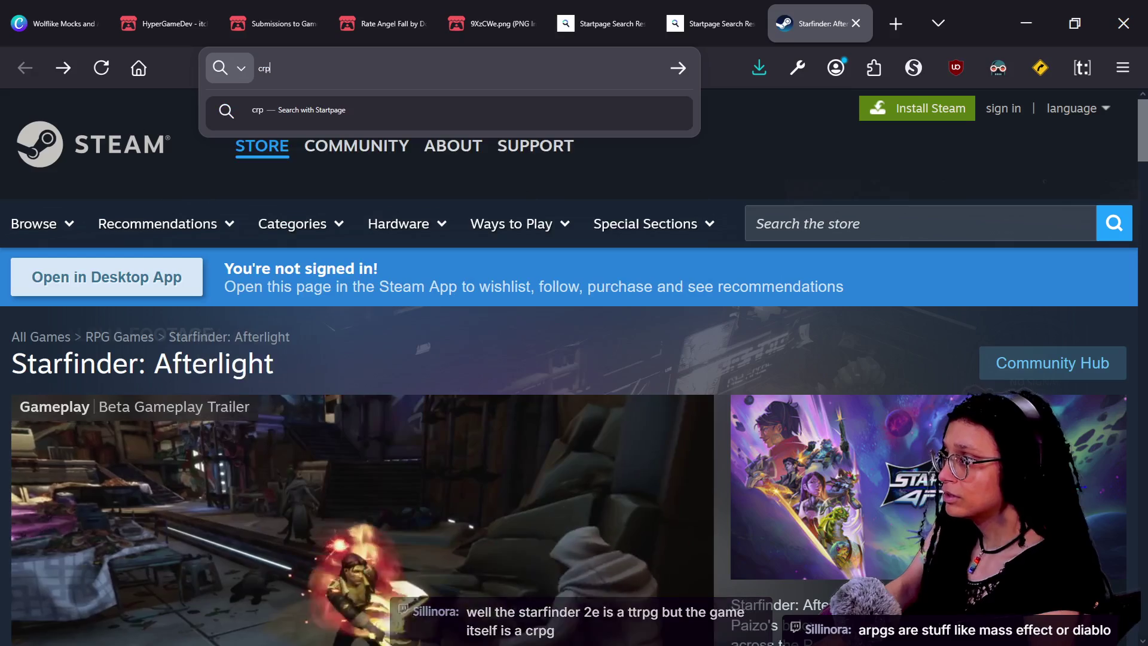
text(g vs arpg)
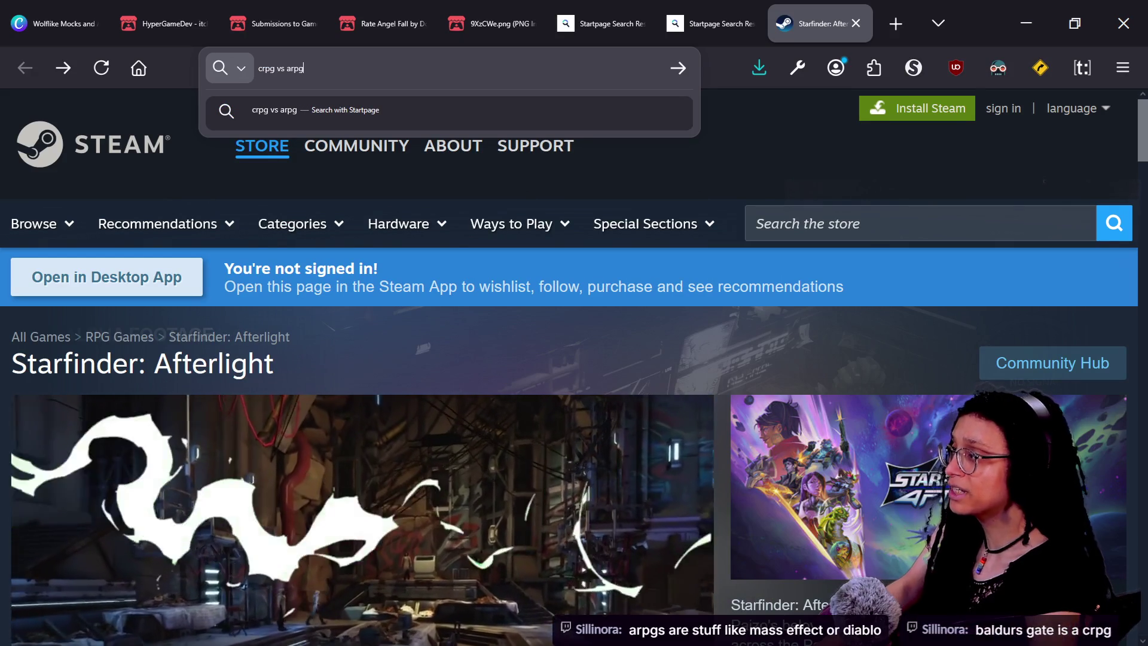
key(Return)
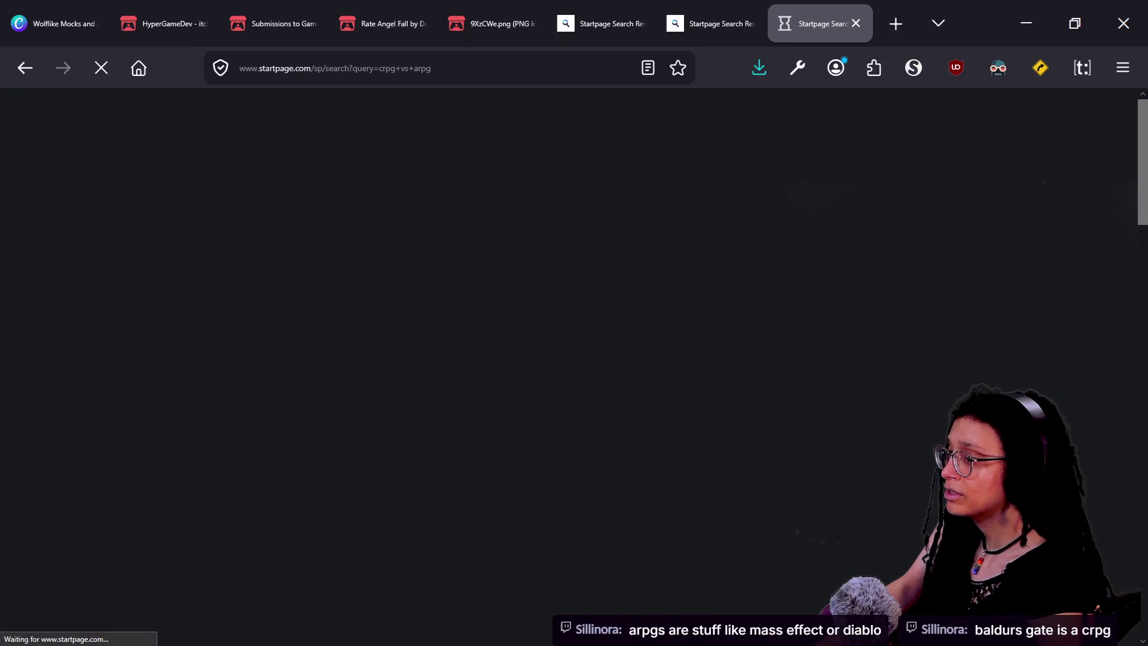
scroll(472, 393, down, 2)
click(372, 486)
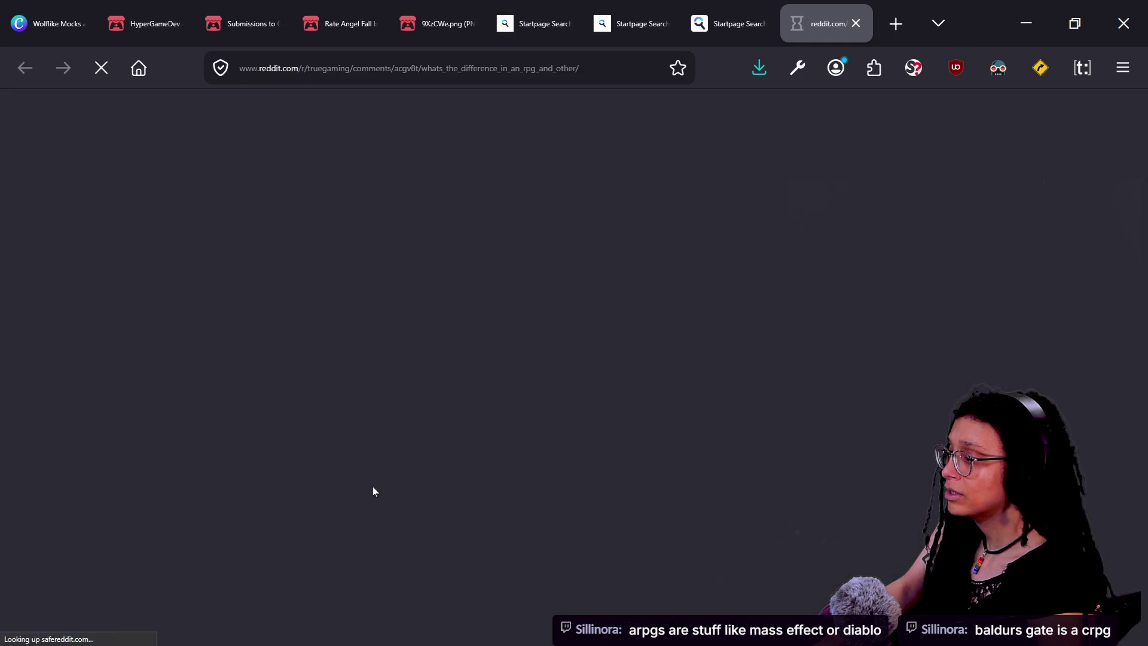
- Trust the Reddit site in ScriptSafe so the r/truegaming thread and comments load
scroll(730, 304, down, 2)
scroll(771, 248, up, 2)
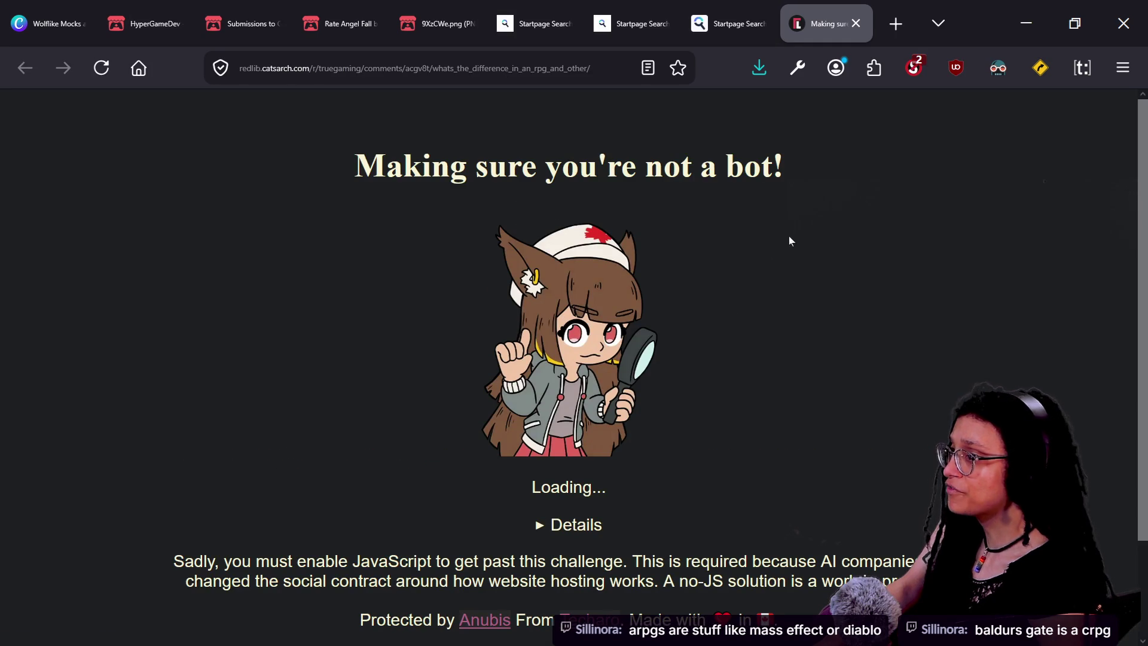
click(931, 40)
click(932, 30)
click(913, 68)
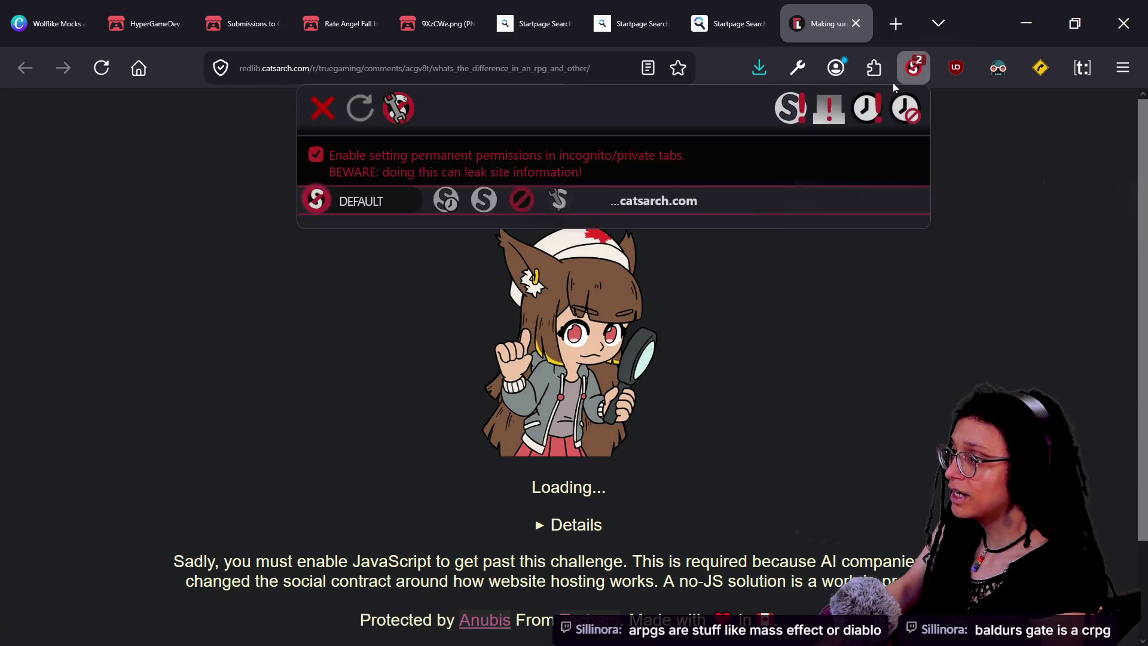
click(479, 199)
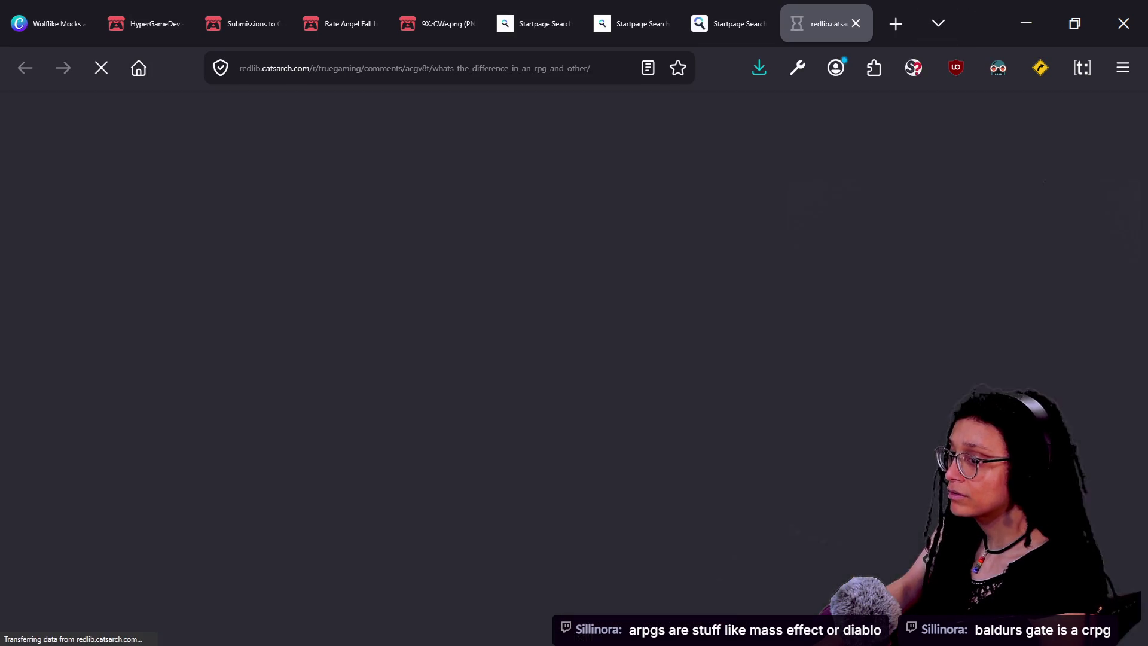
scroll(495, 415, down, 2)
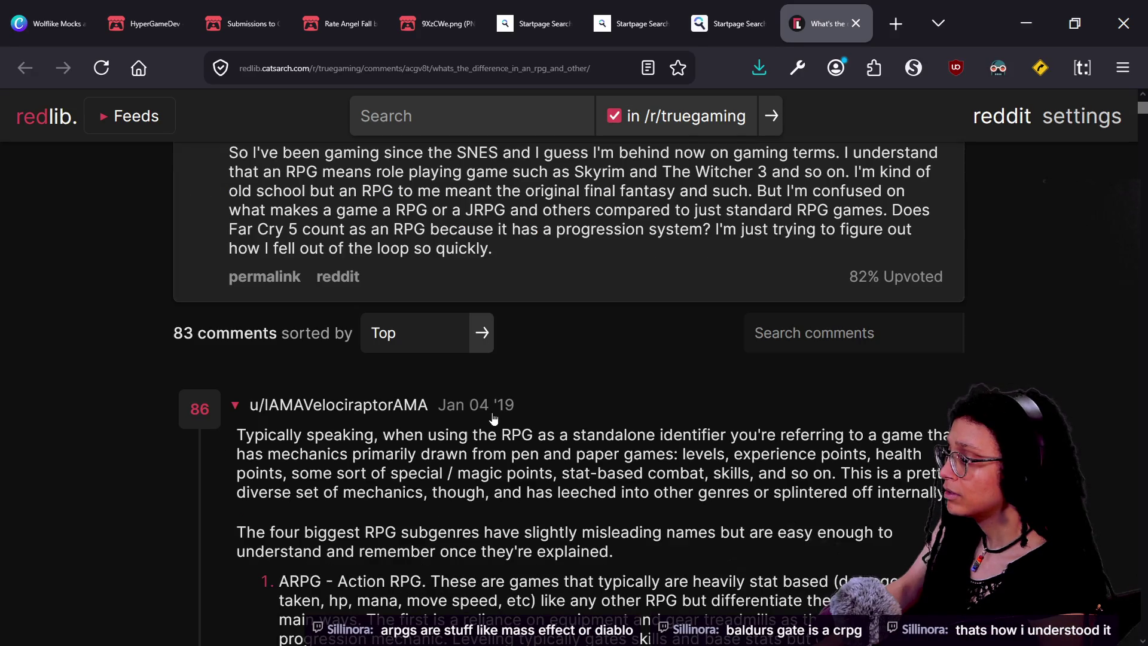
- Zoom the RPG-subgenres thread to 120% and read down through the comment
scroll(574, 389, down, 2)
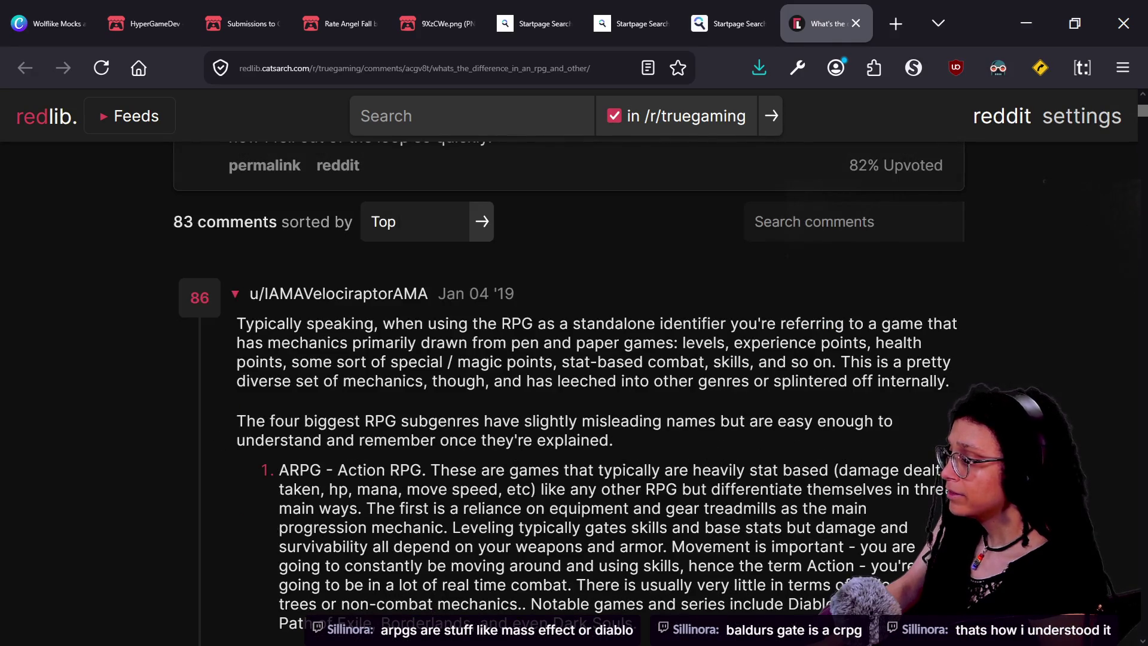
key(ctrl+plus)
key(ctrl+plus)
scroll(574, 358, down, 4)
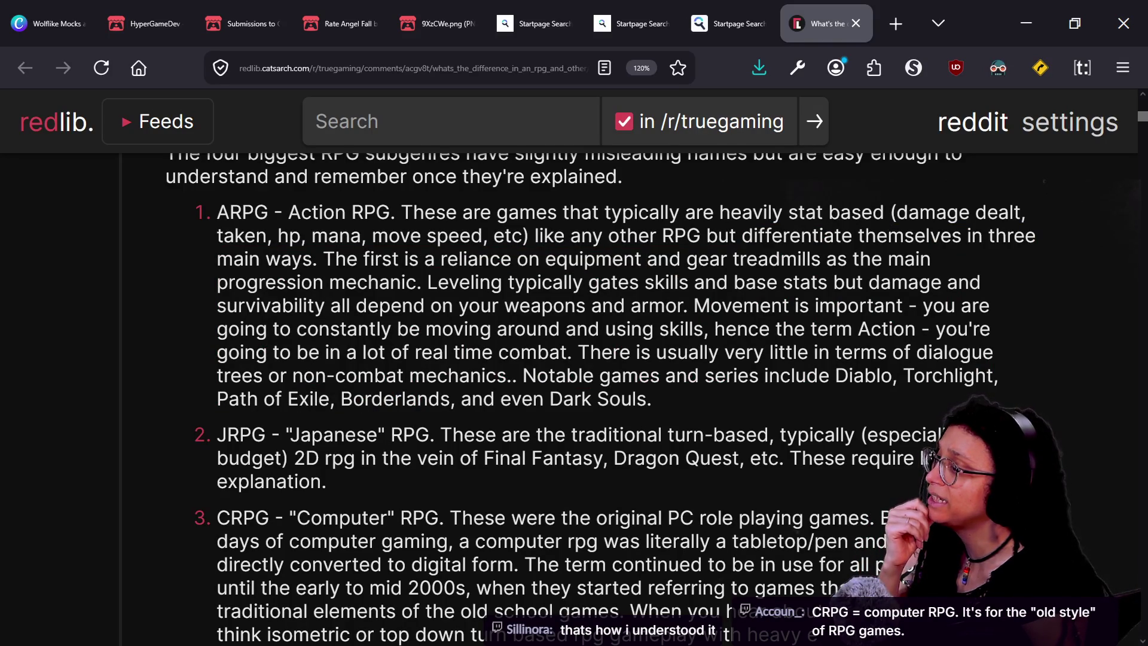
scroll(574, 395, down, 1)
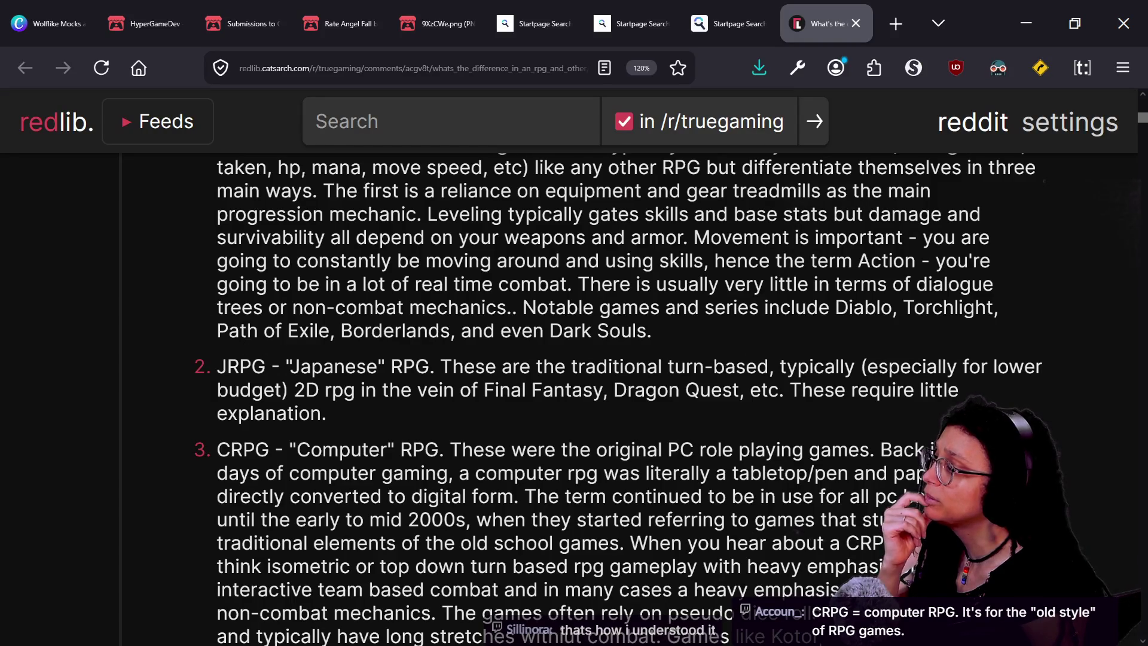
scroll(535, 369, down, 1)
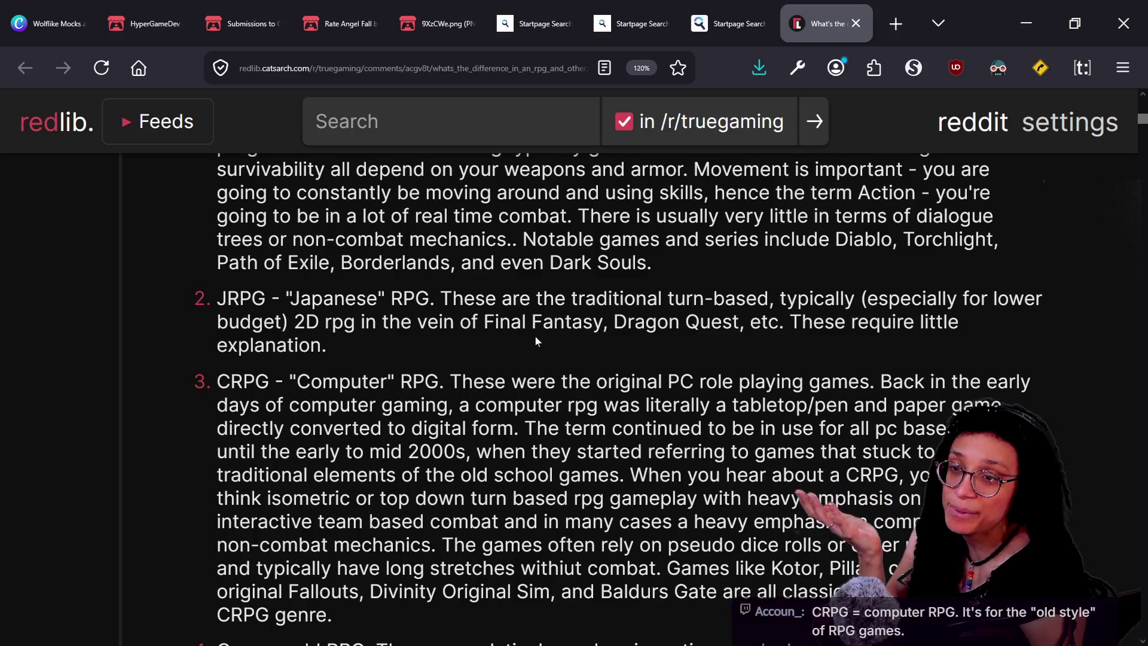
scroll(536, 341, down, 1)
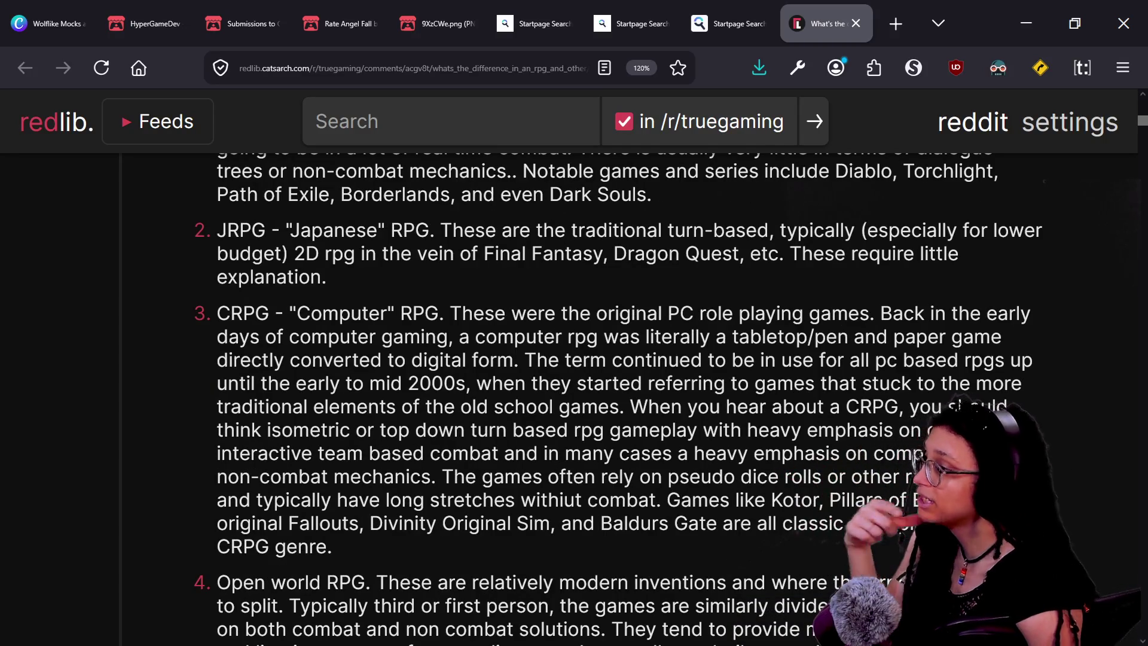
scroll(574, 395, down, 1)
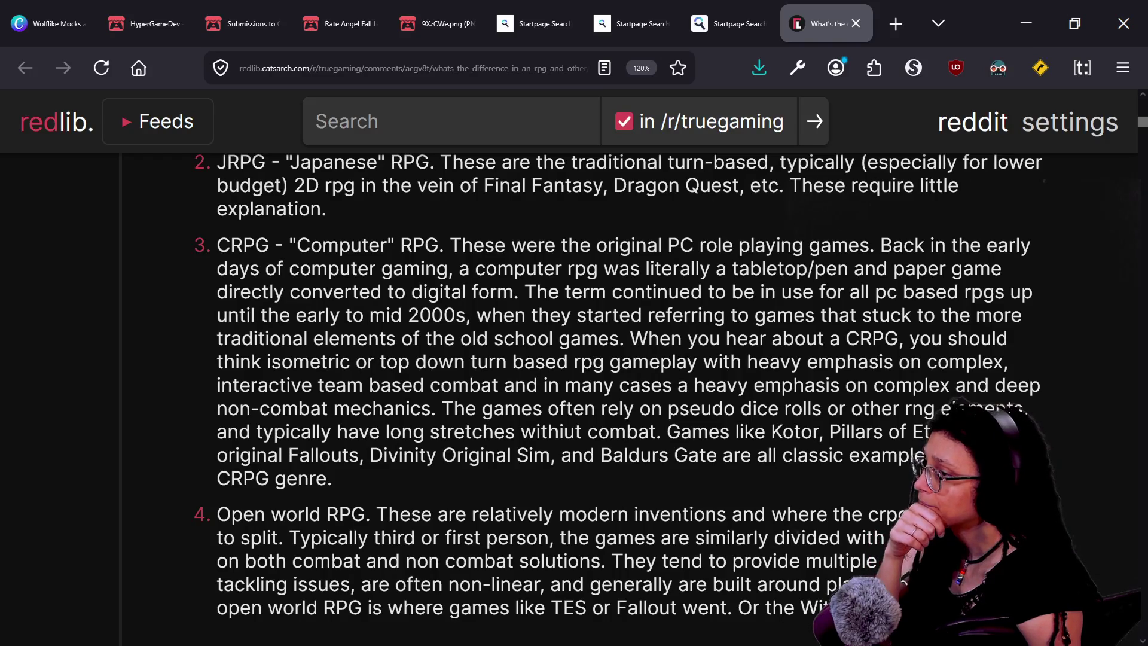
drag(438, 245, 568, 245)
click(569, 246)
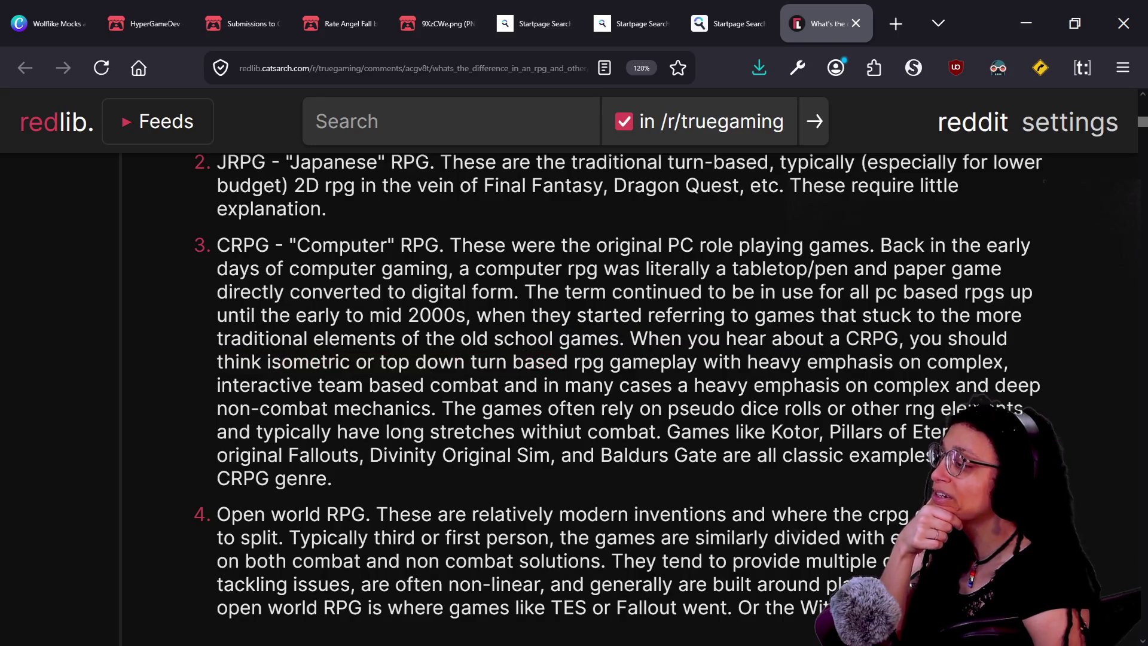
- Read on through the CRPG and open world RPG entries, then switch away from Firefox
scroll(598, 388, down, 1)
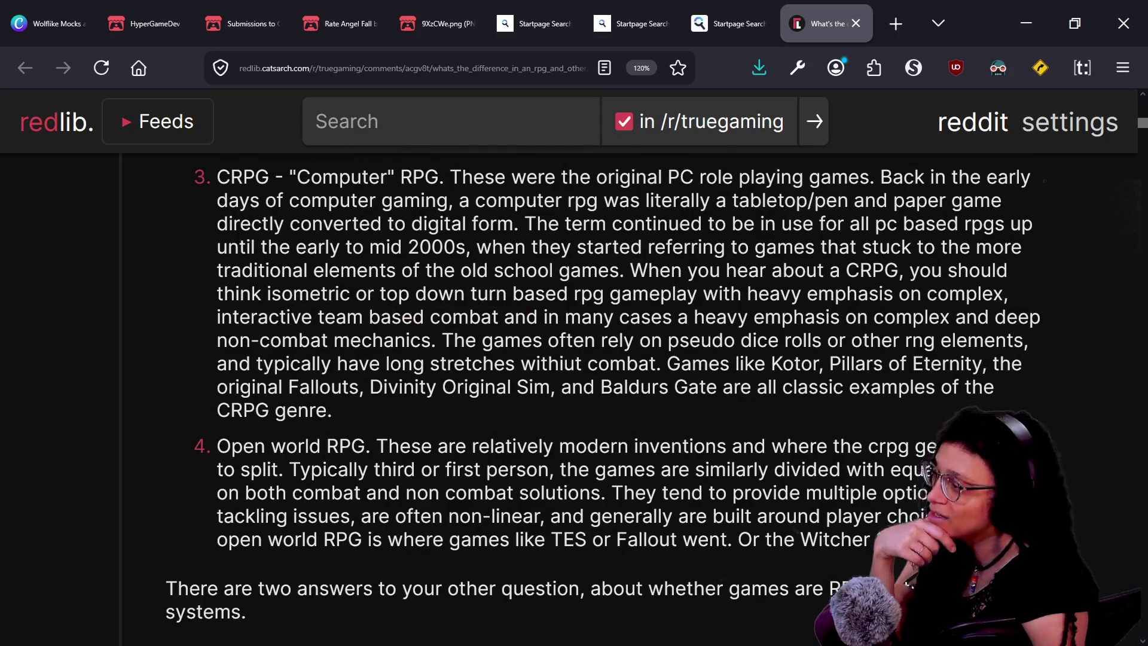
scroll(598, 389, down, 1)
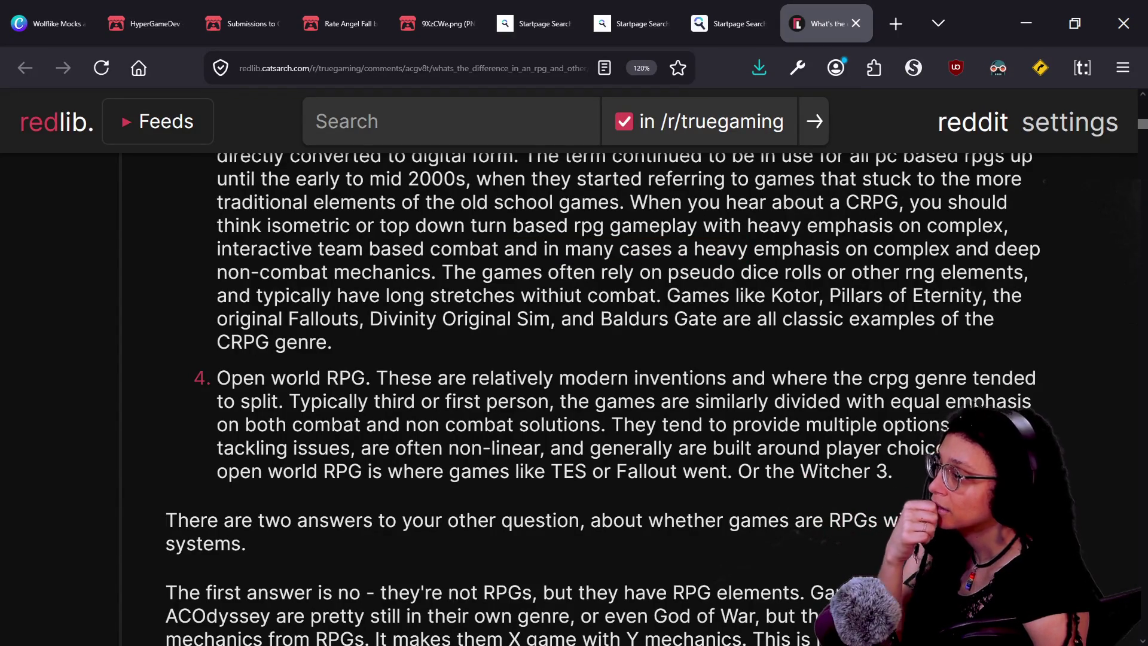
drag(228, 273, 506, 272)
click(496, 366)
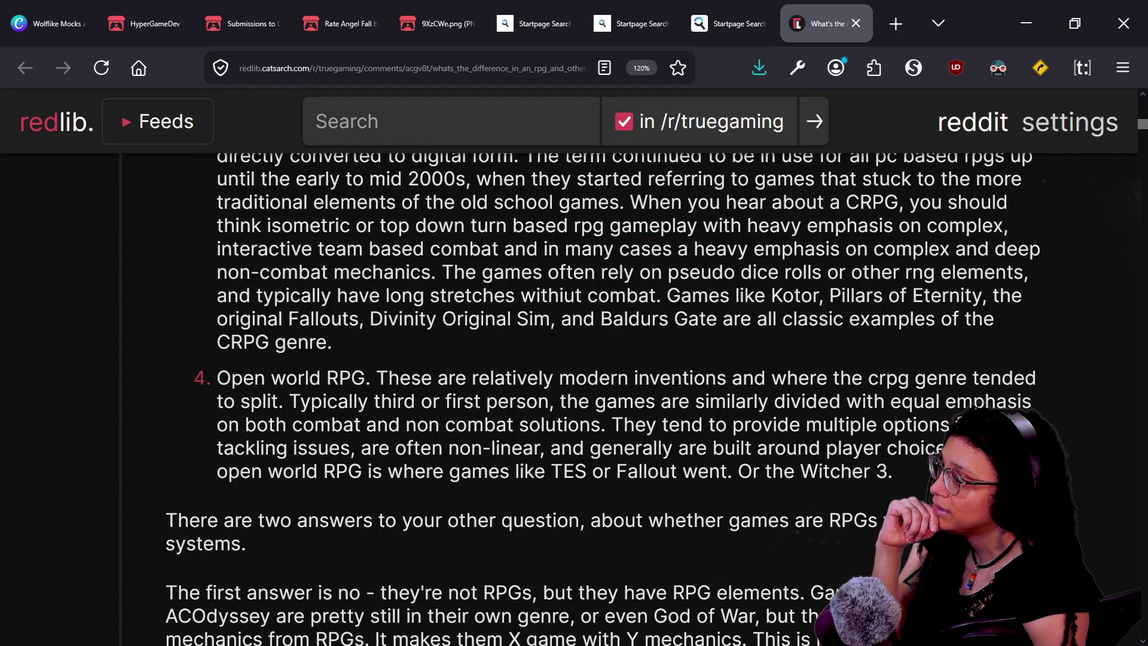
drag(524, 249, 531, 319)
click(531, 318)
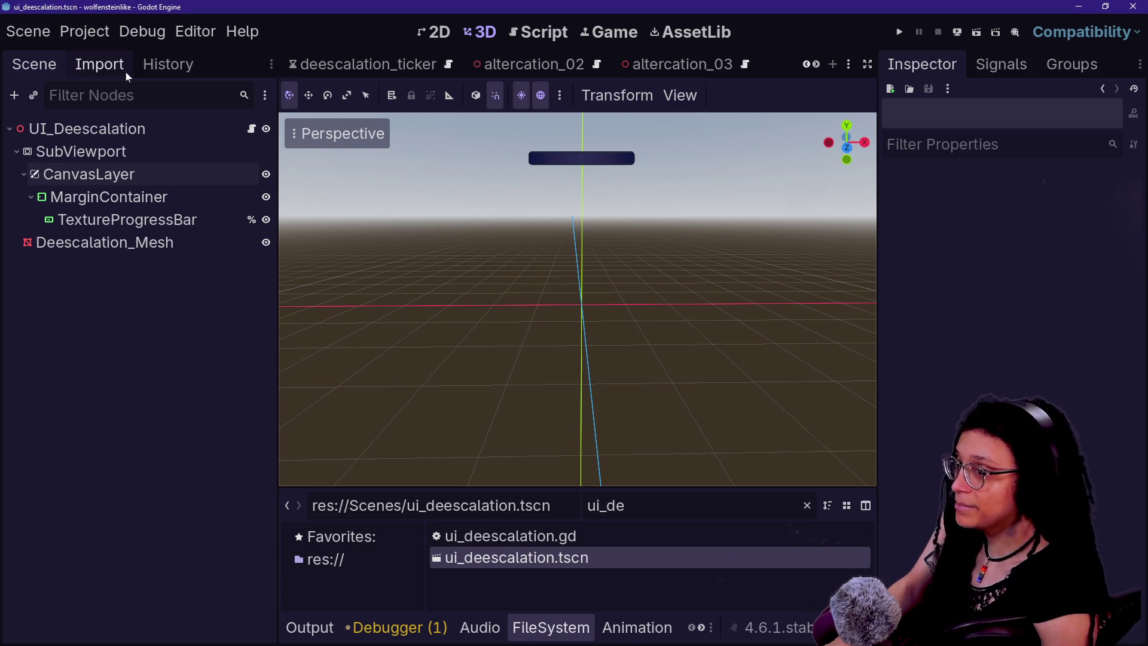
key(alt+Tab)
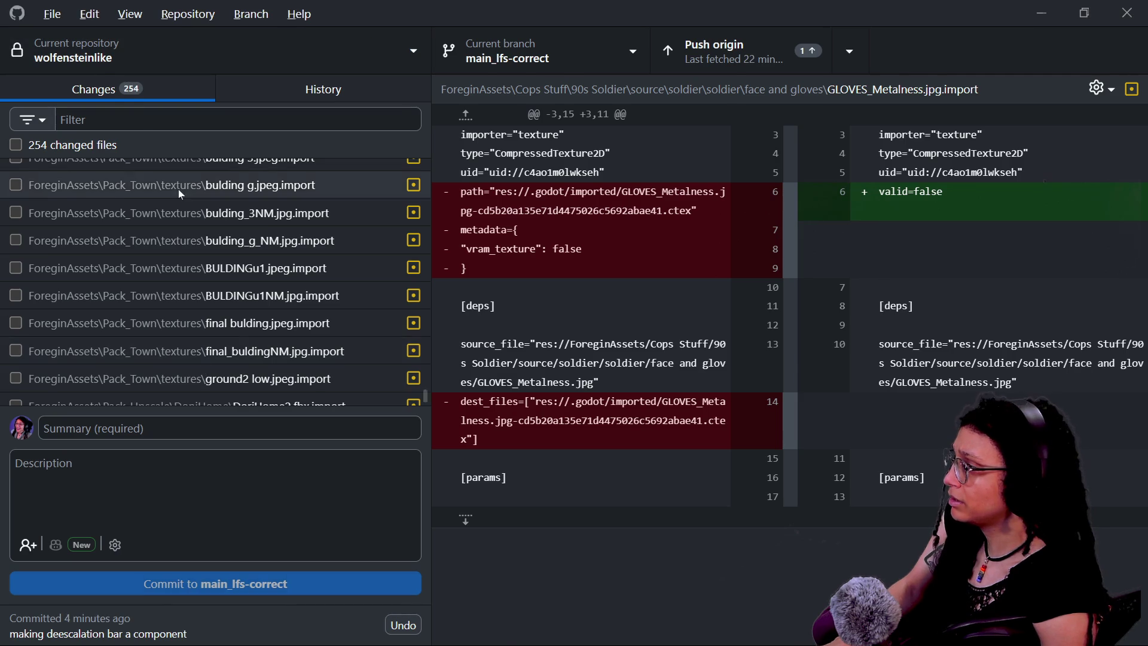
- Look over GitHub Desktop's 254 pending changes, then return to Godot's ui_deescalation scene
key(alt+Tab)
click(84, 31)
click(146, 276)
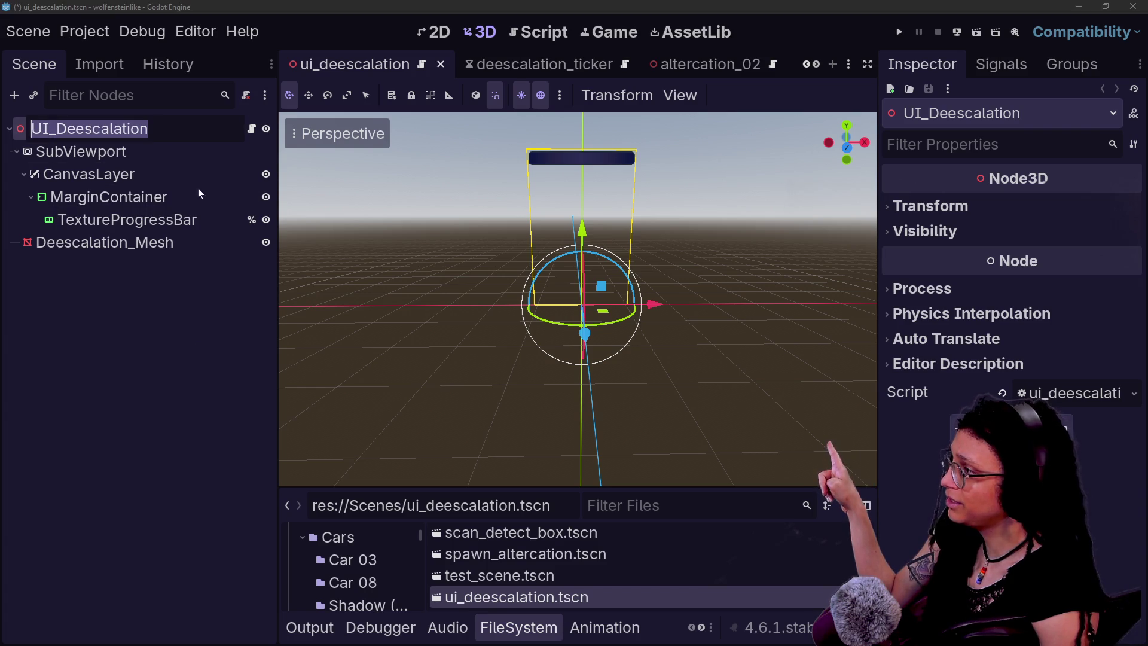
- Run the project and expand LevelBuildout > Altercations in the Remote scene tree
scroll(586, 571, down, 2)
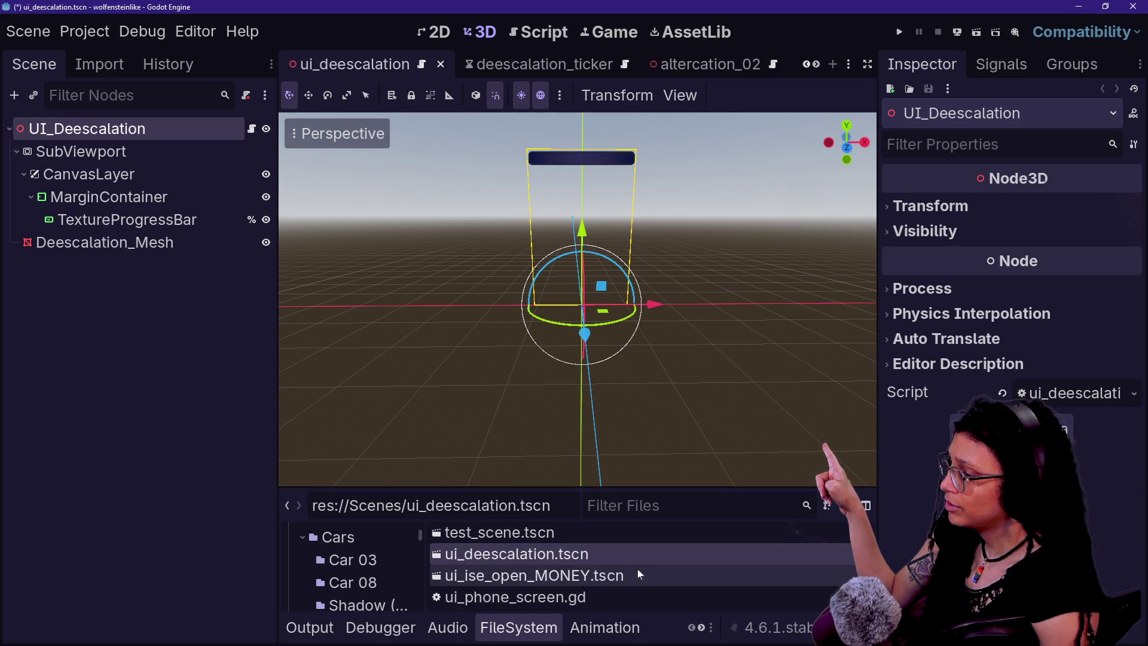
click(898, 32)
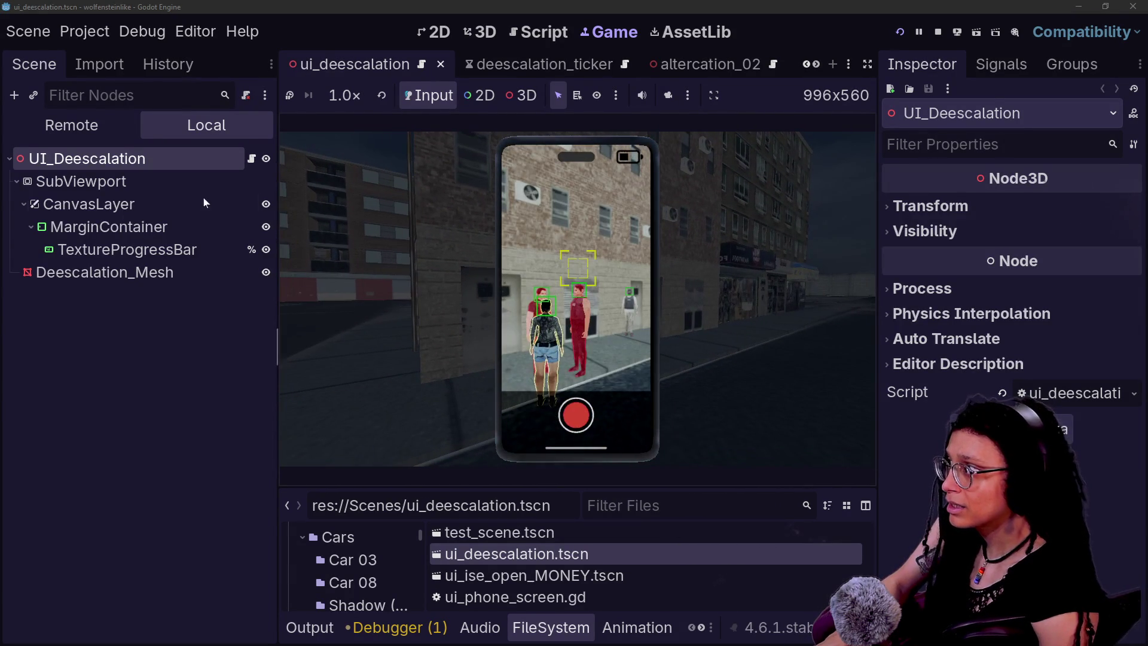
click(85, 124)
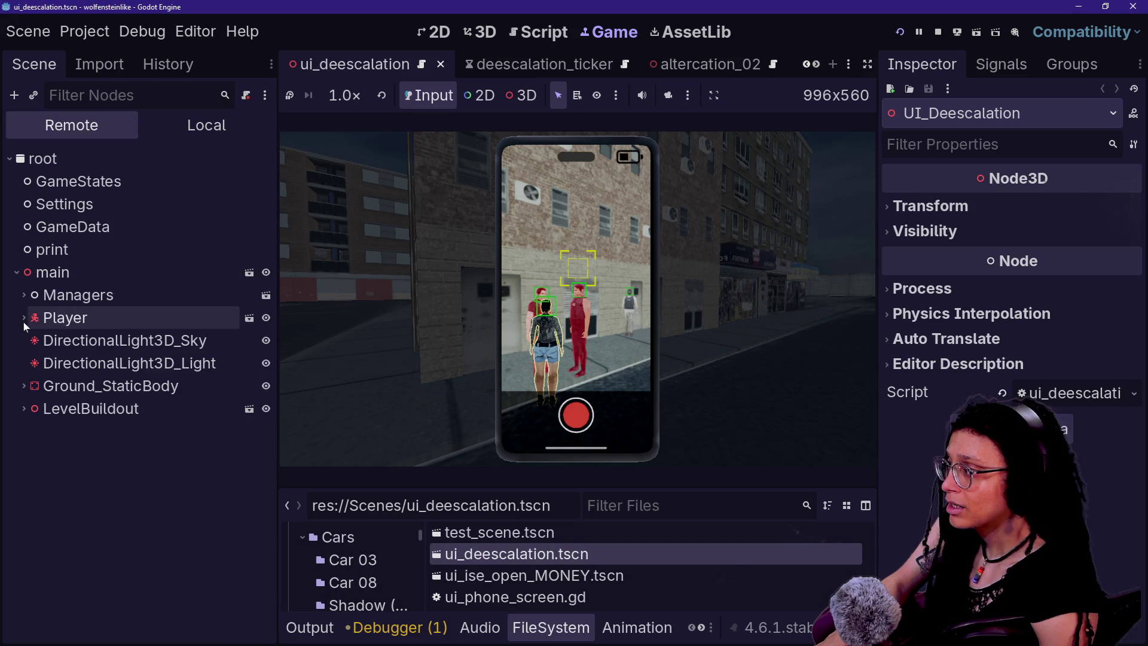
click(23, 412)
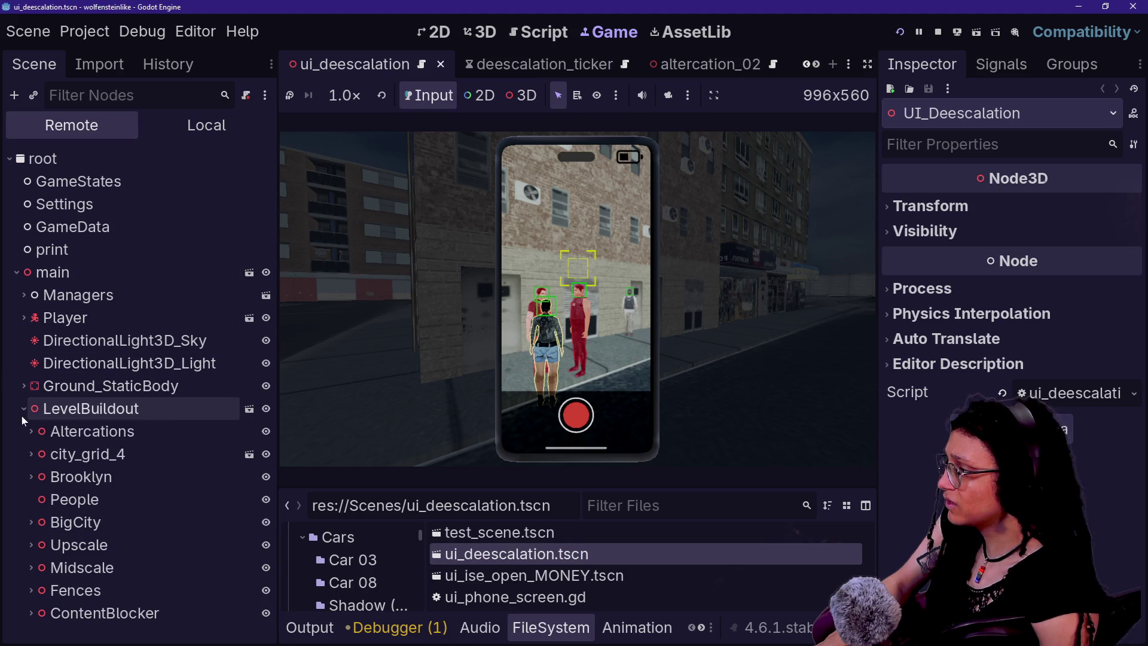
click(31, 431)
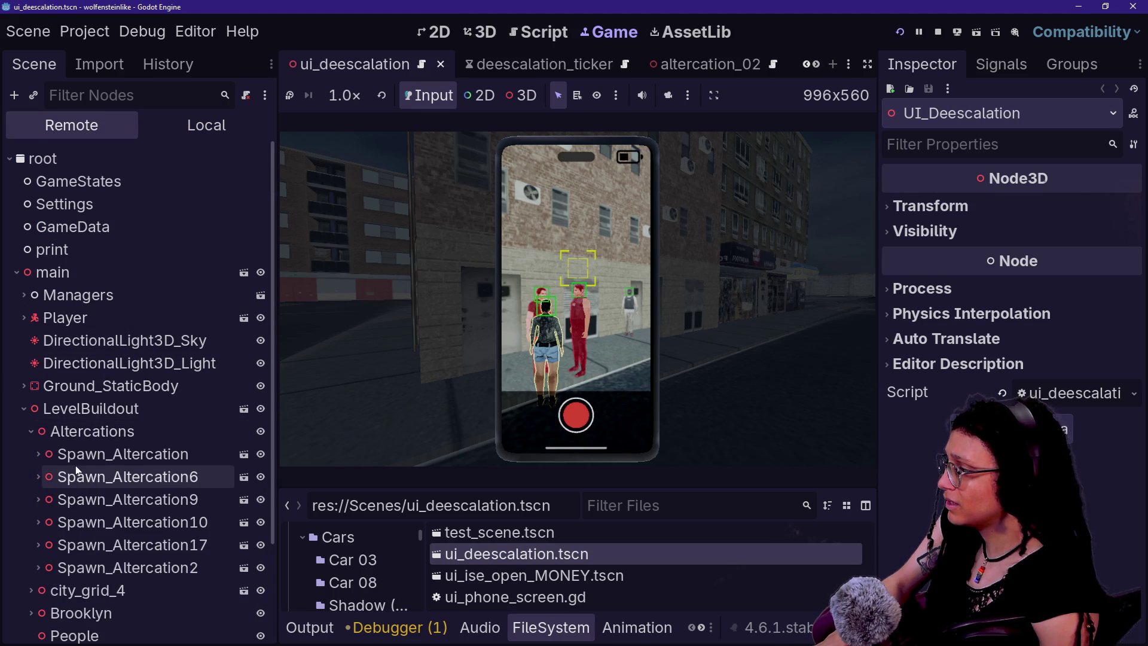
- Expand Spawn_Altercation2 > Altercation_01 > UI_Deescalation, then open the altercation_02 scene
scroll(90, 454, down, 2)
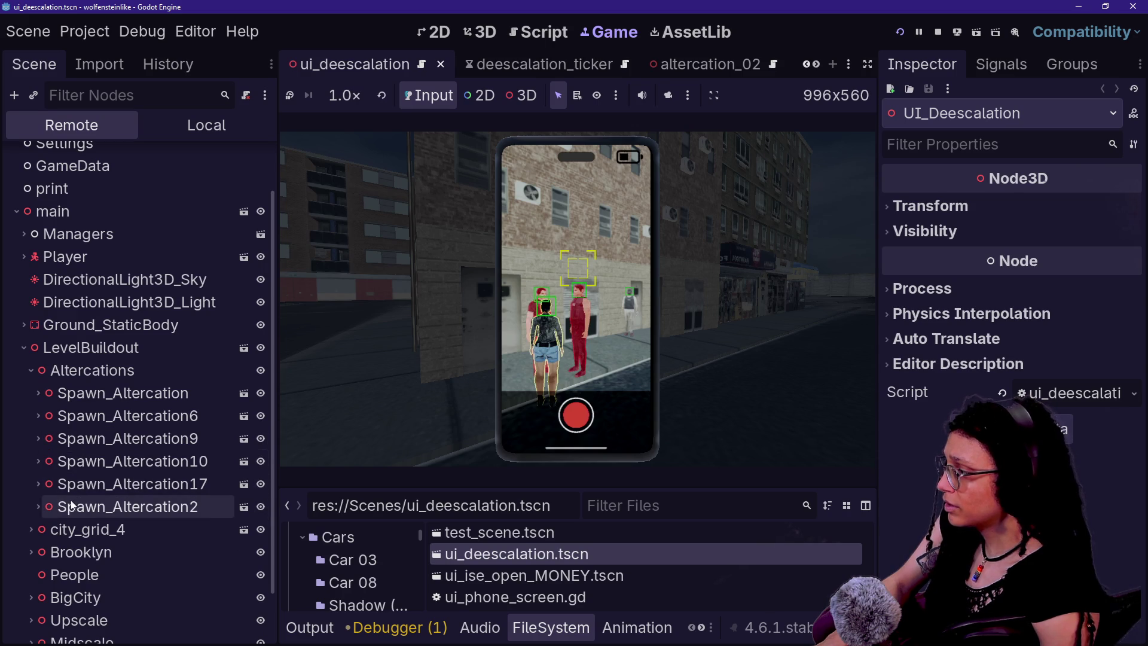
click(38, 507)
scroll(49, 516, down, 2)
click(45, 490)
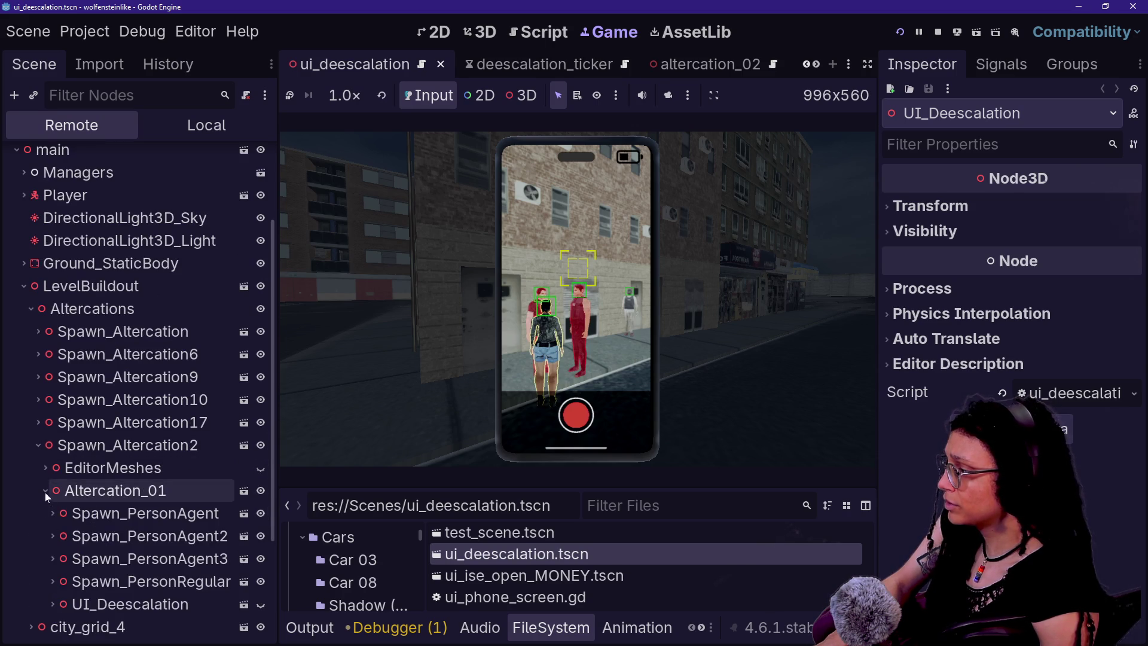
scroll(105, 529, down, 4)
click(52, 481)
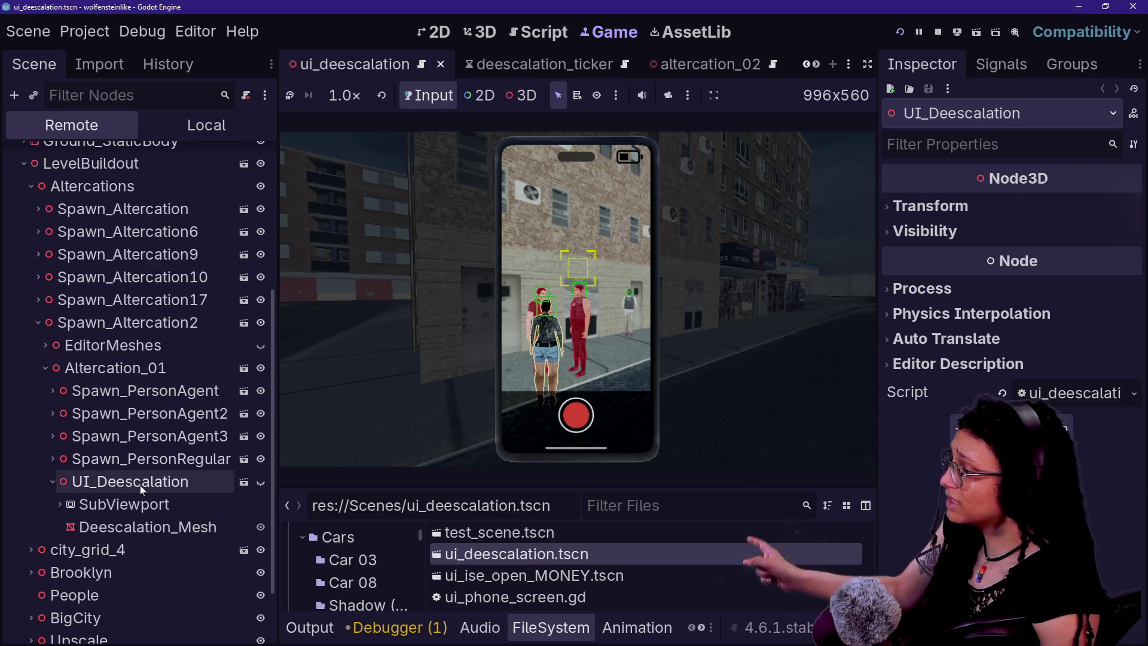
click(238, 483)
click(659, 71)
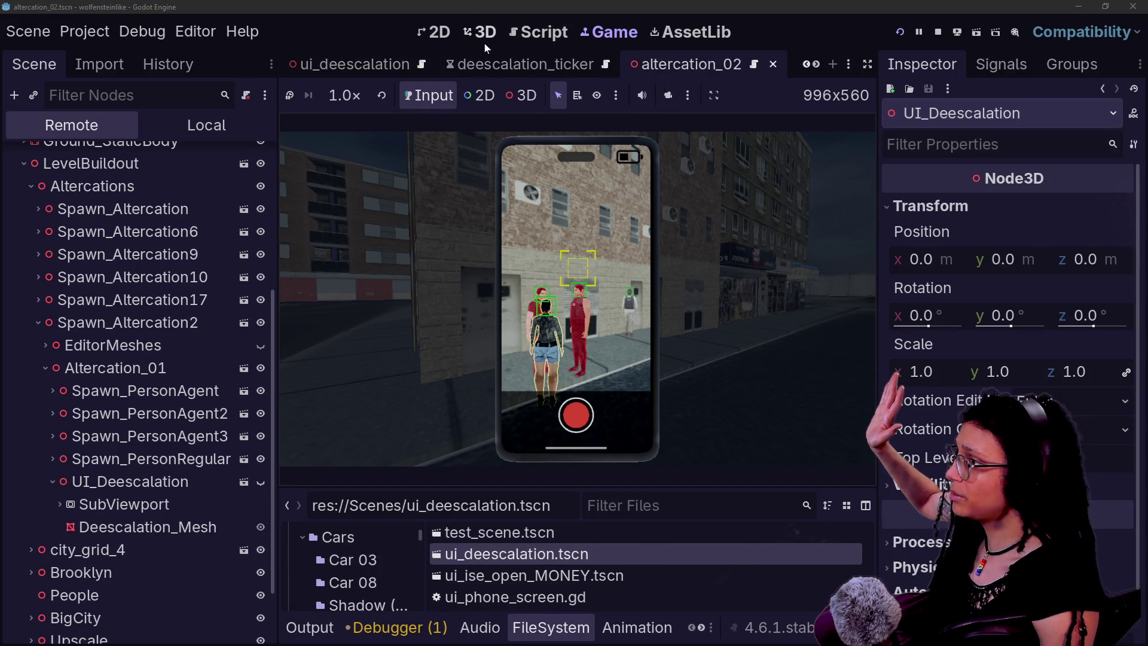
- Delete the 'visible = false' line from _ready in ui_deescalation.gd, then save and rerun the game
click(483, 33)
click(242, 127)
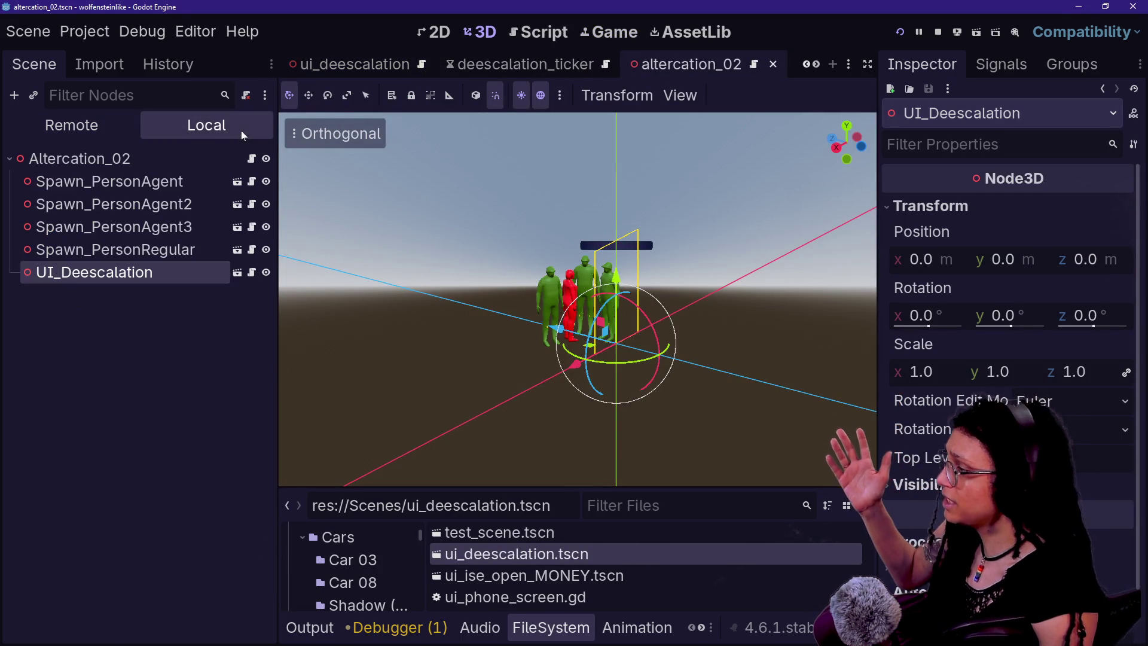
click(237, 274)
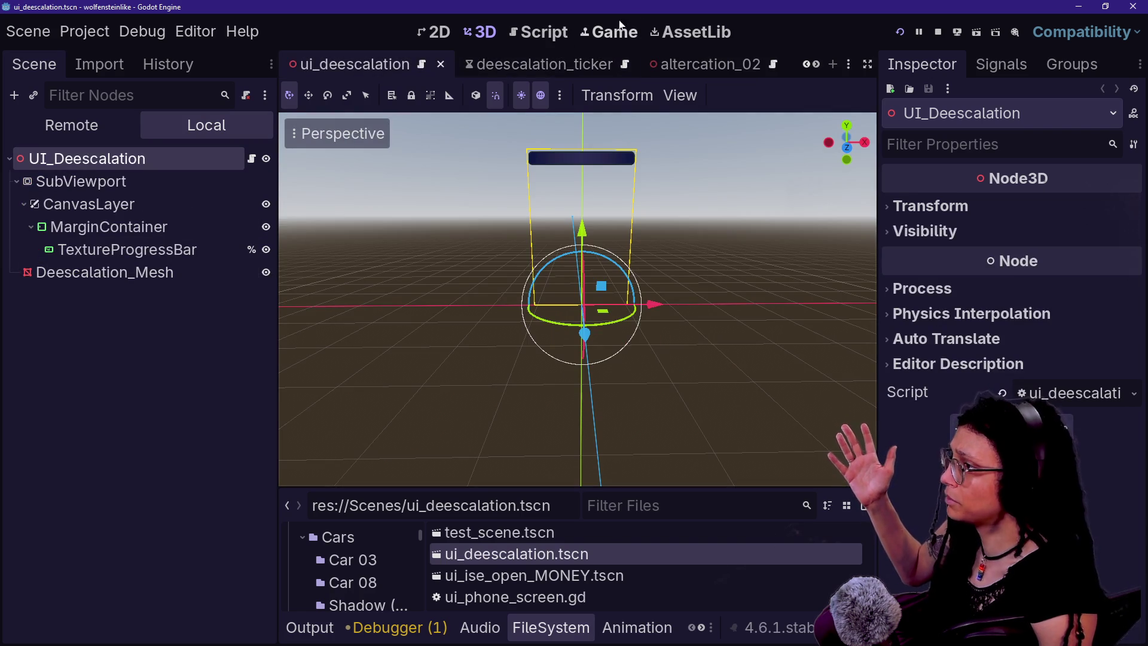
click(251, 159)
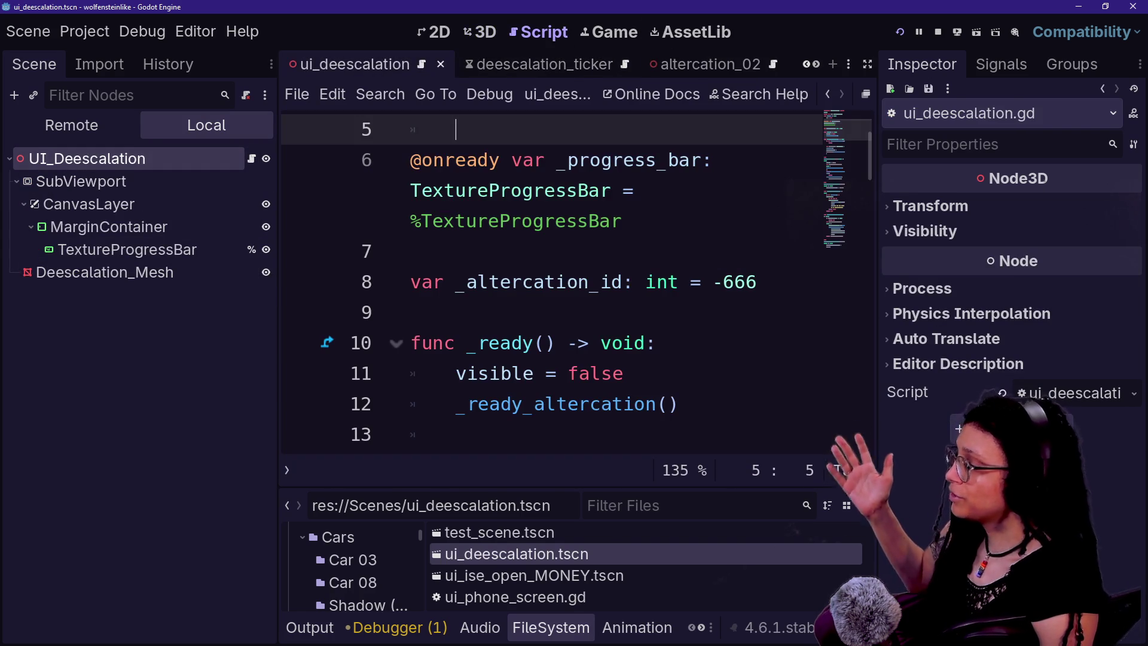
drag(623, 373, 410, 342)
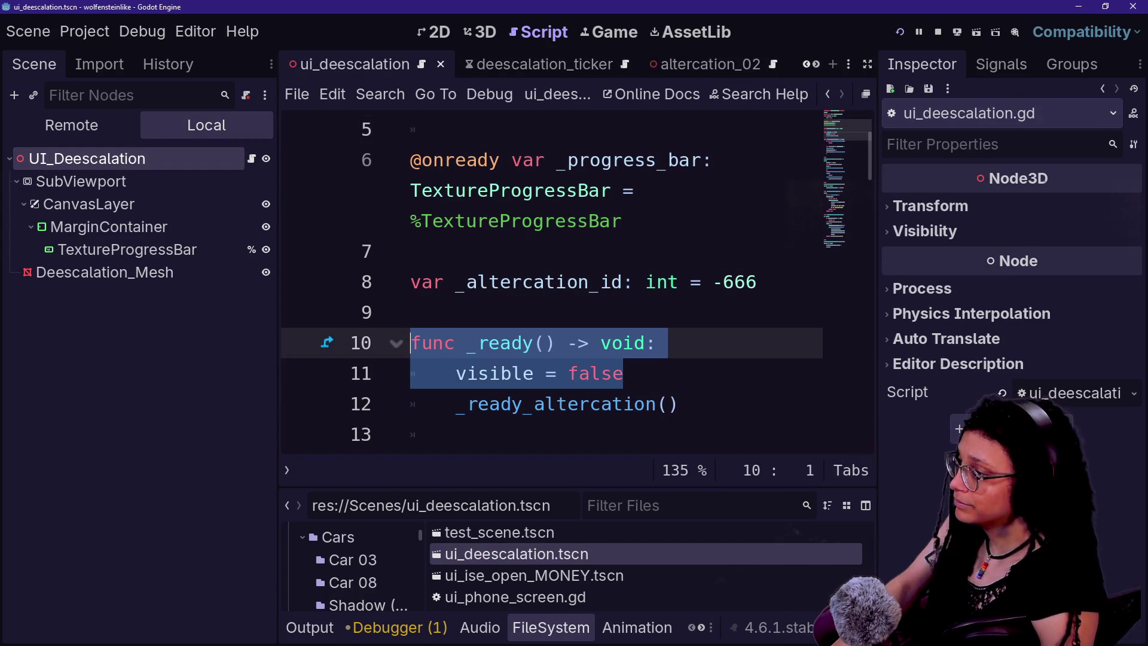
key(shift+Down)
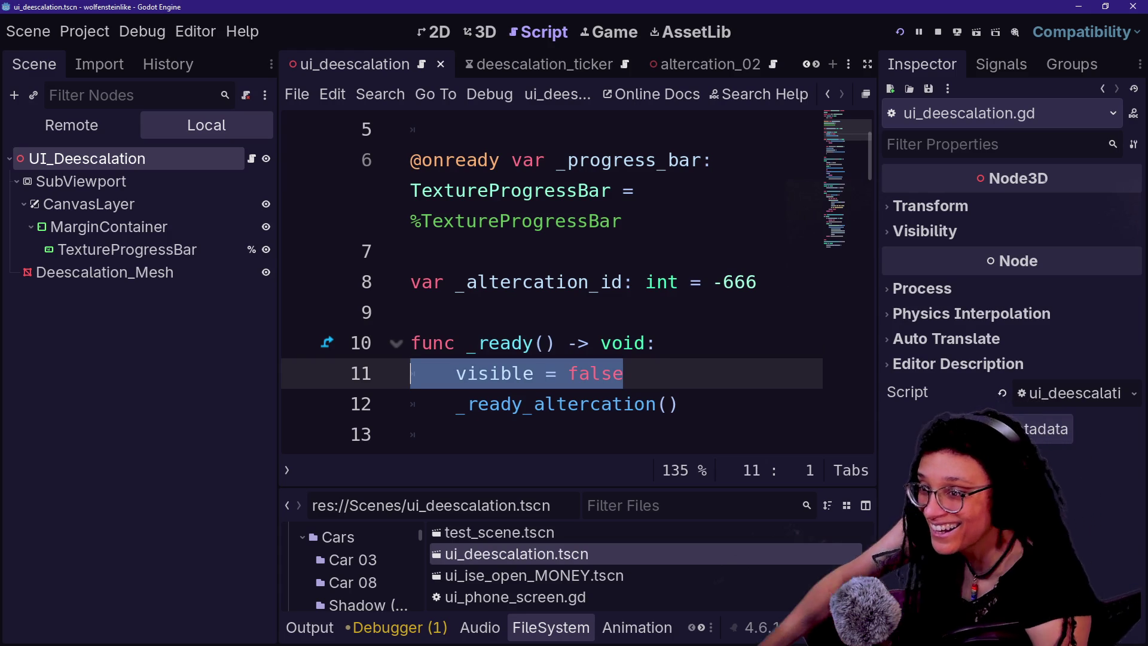
key(BackSpace)
key(BackSpace)
click(908, 28)
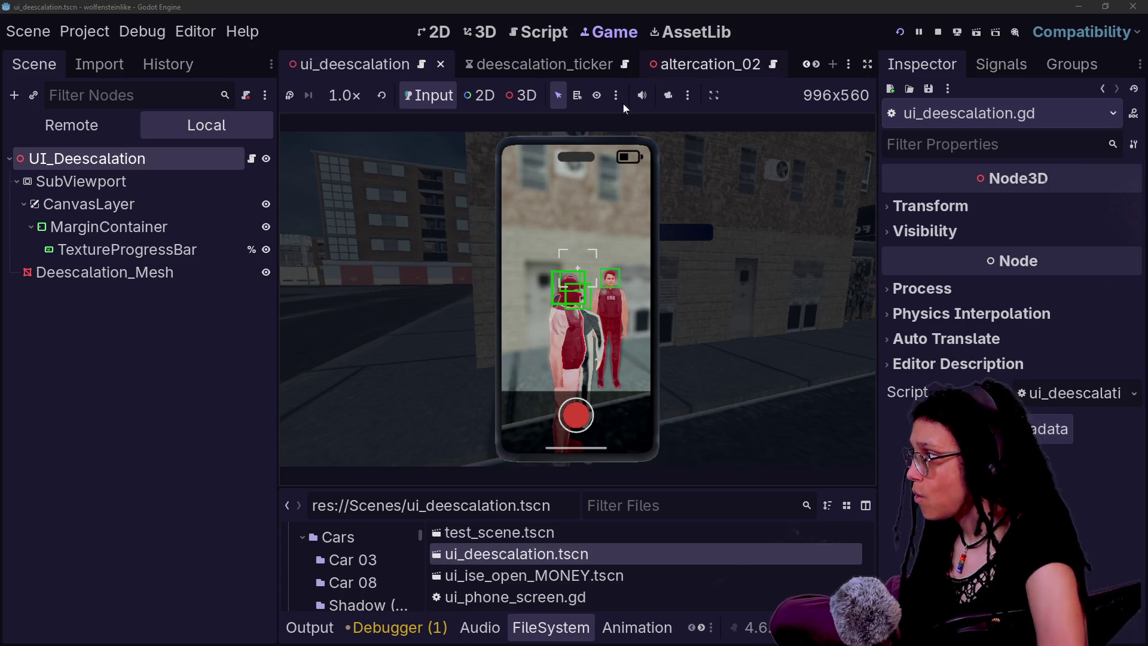
- Open the indicator_goodwill_1_0 scene in the 3D view, showing its green '+40' Label3D
scroll(535, 59, down, 2)
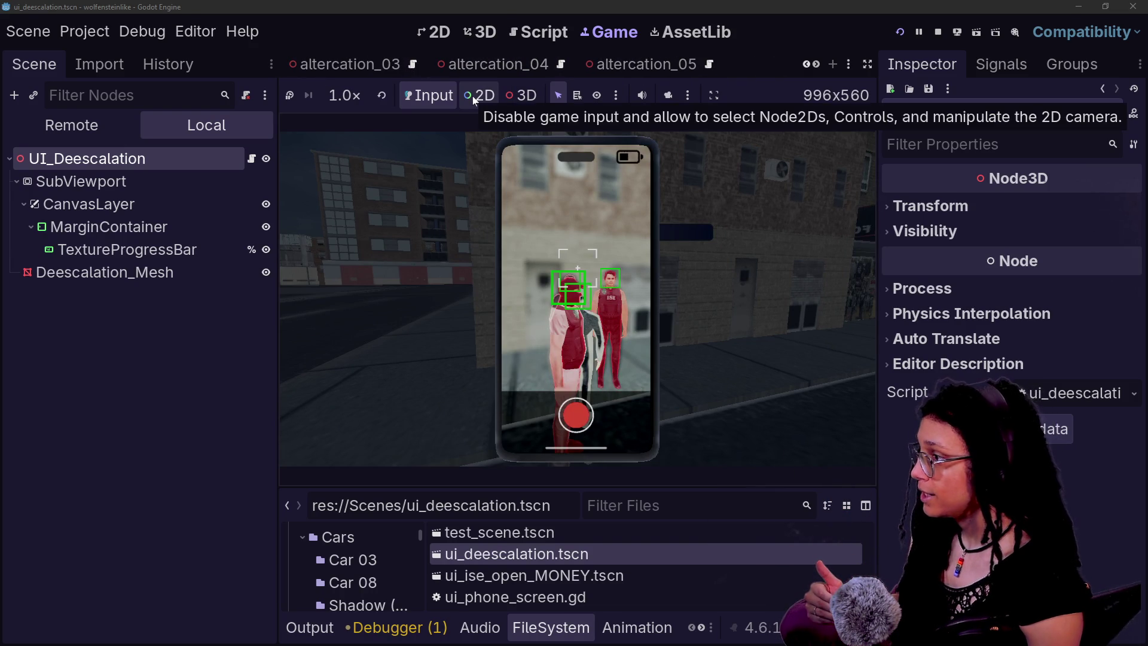
scroll(586, 63, down, 3)
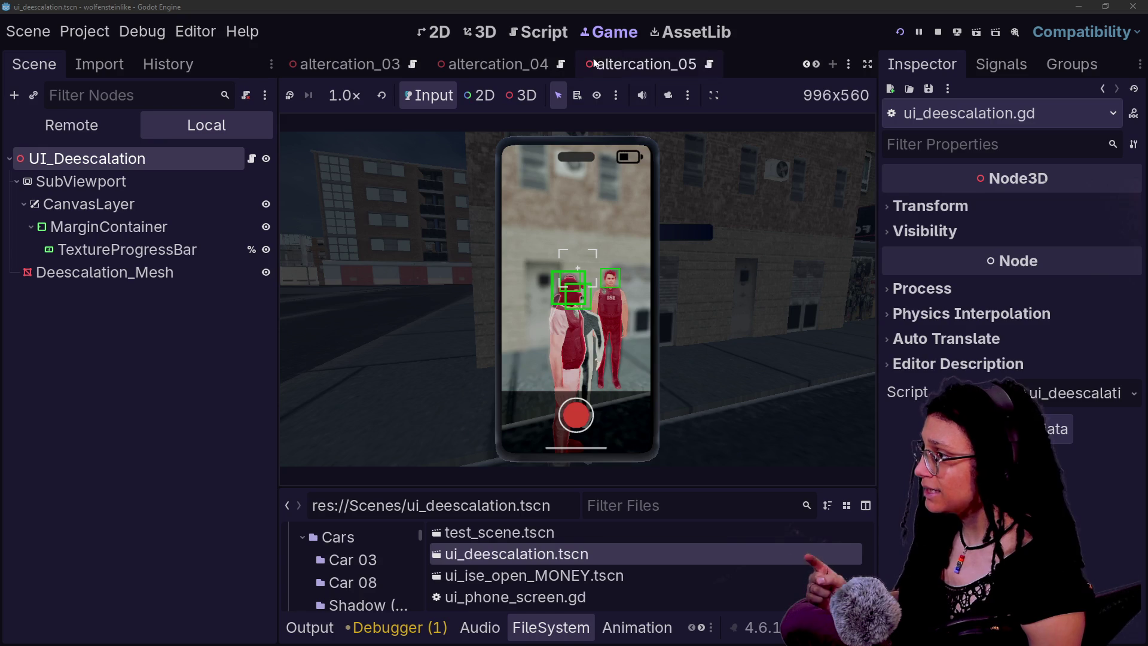
scroll(586, 62, down, 3)
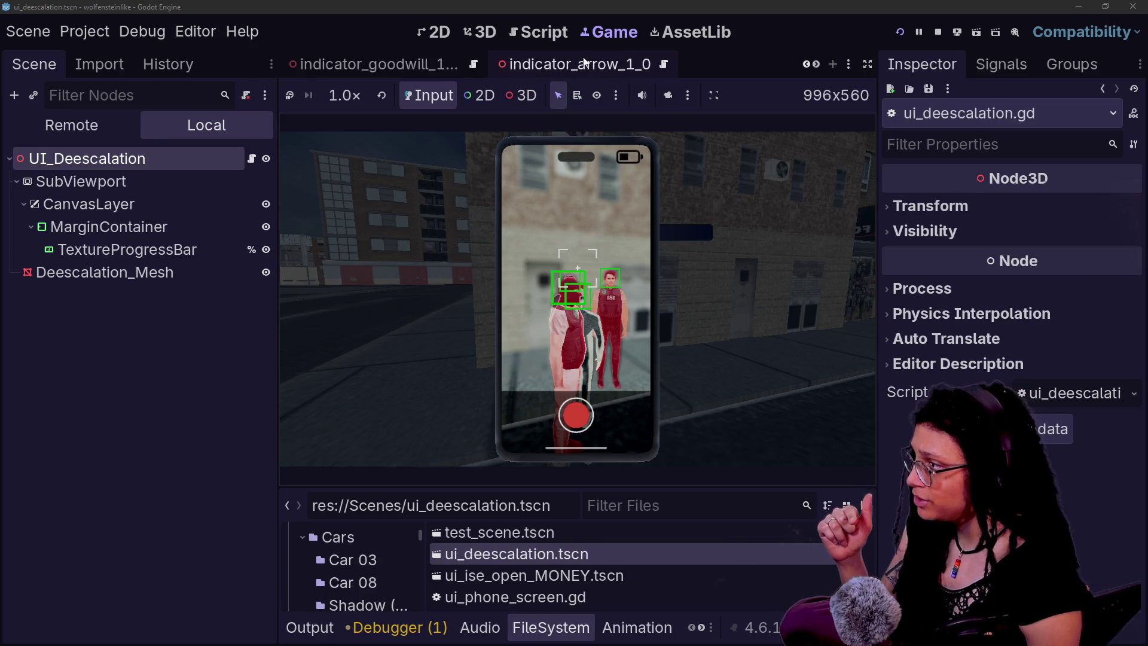
click(585, 63)
click(480, 32)
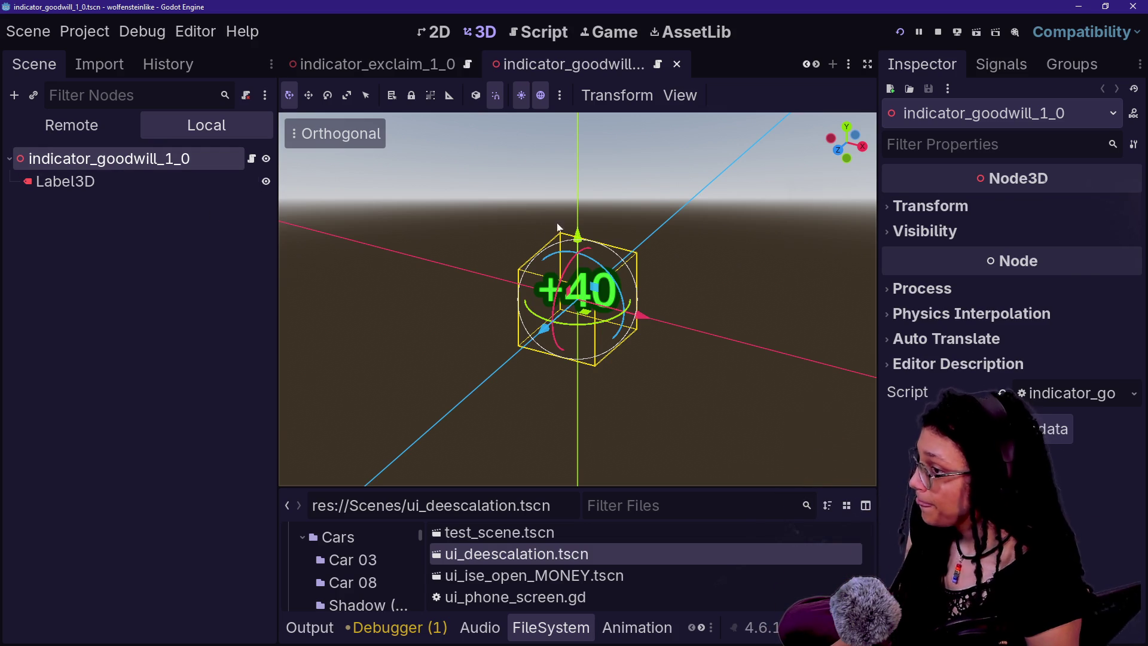
- Inspect the +40 Label3D's render priority settings in the goodwill indicator
click(66, 181)
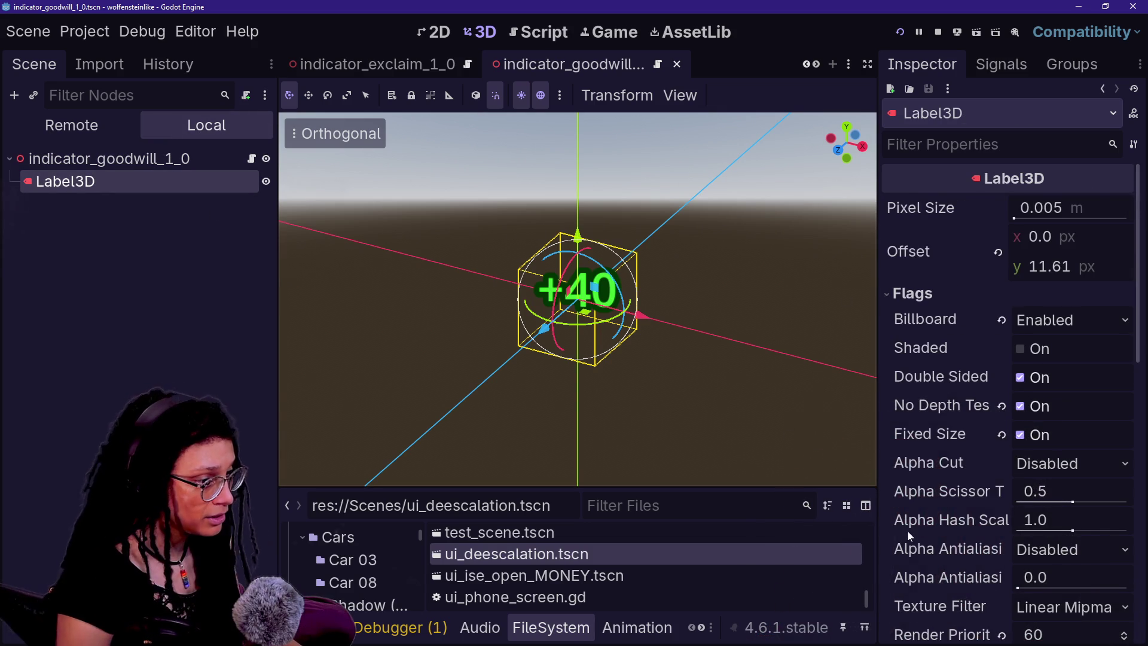
scroll(908, 532, down, 10)
scroll(907, 531, up, 4)
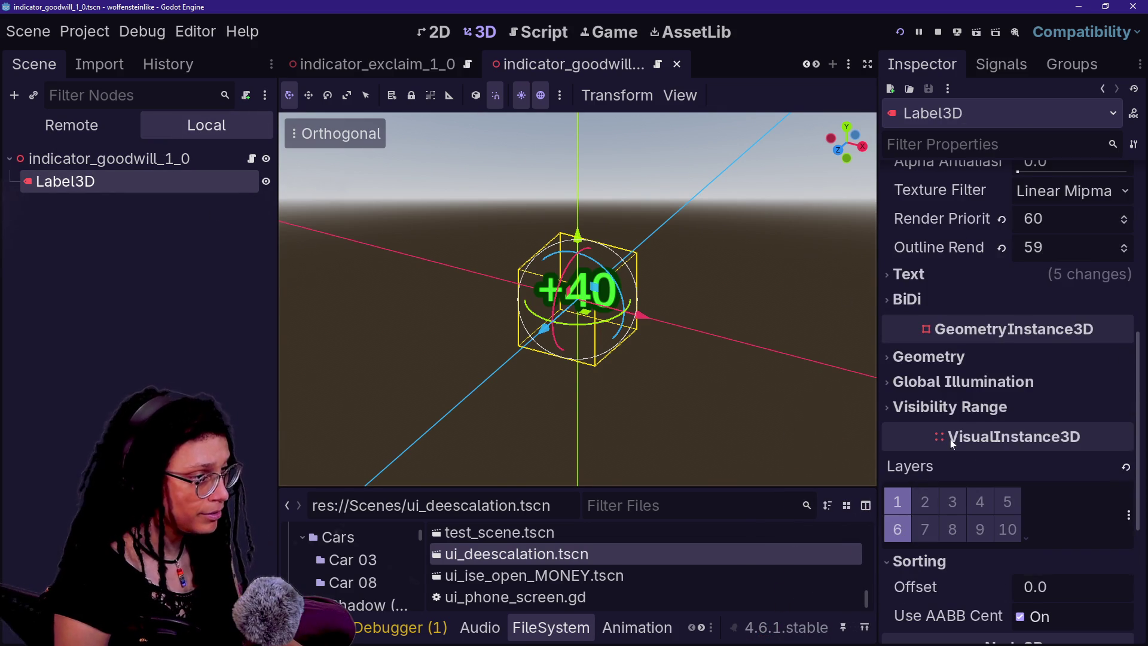
scroll(951, 444, up, 2)
scroll(952, 433, up, 1)
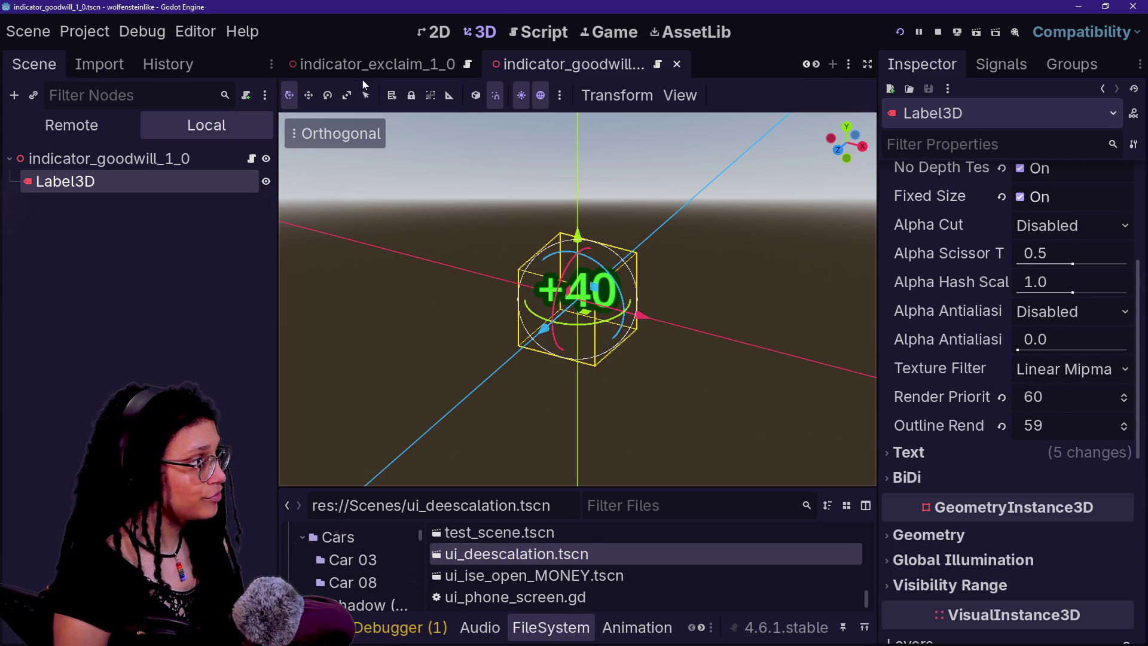
- Switch to the indicator_spawner scene
mouse_move(421, 67)
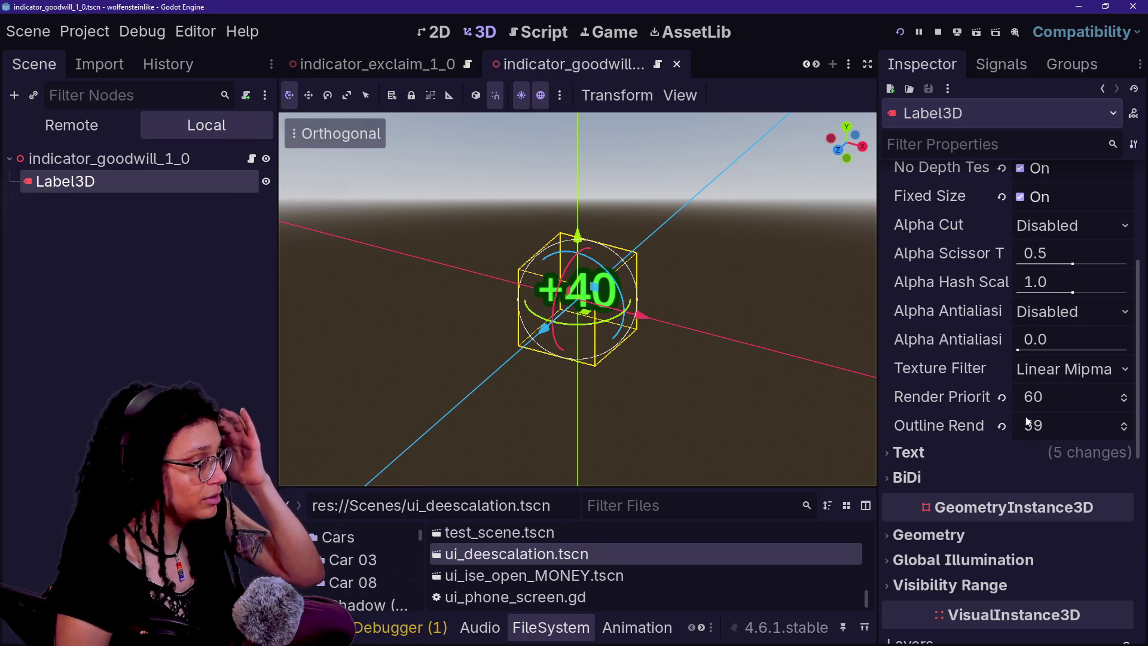
scroll(386, 68, up, 3)
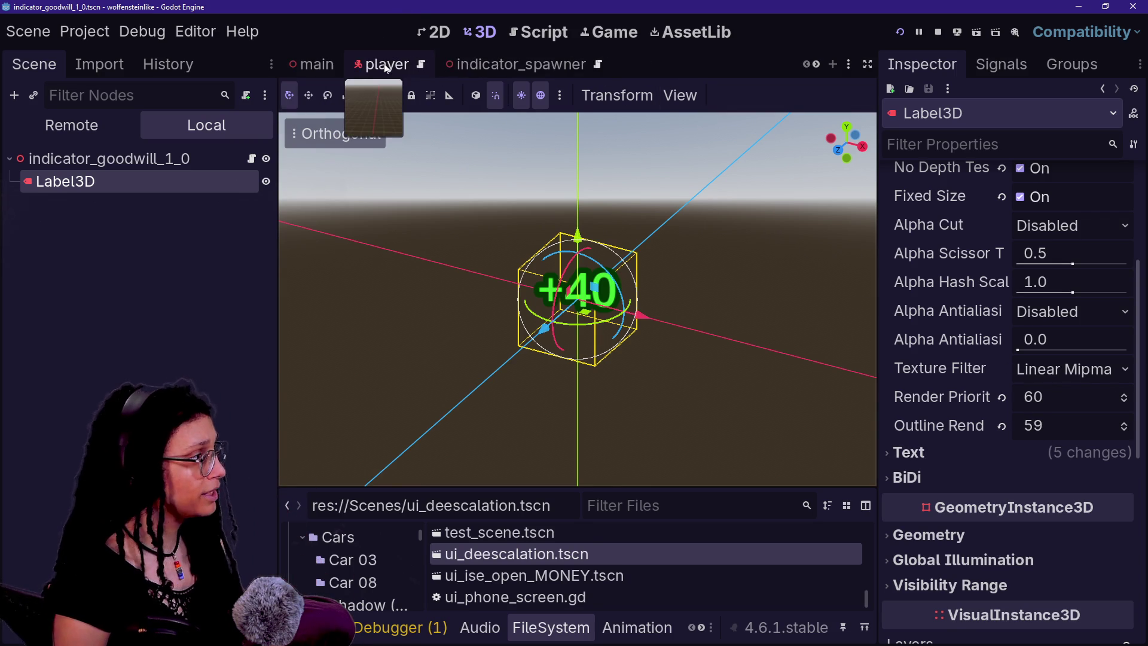
click(487, 66)
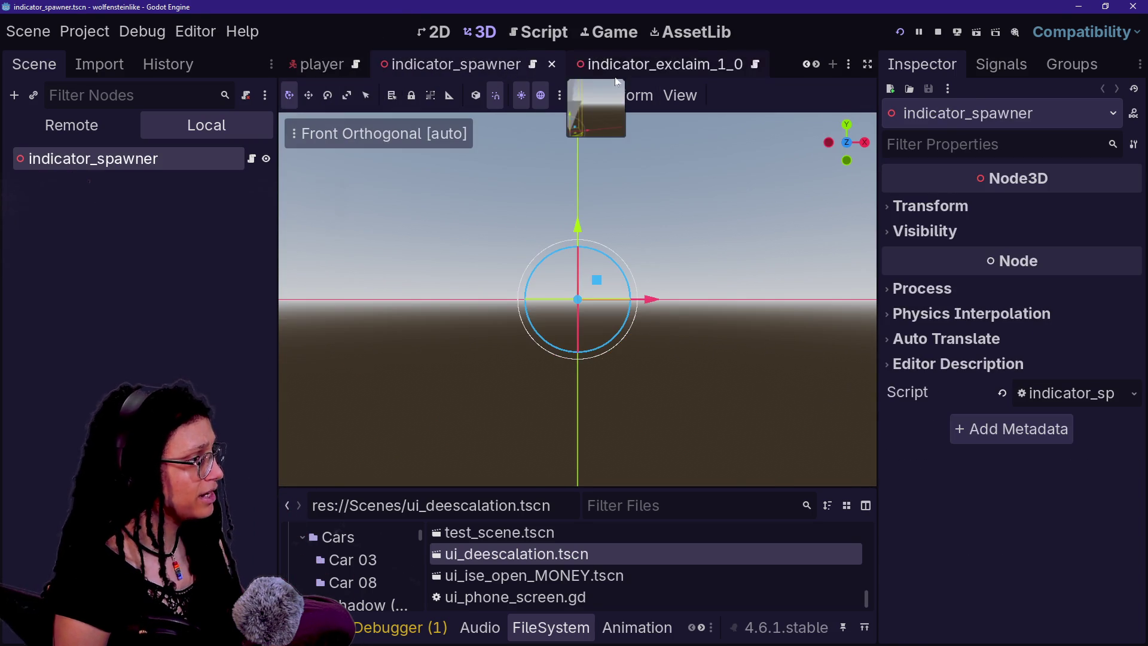
- Open ui_deescalation and inspect its TextureProgressBar and the 2.1 × 0.3 m Deescalation_Mesh quad
click(610, 65)
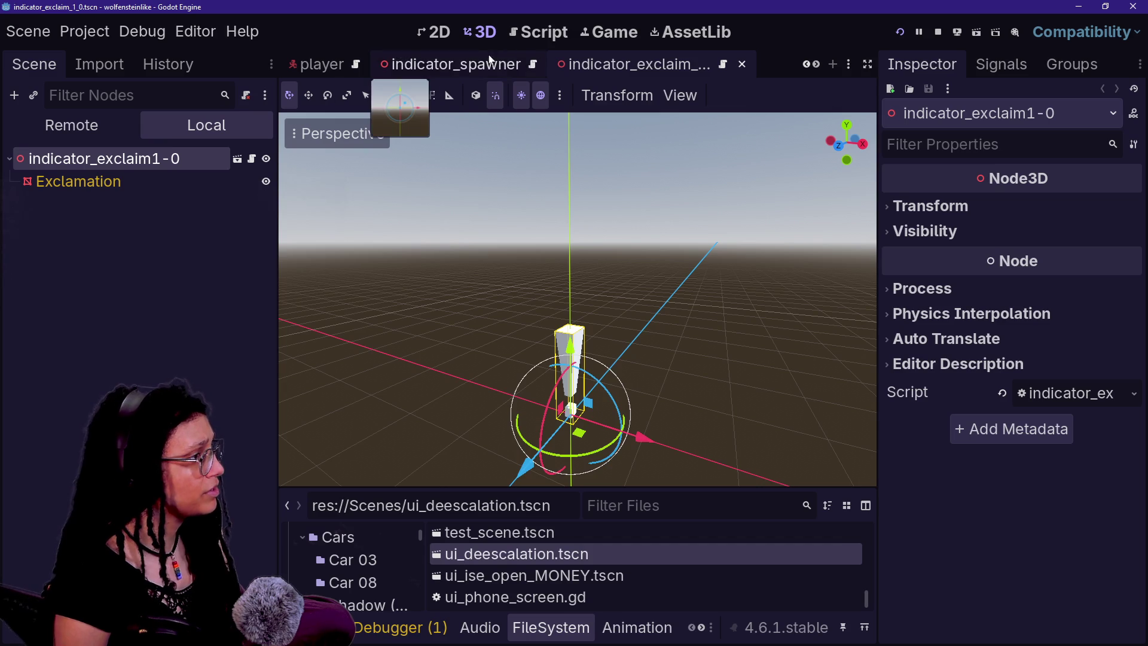
scroll(470, 70, up, 2)
scroll(468, 66, down, 5)
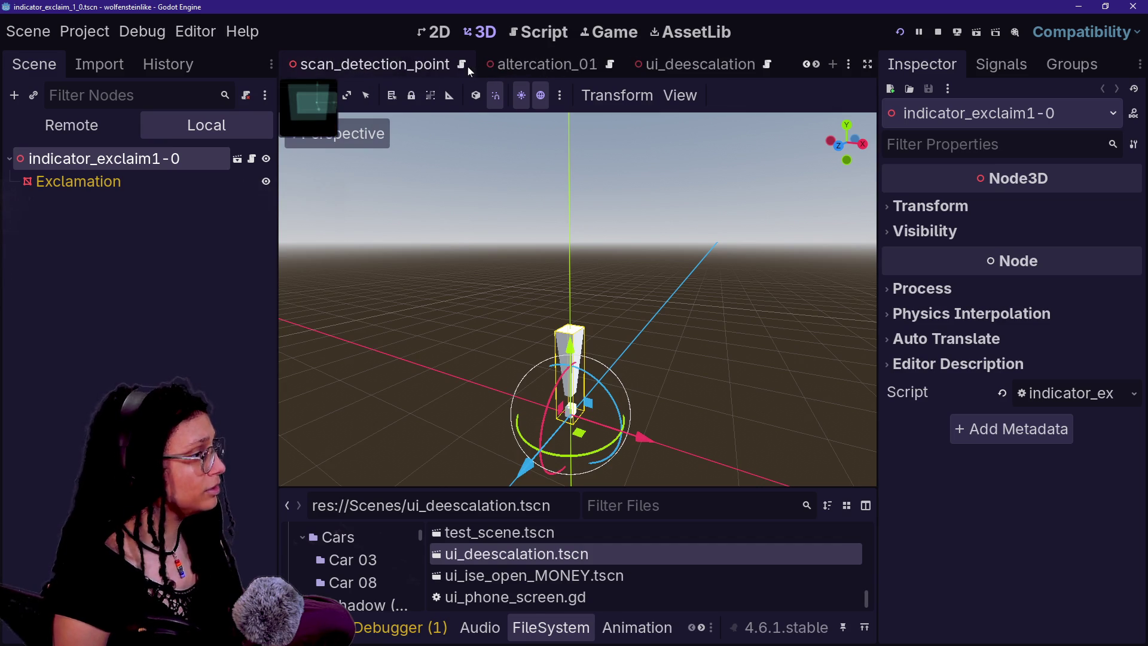
click(631, 67)
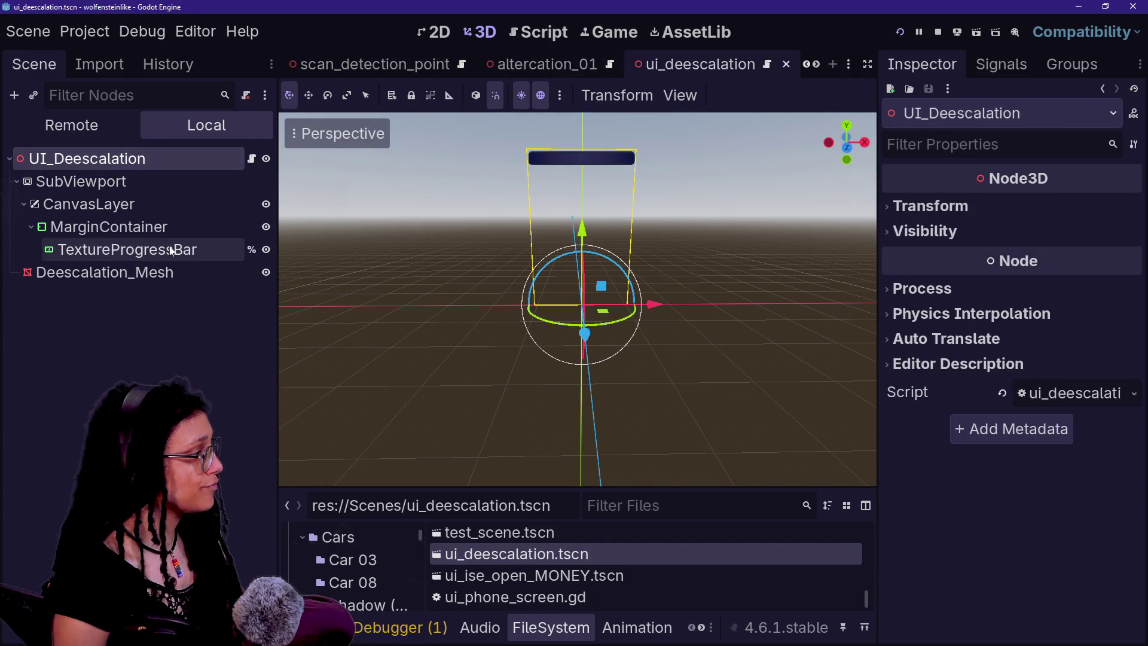
click(173, 252)
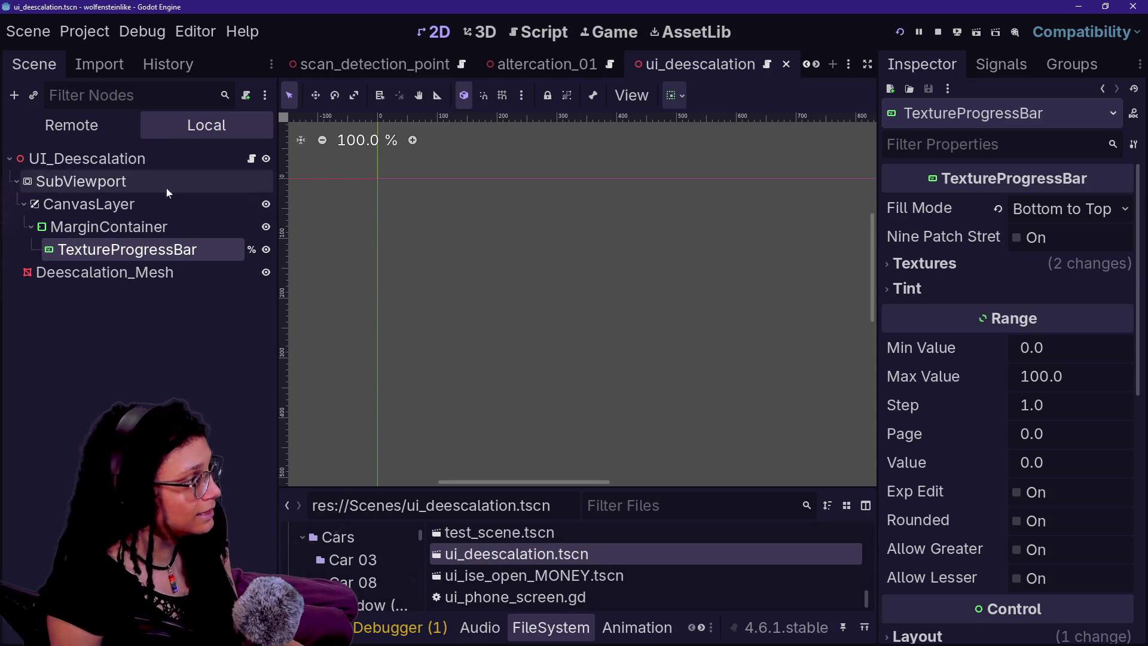
click(169, 271)
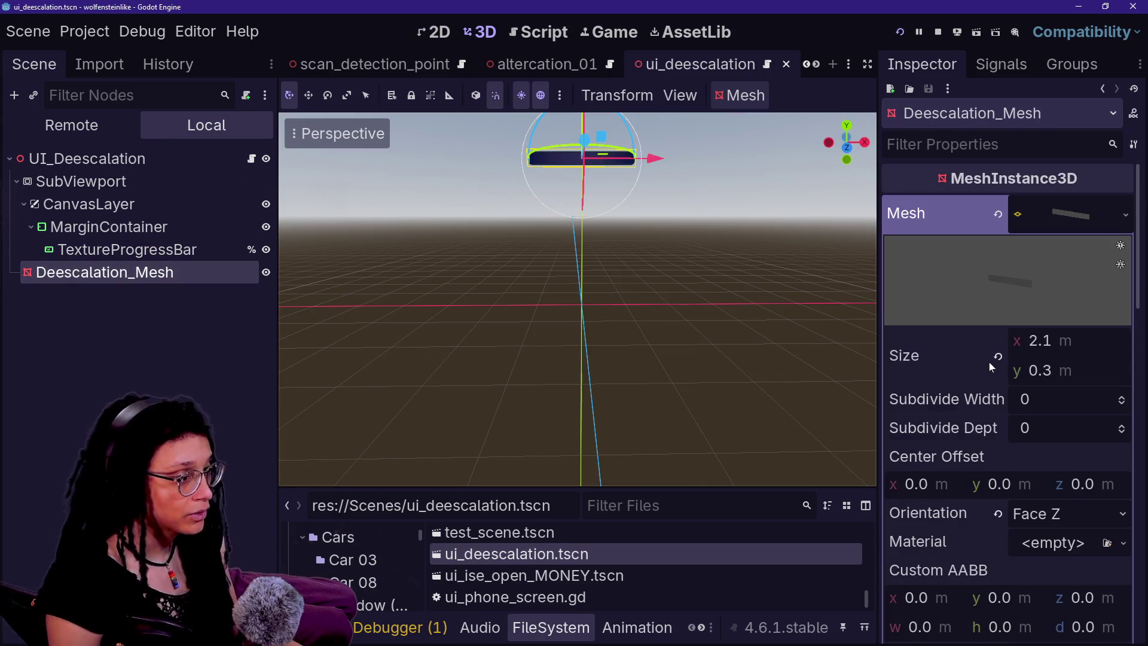
- Give the Deescalation_Mesh override material render priority 58, save the scene, and view the game
scroll(989, 361, down, 10)
click(1034, 373)
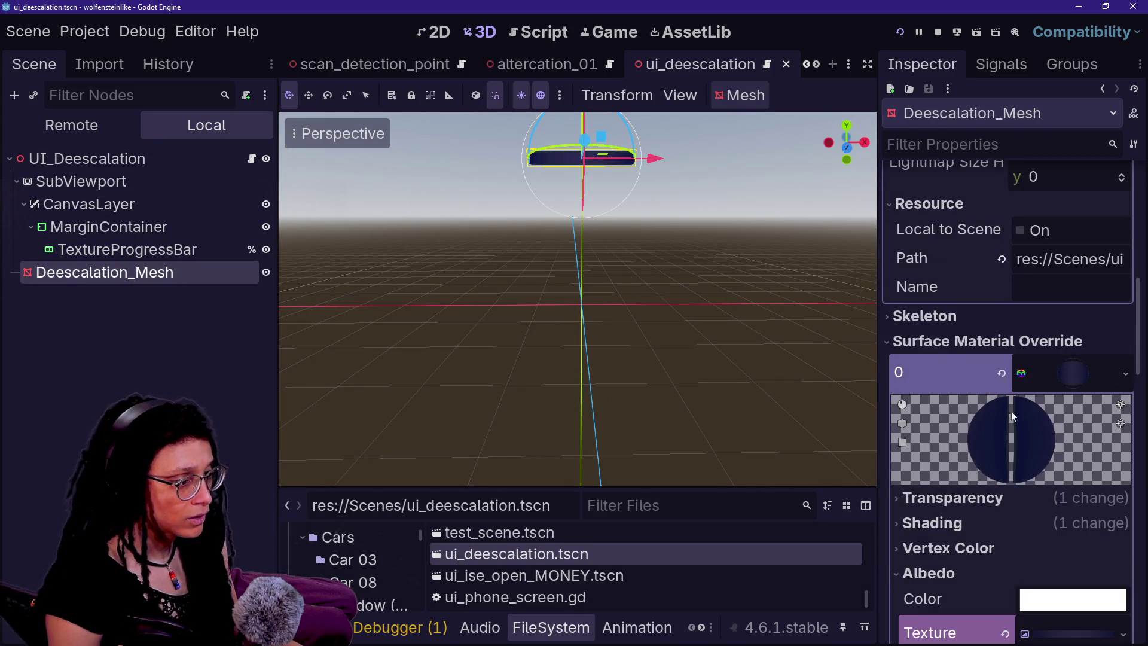
scroll(979, 418, down, 5)
scroll(981, 423, down, 10)
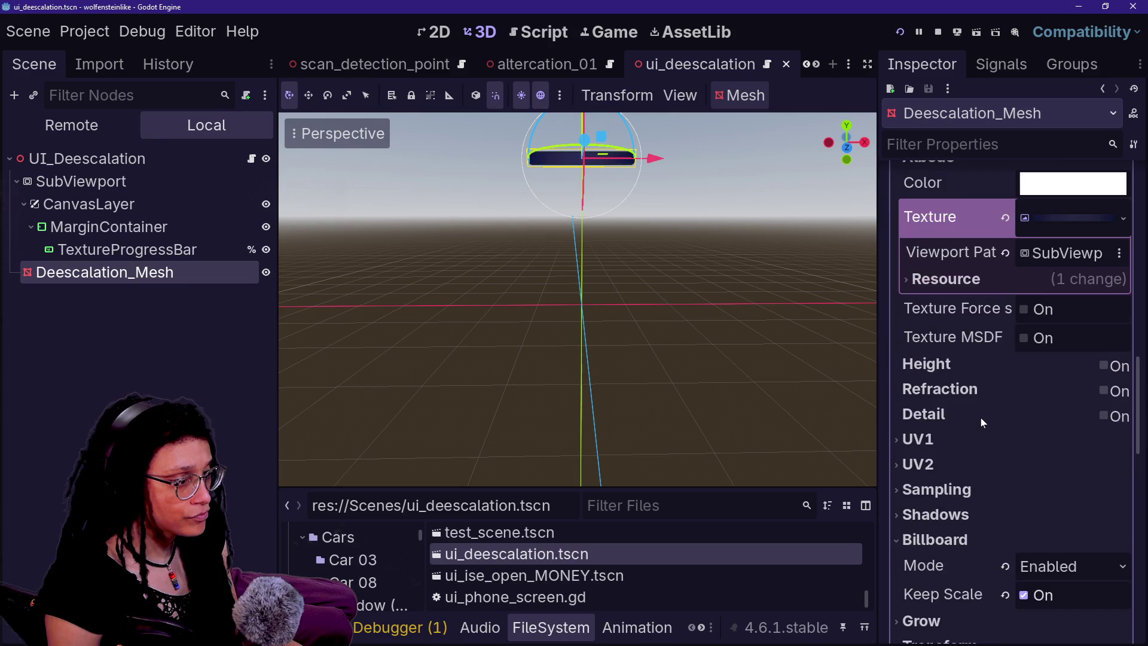
click(1043, 341)
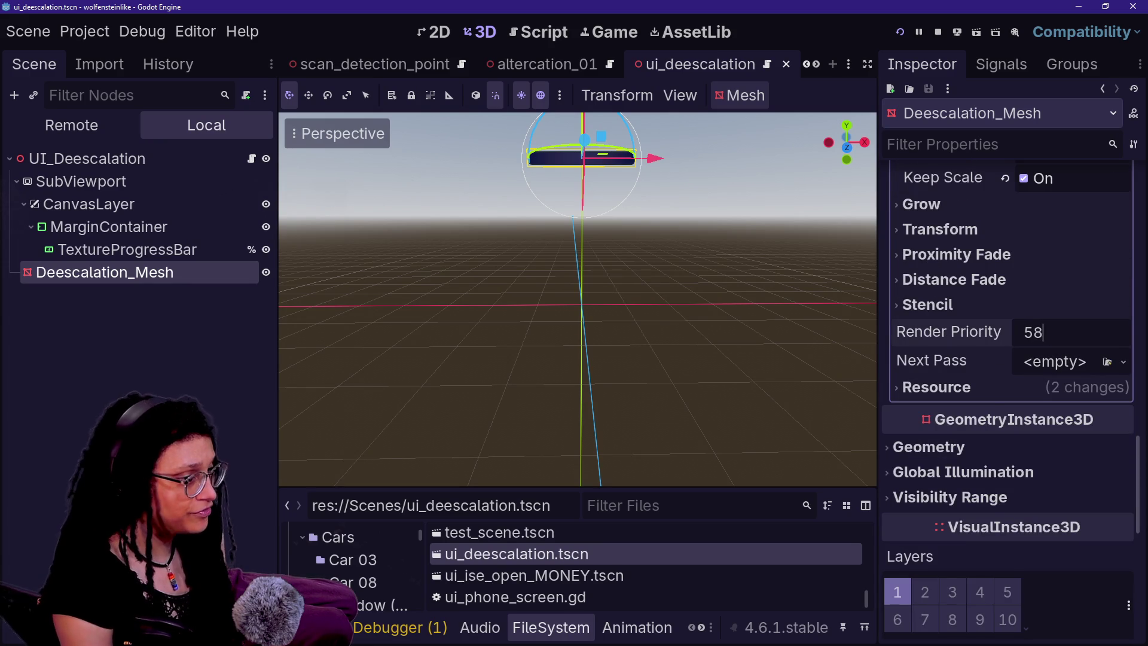
key(Return)
key(ctrl+s)
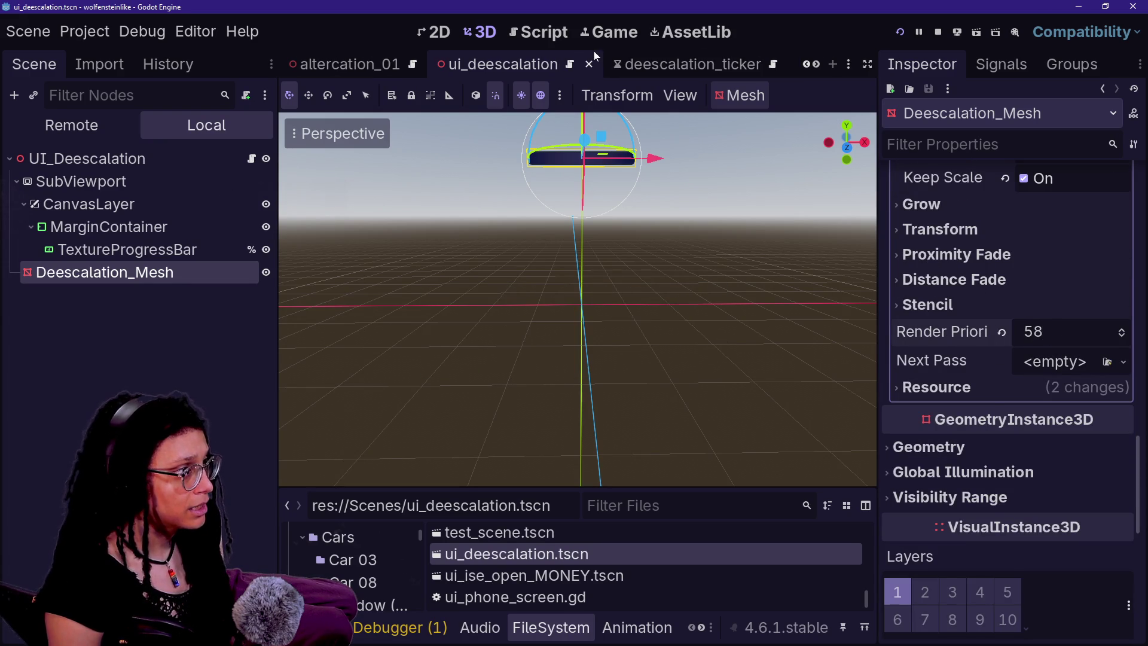
click(601, 35)
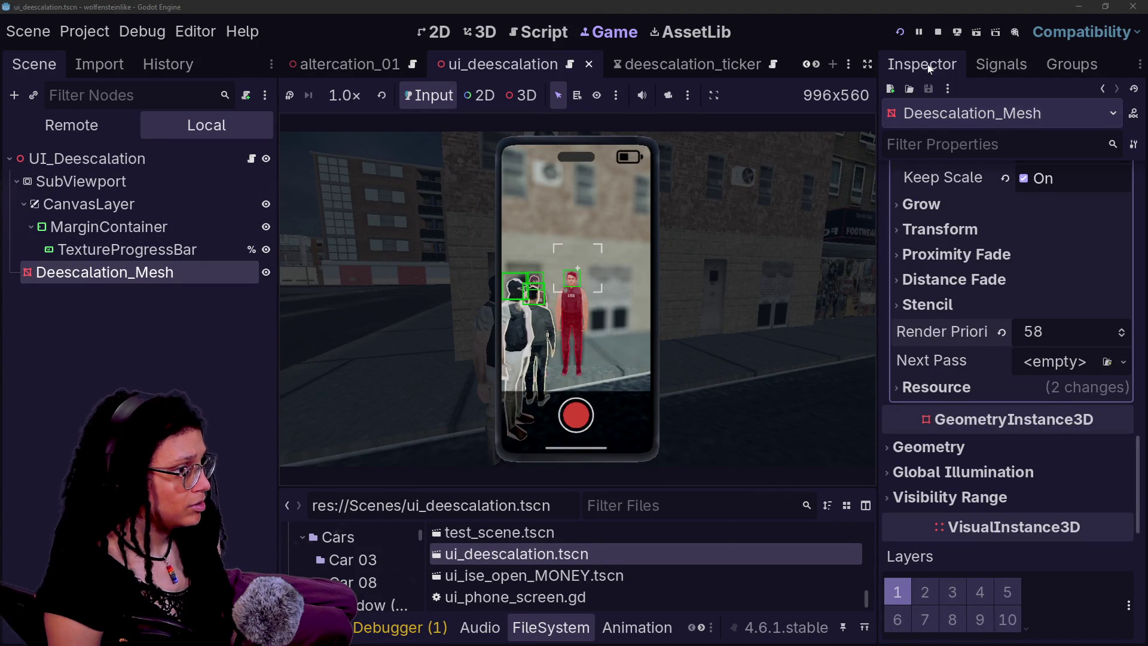
- Restart the game, try render priority 127 on the mesh material, then undo back to 58
click(897, 35)
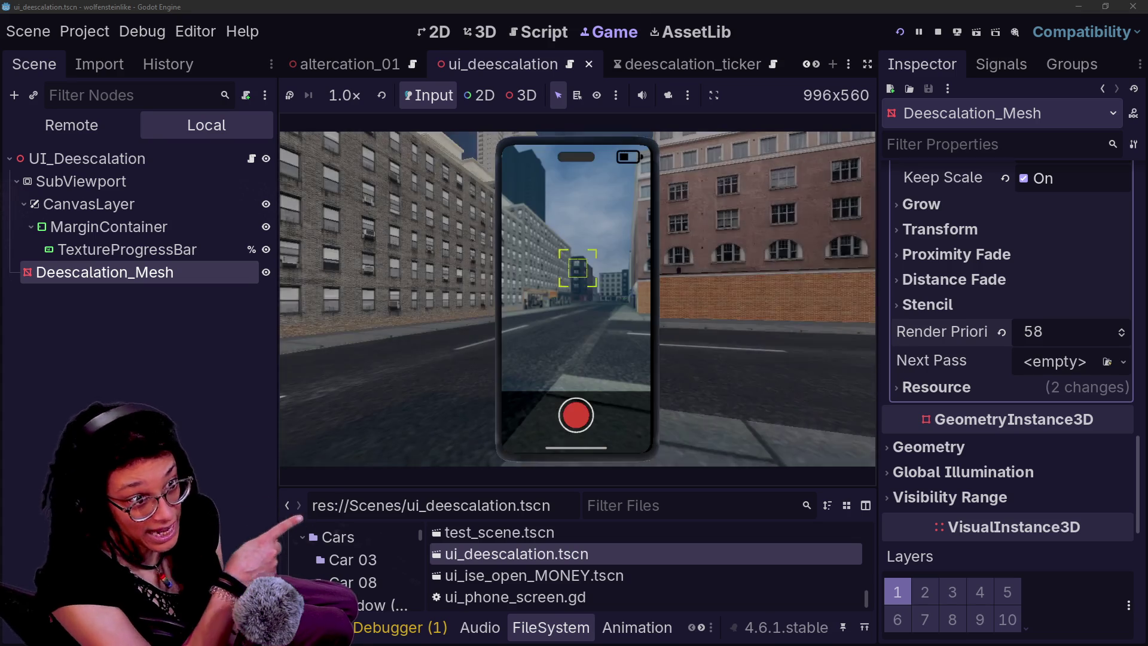
key(a)
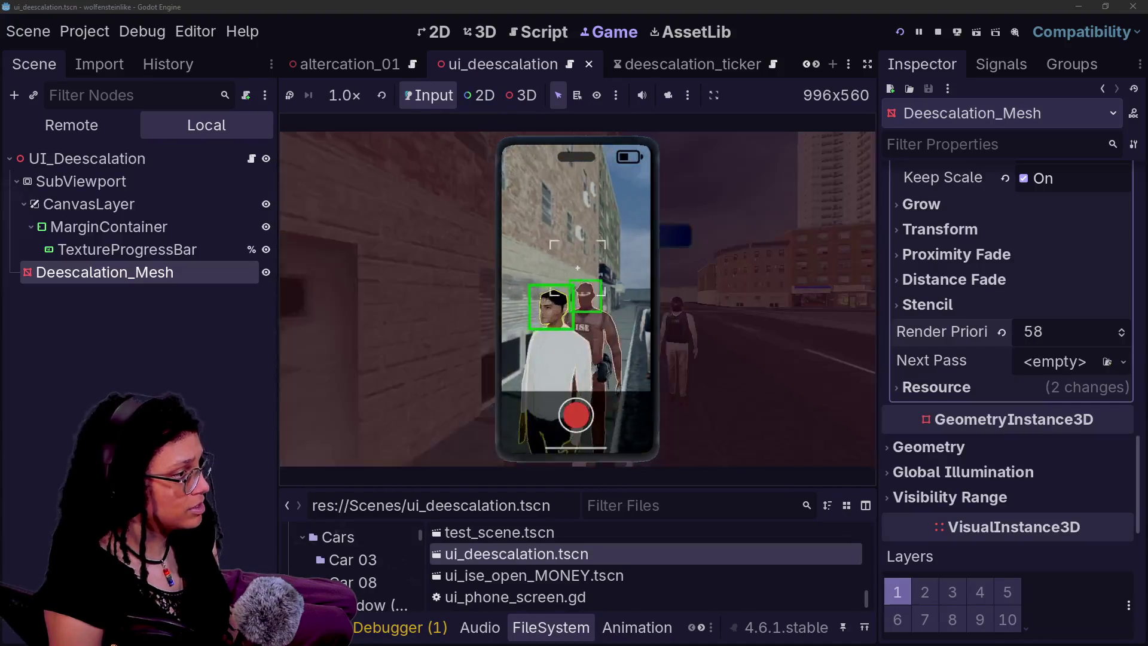
click(1068, 341)
text(127)
key(Return)
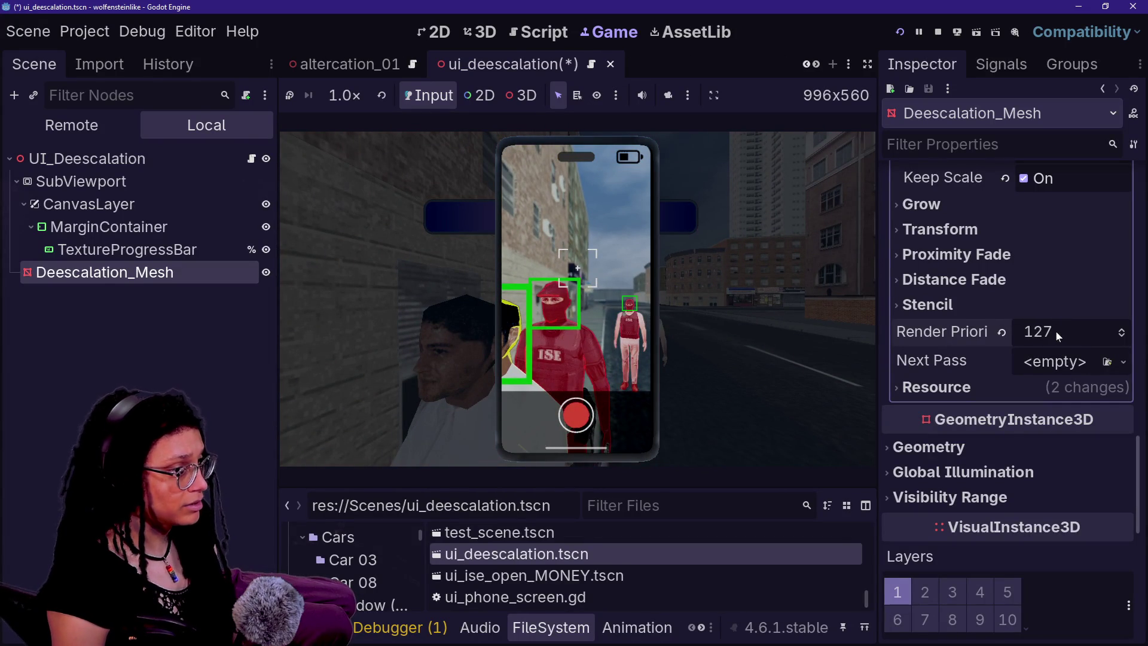
key(ctrl+z)
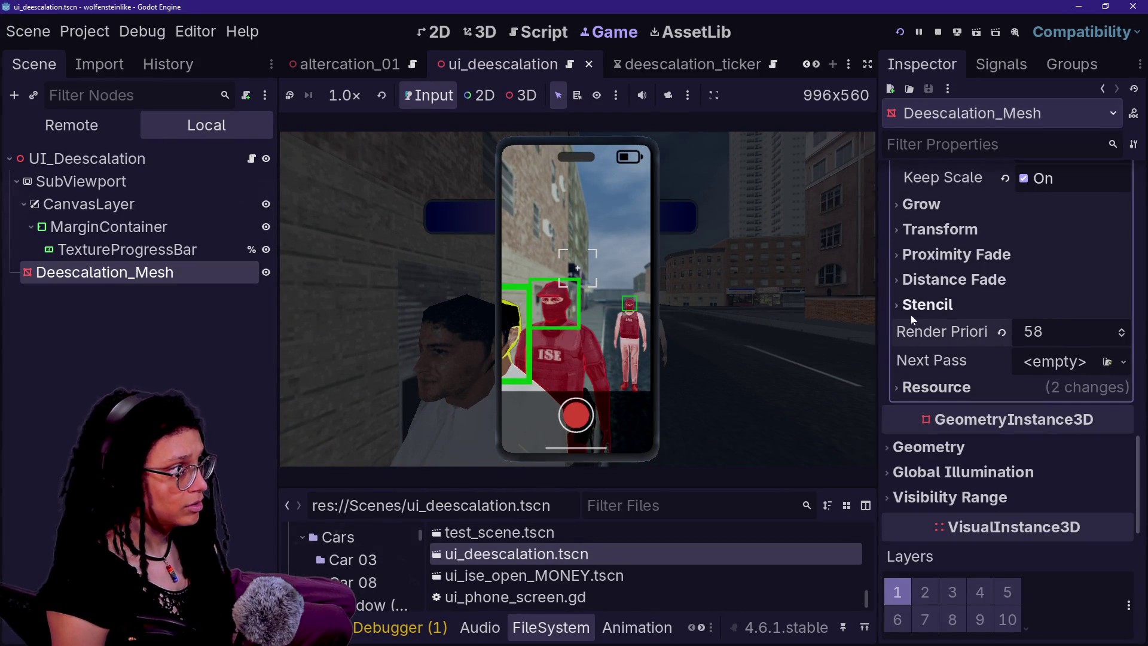
- Reveal the TextureProgressBar's CanvasItem material, a ShaderMaterial
click(126, 249)
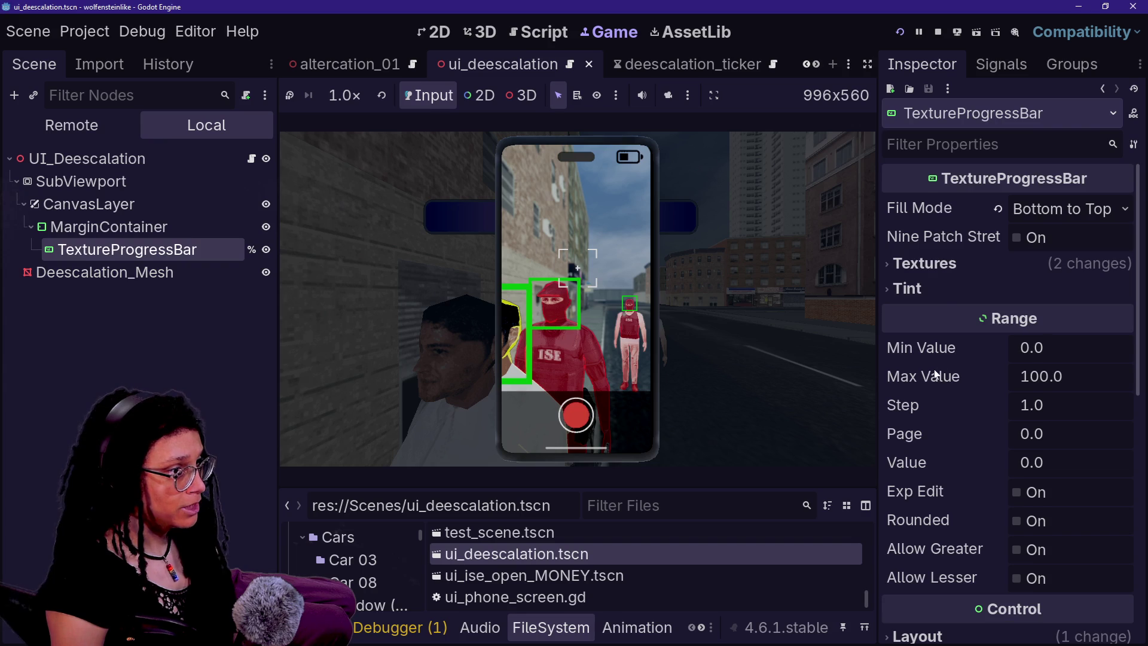
scroll(936, 373, down, 10)
click(957, 428)
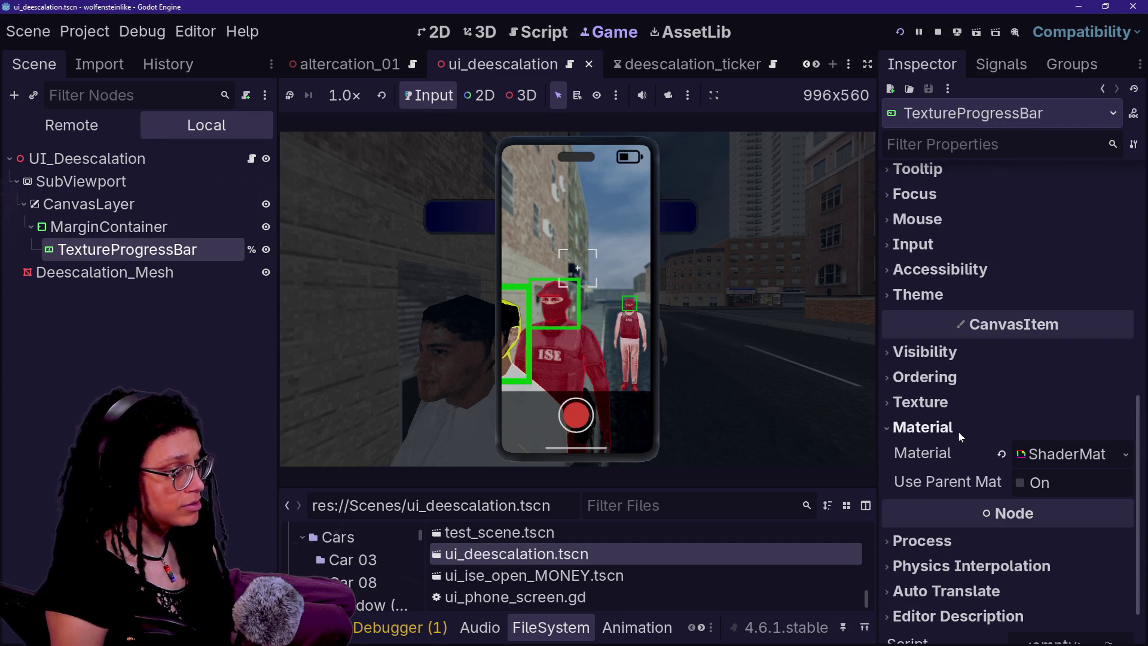
- Expand and browse the progress bar ShaderMaterial's shader parameters
click(1004, 453)
scroll(913, 500, down, 3)
scroll(912, 501, down, 5)
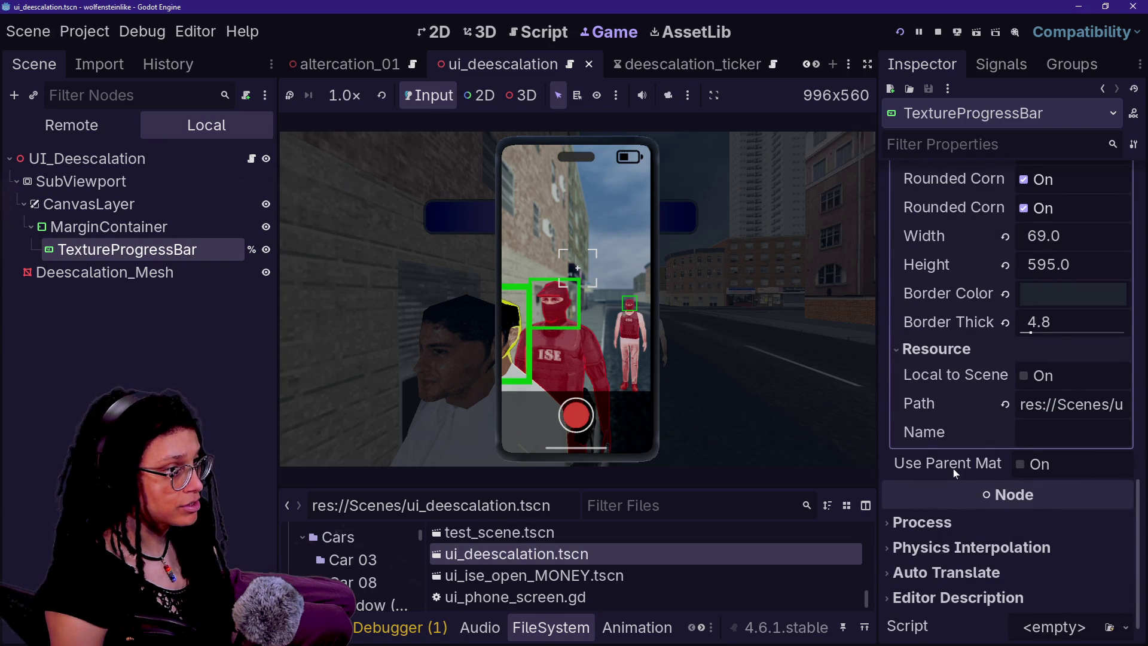
scroll(953, 468, up, 4)
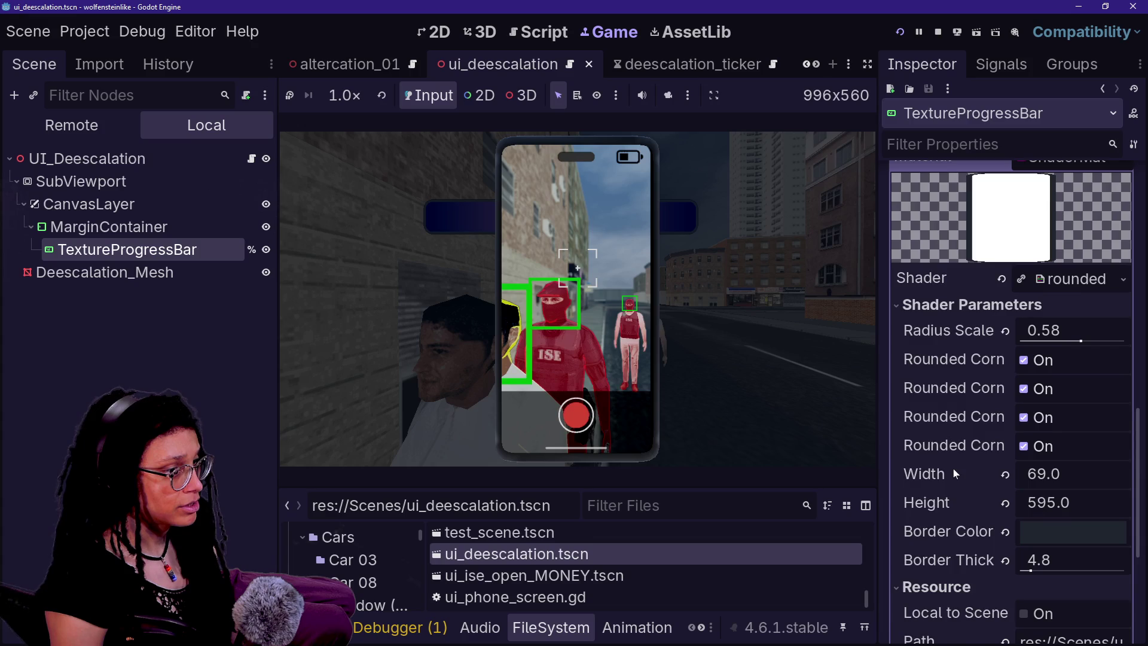
scroll(953, 468, down, 3)
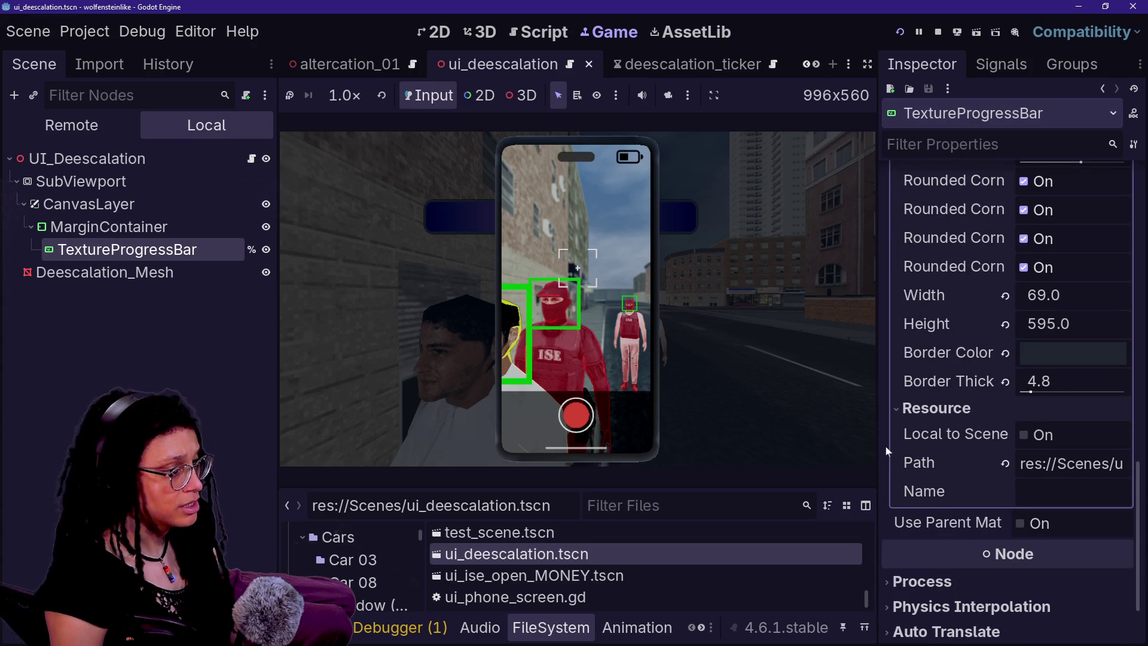
- Widen the Inspector dock beside the game view and select the SubViewport
drag(878, 445, 803, 446)
scroll(960, 497, down, 2)
scroll(962, 507, up, 10)
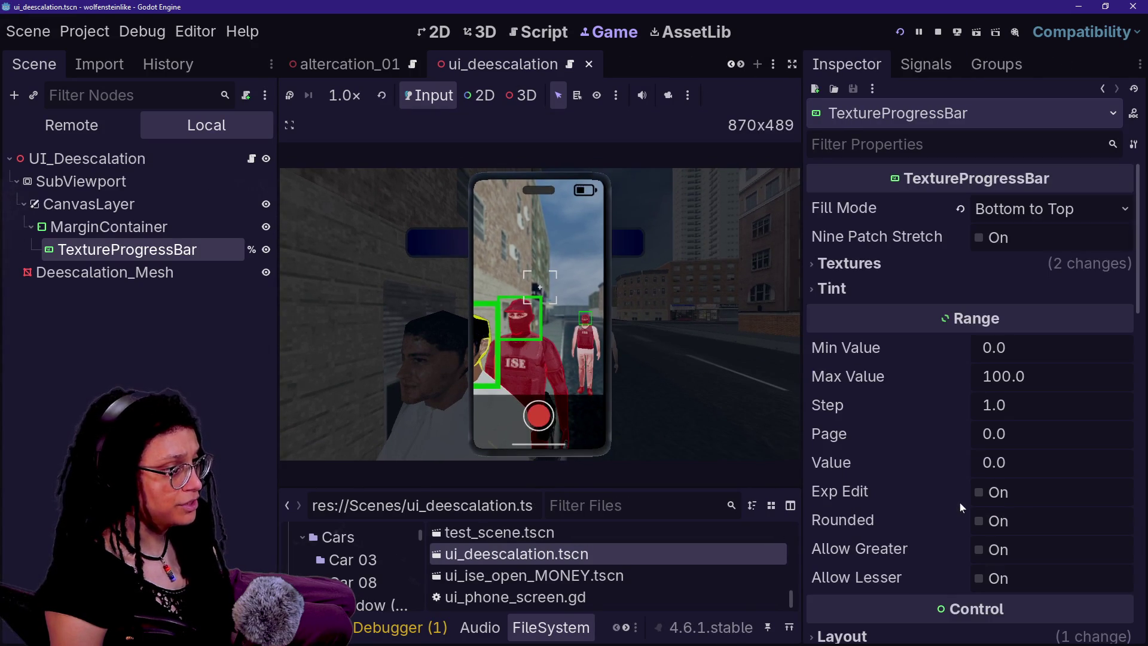
click(156, 177)
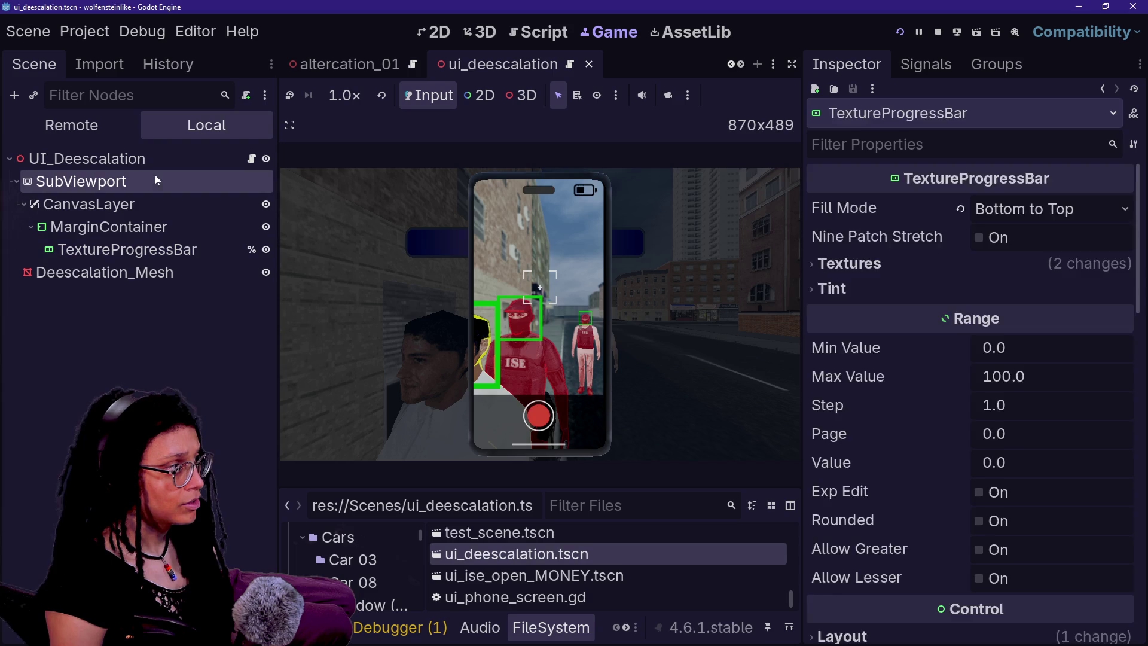
- Set the CanvasLayer's layer number to 123123
click(168, 202)
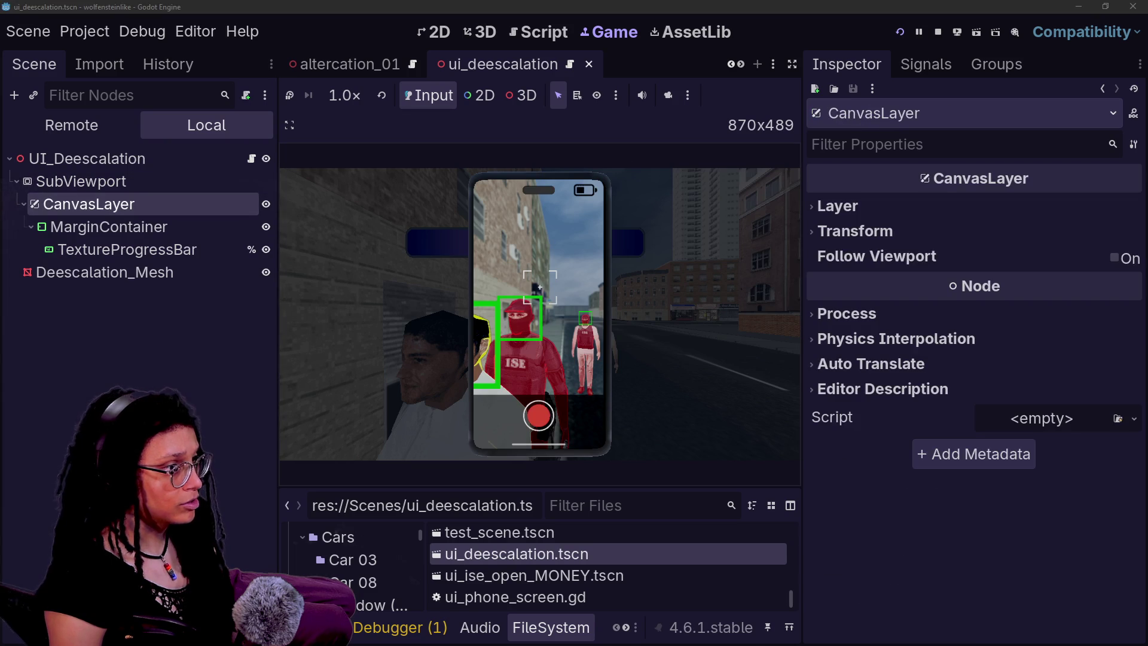
click(926, 203)
key(Return)
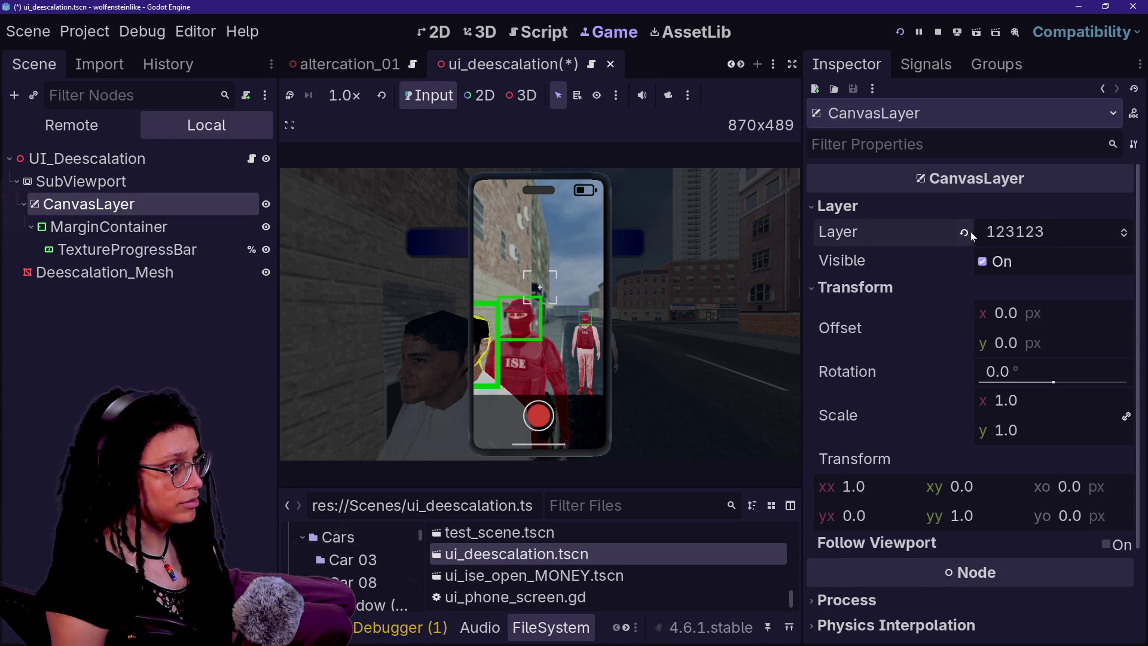
- Review the SubViewport's 605 × 79 px size and transparent background settings
click(131, 183)
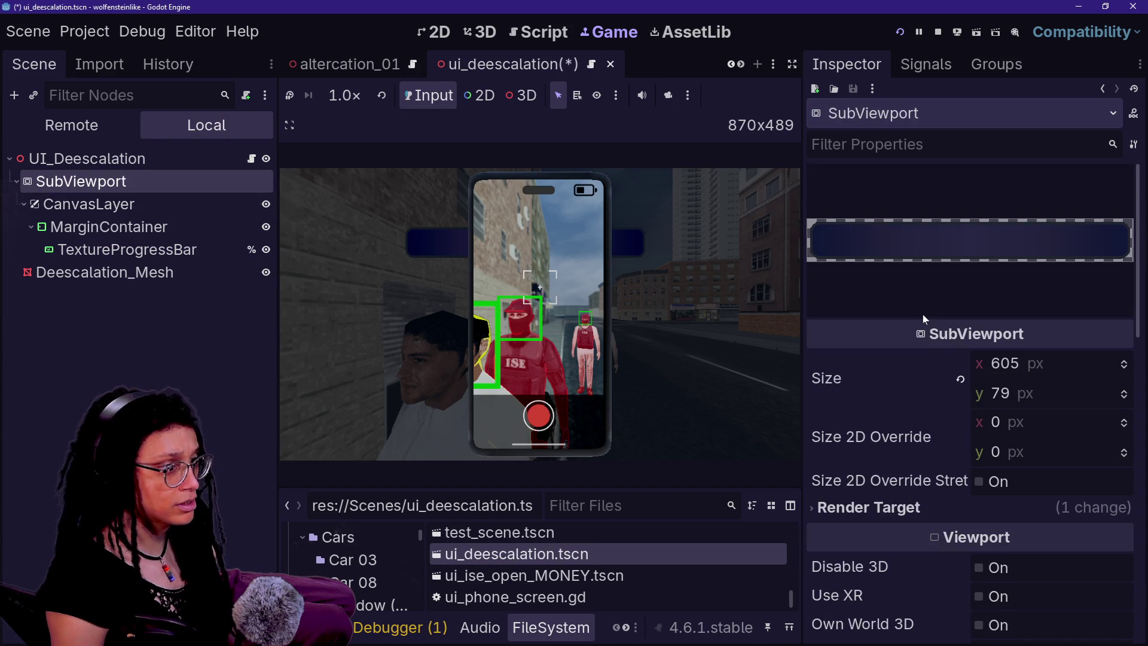
scroll(919, 346, down, 5)
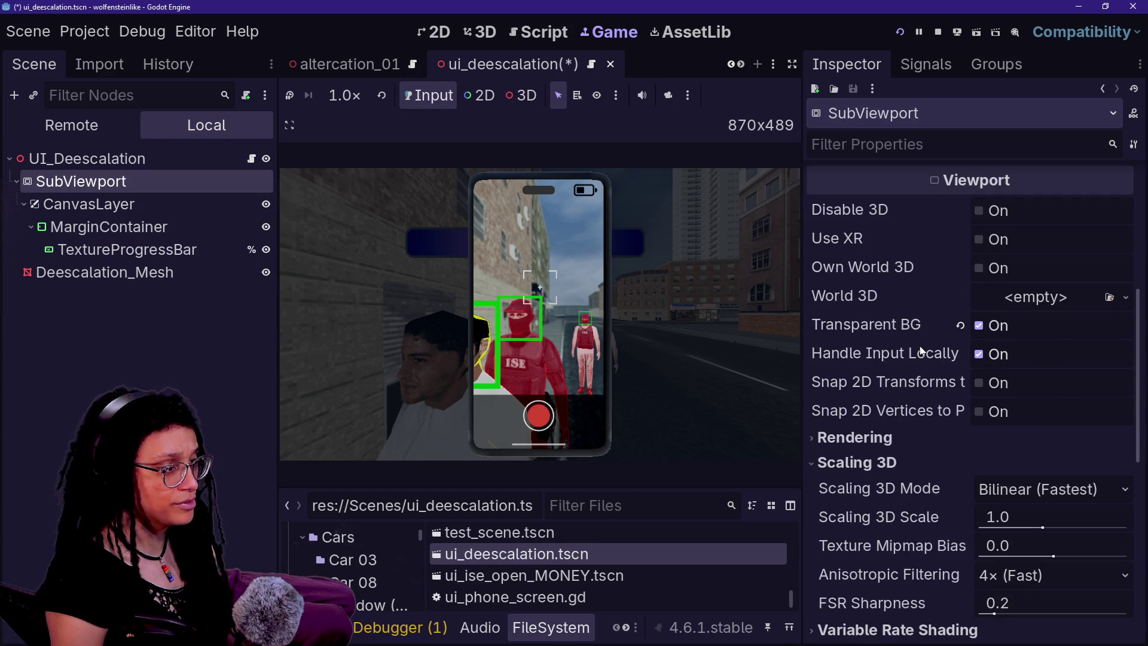
scroll(919, 351, down, 7)
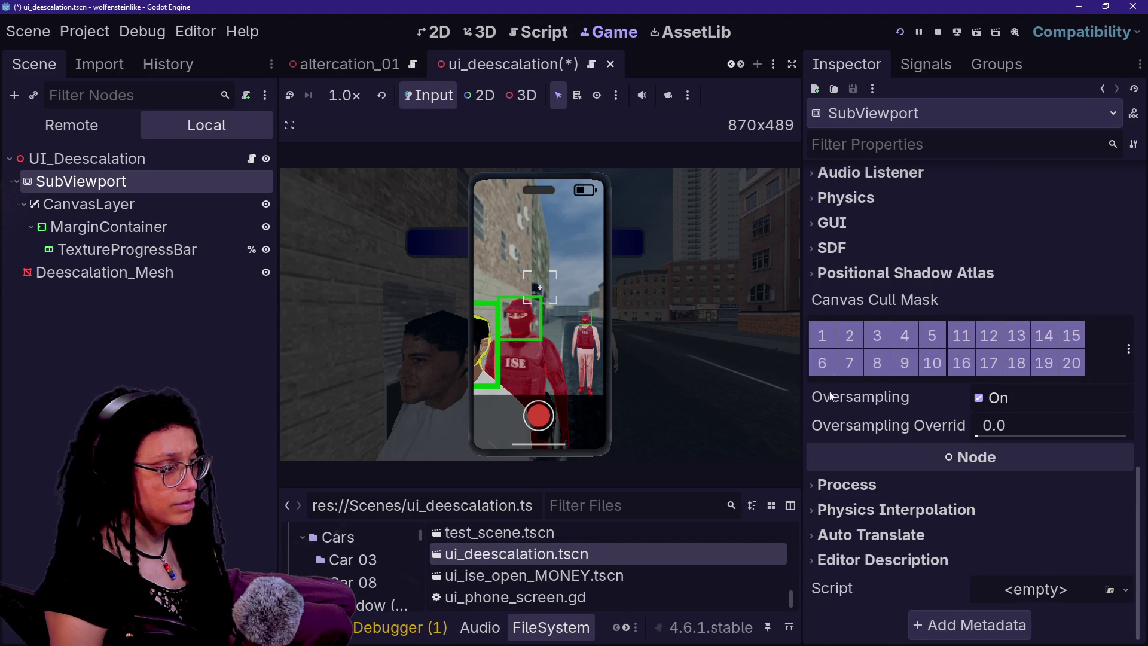
scroll(836, 422, up, 6)
- Focus the running game and select the Deescalation_Mesh node
click(545, 232)
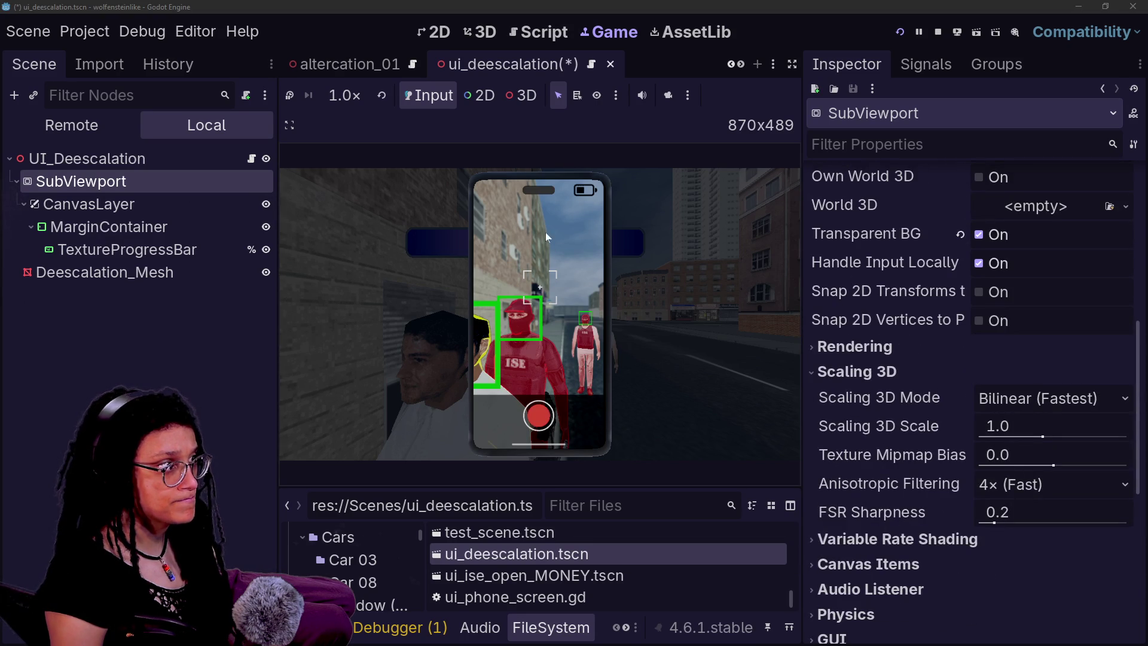
scroll(913, 322, up, 5)
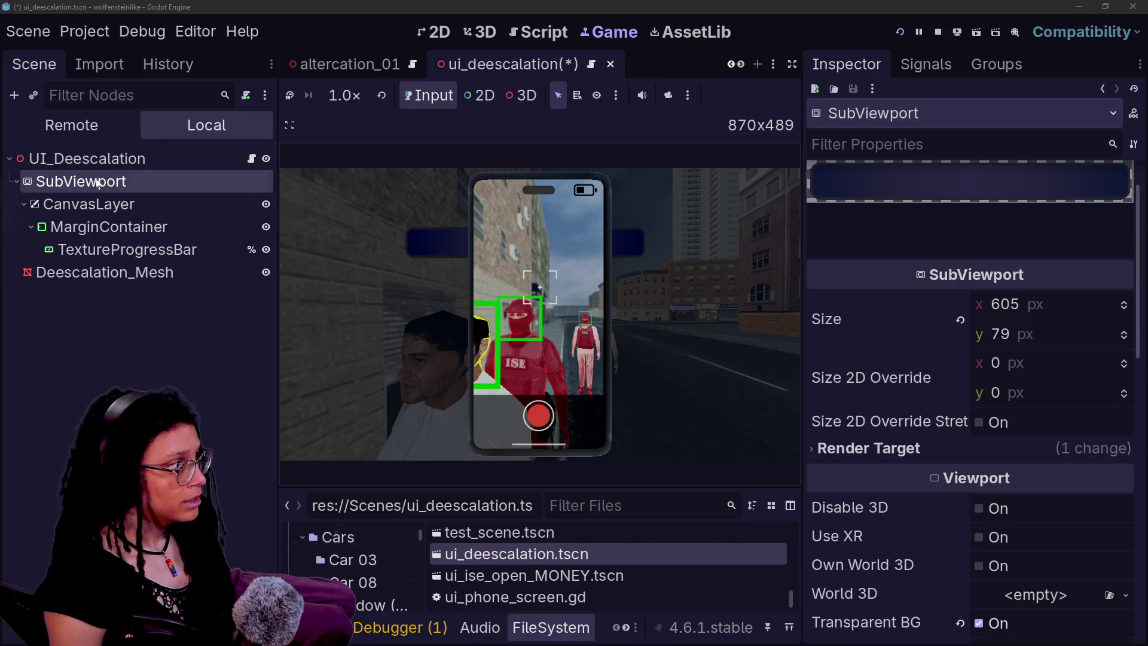
click(90, 272)
scroll(861, 363, down, 1)
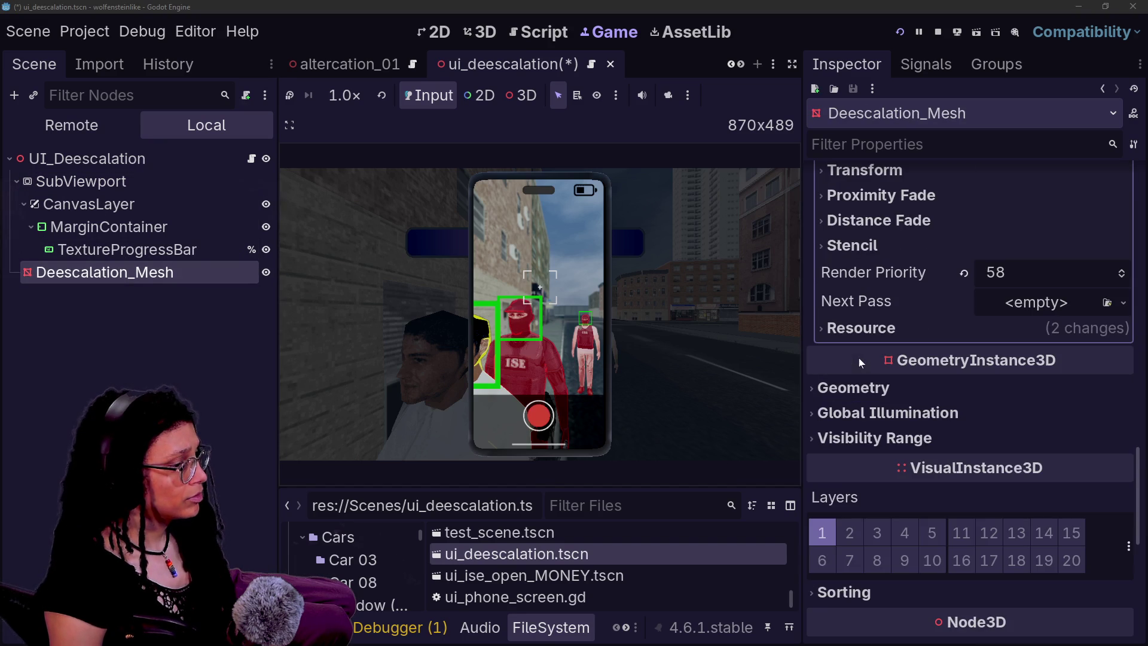
- Add render layer 6 to the Deescalation_Mesh
click(823, 559)
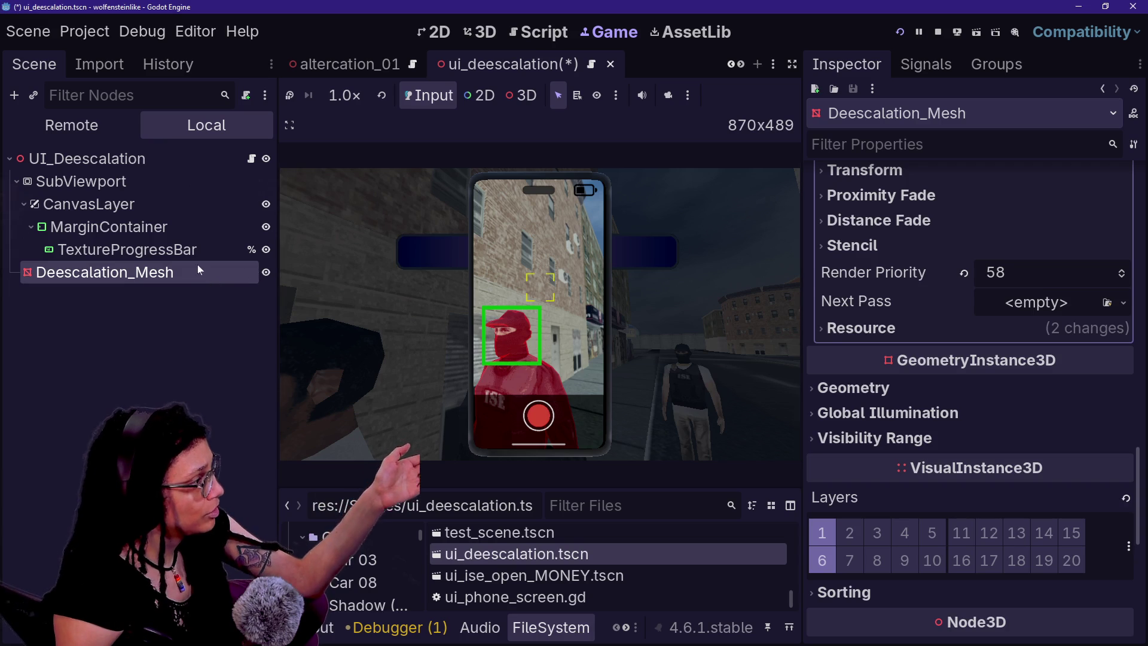
scroll(948, 375, up, 7)
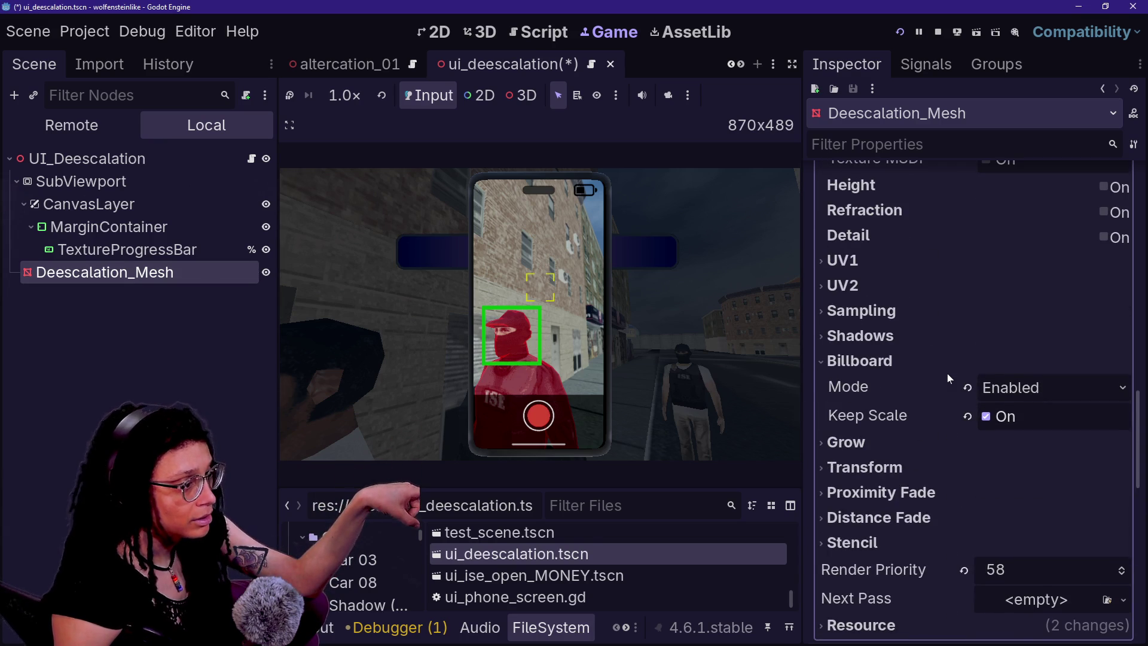
scroll(947, 373, down, 7)
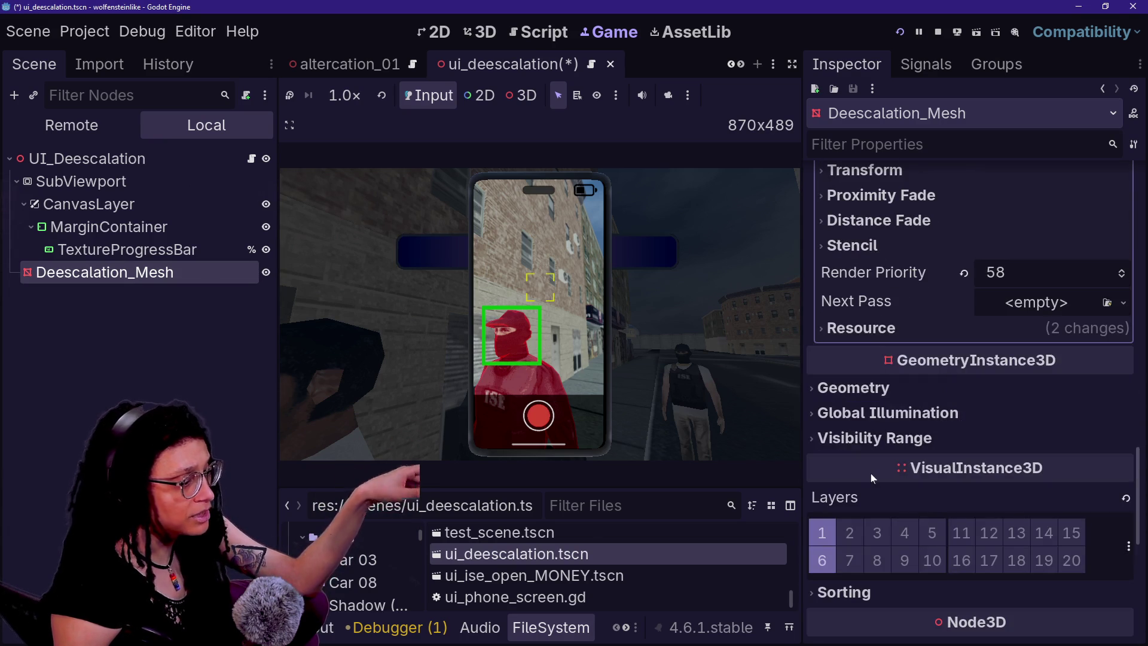
scroll(924, 387, up, 1)
- Reset the mesh material's render priority from 58 to the default 0
click(962, 331)
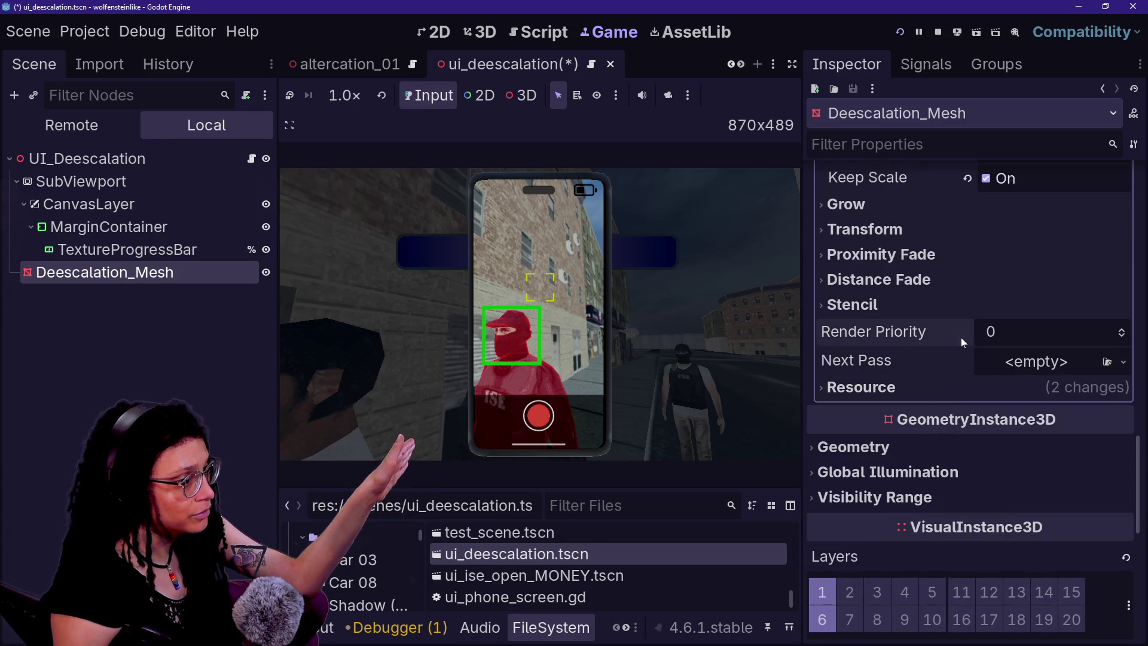
scroll(946, 389, up, 5)
scroll(946, 392, up, 5)
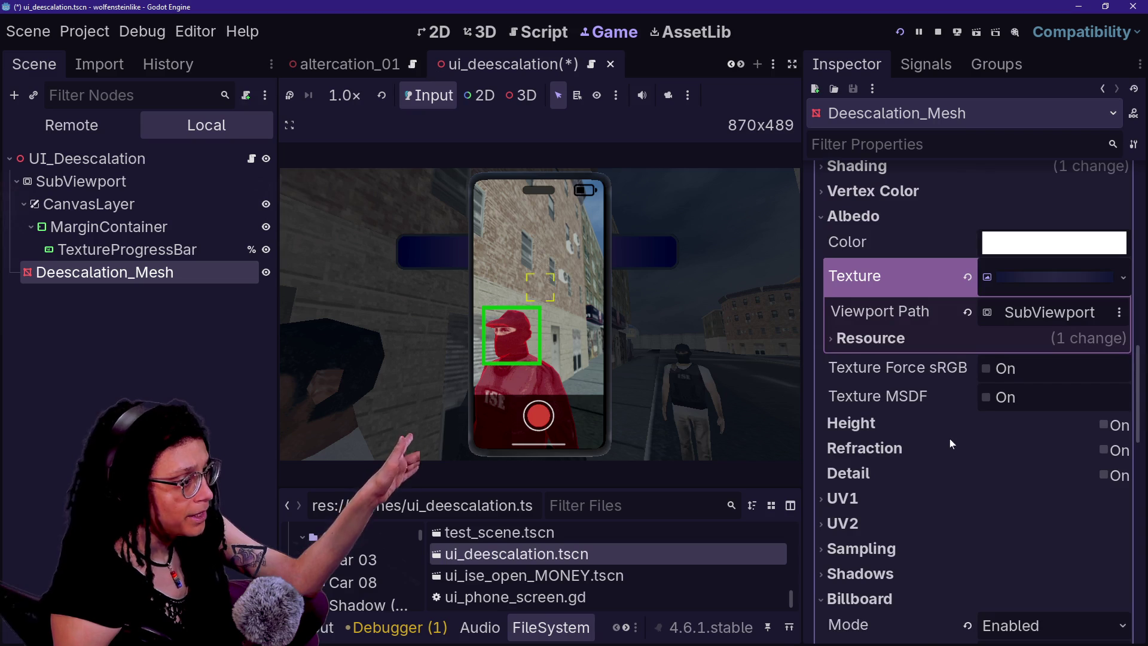
scroll(908, 502, down, 3)
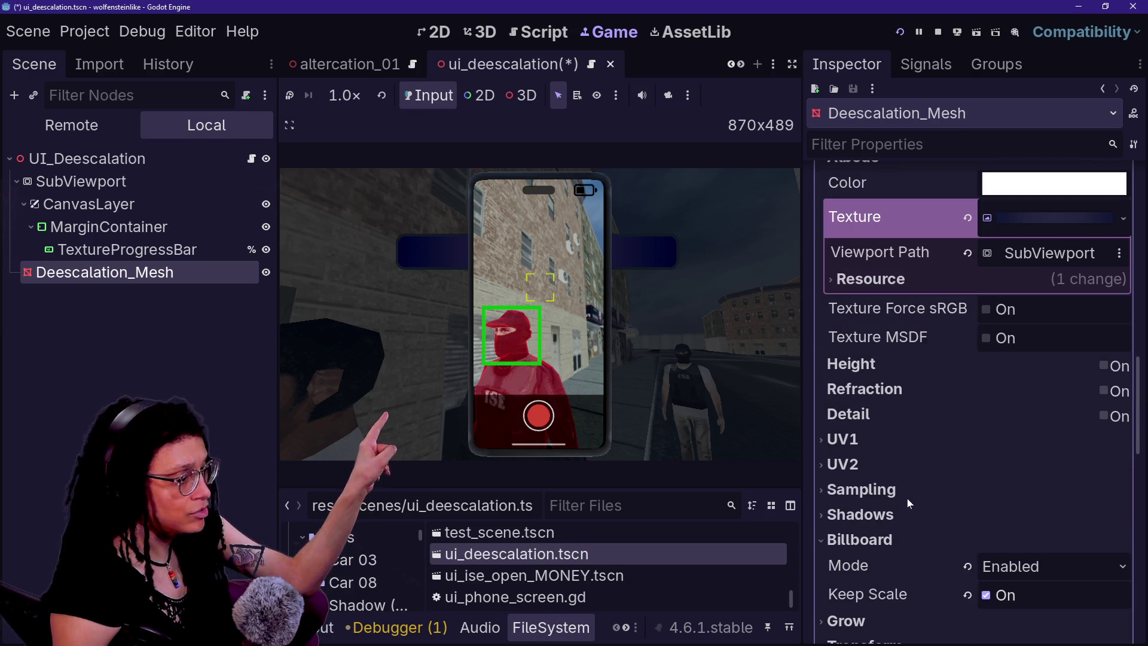
scroll(935, 393, up, 2)
- Review the material's SubViewport albedo, Alpha transparency and Unshaded shading settings
click(888, 227)
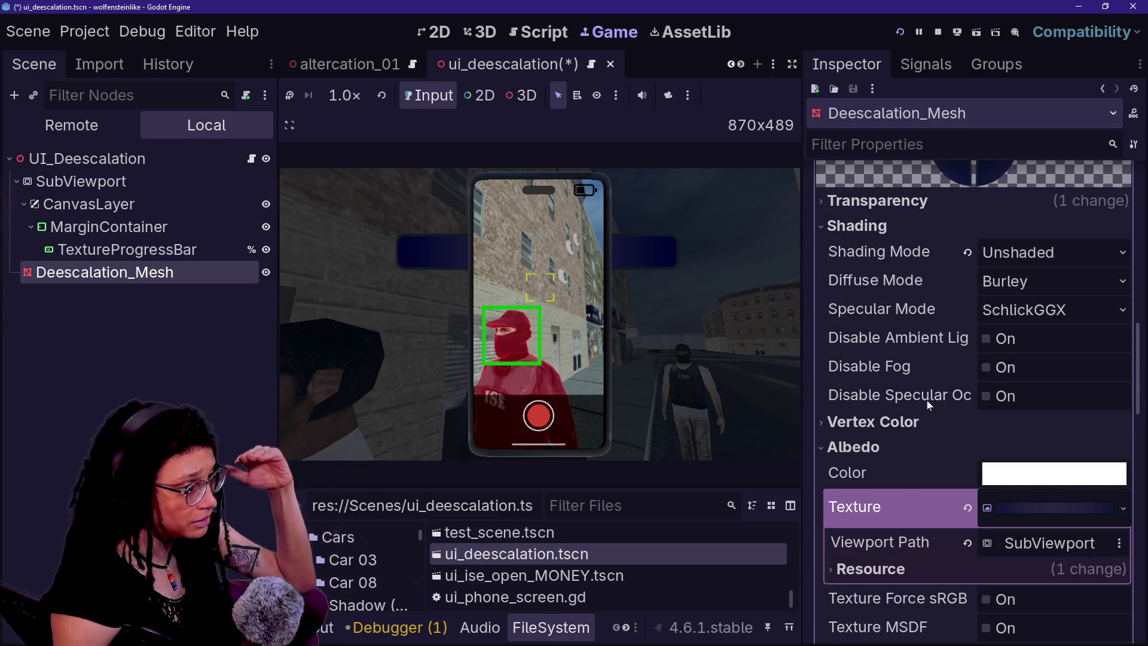
scroll(927, 404, down, 1)
scroll(910, 442, down, 1)
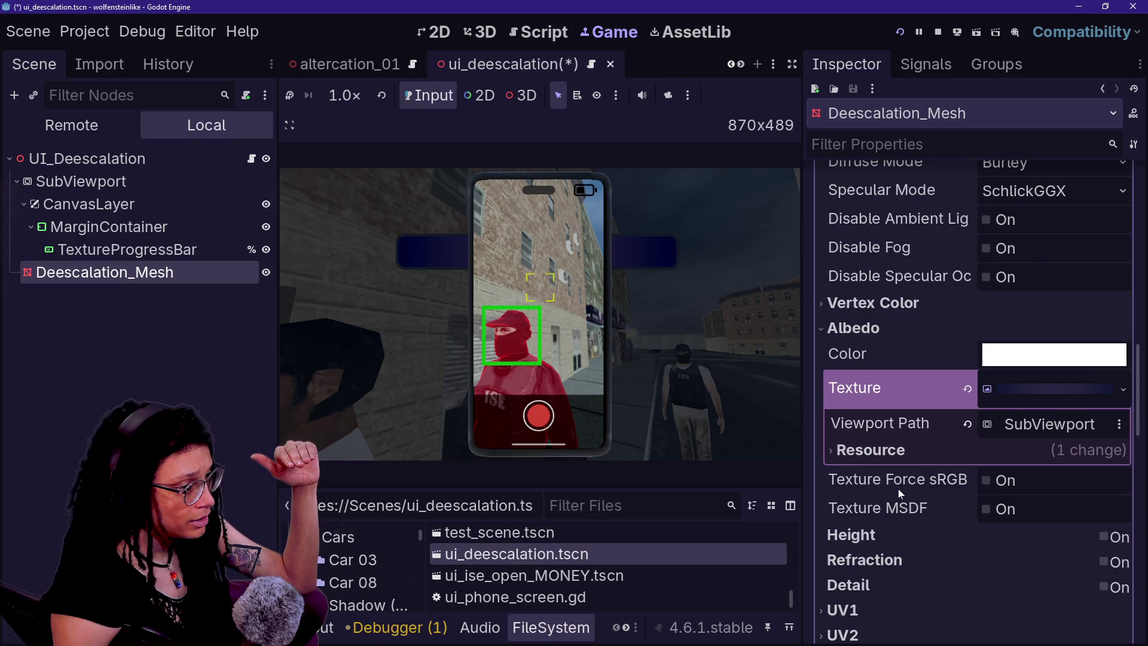
scroll(898, 490, up, 2)
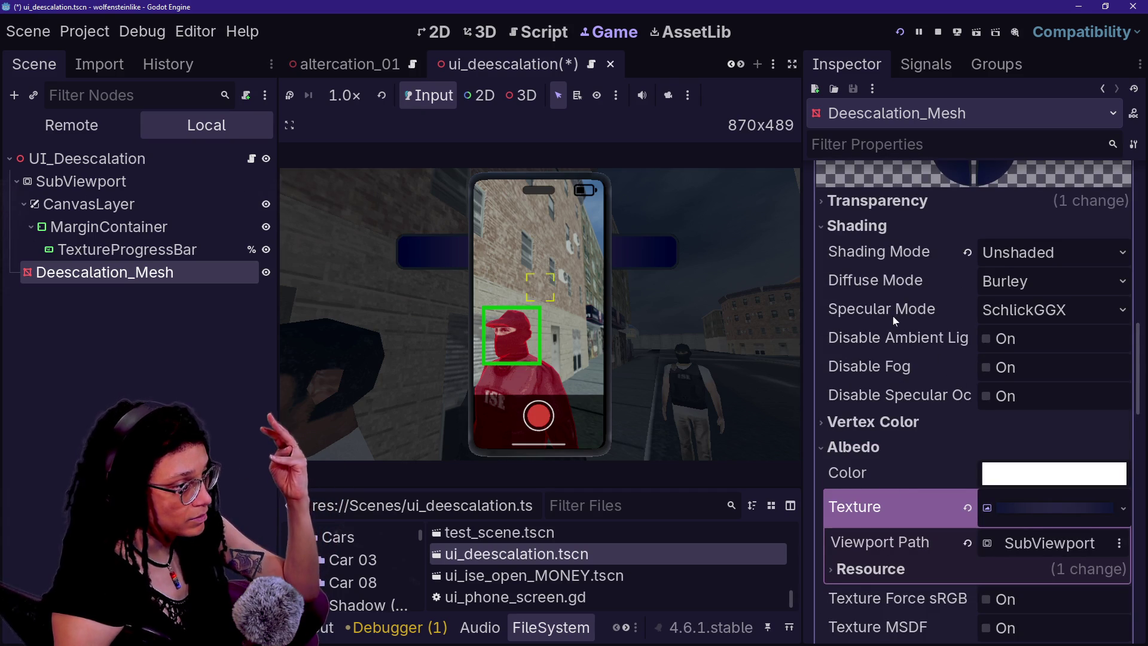
scroll(874, 453, down, 5)
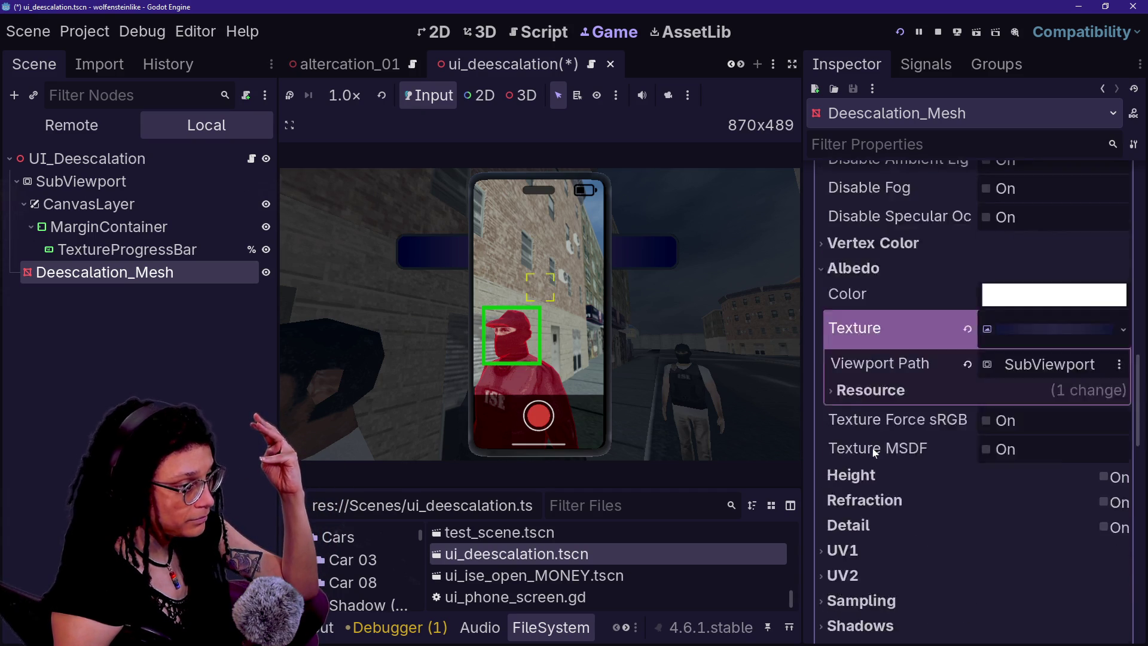
scroll(874, 453, up, 5)
scroll(895, 239, up, 5)
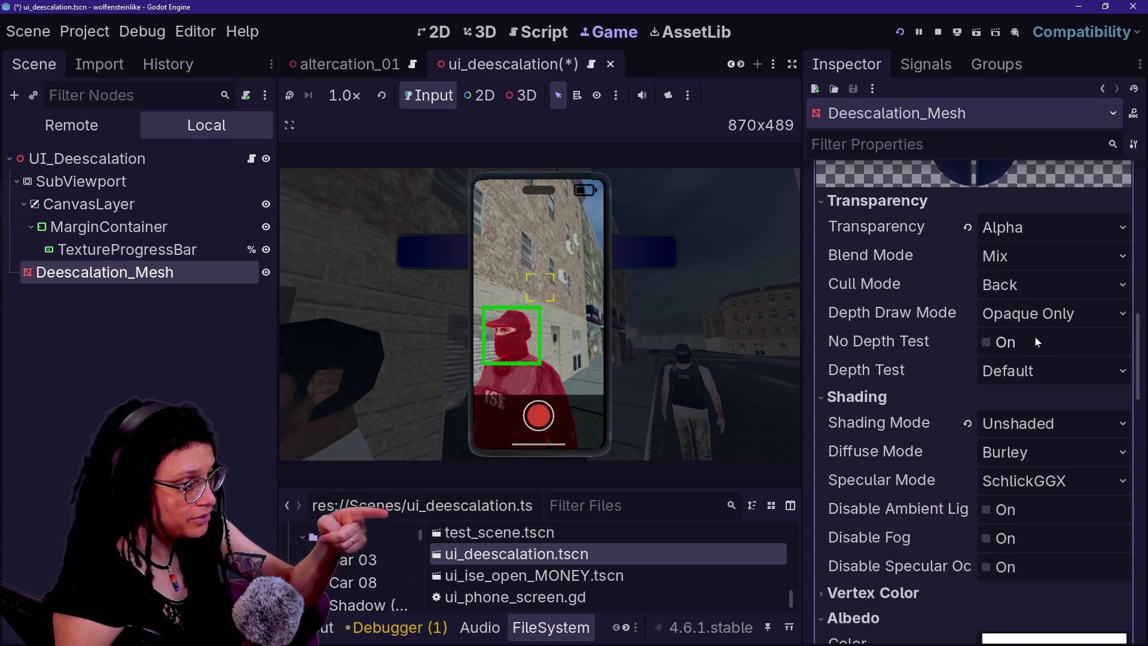
- Enable No Depth Test on the Deescalation_Mesh material, then save and restart the game
click(1016, 344)
click(705, 267)
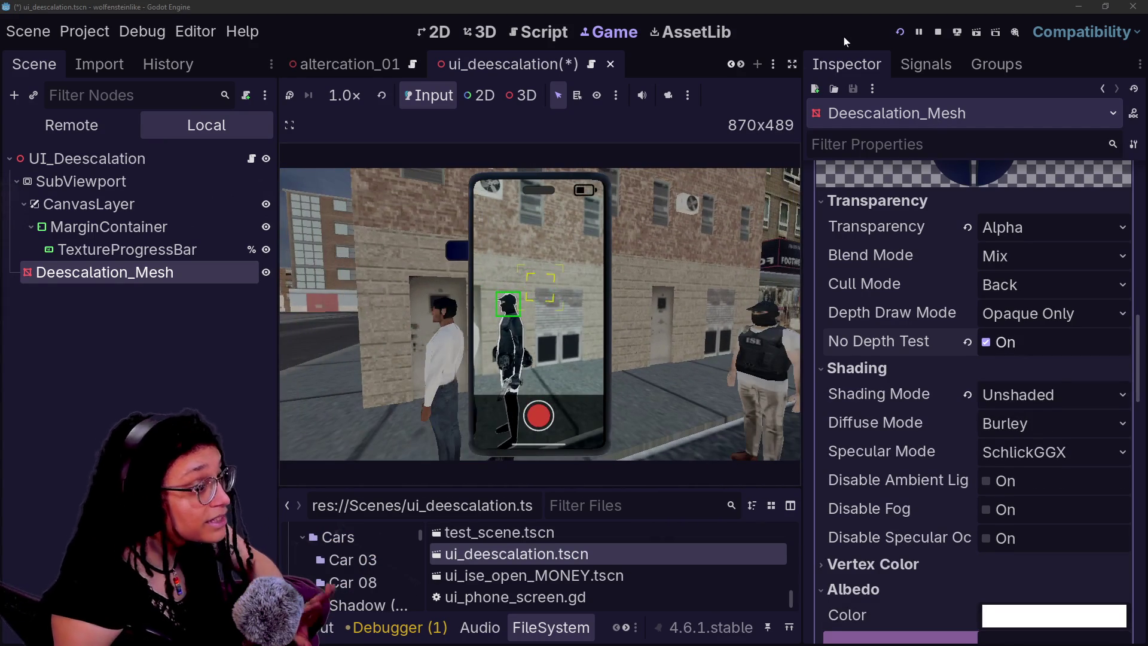
click(899, 32)
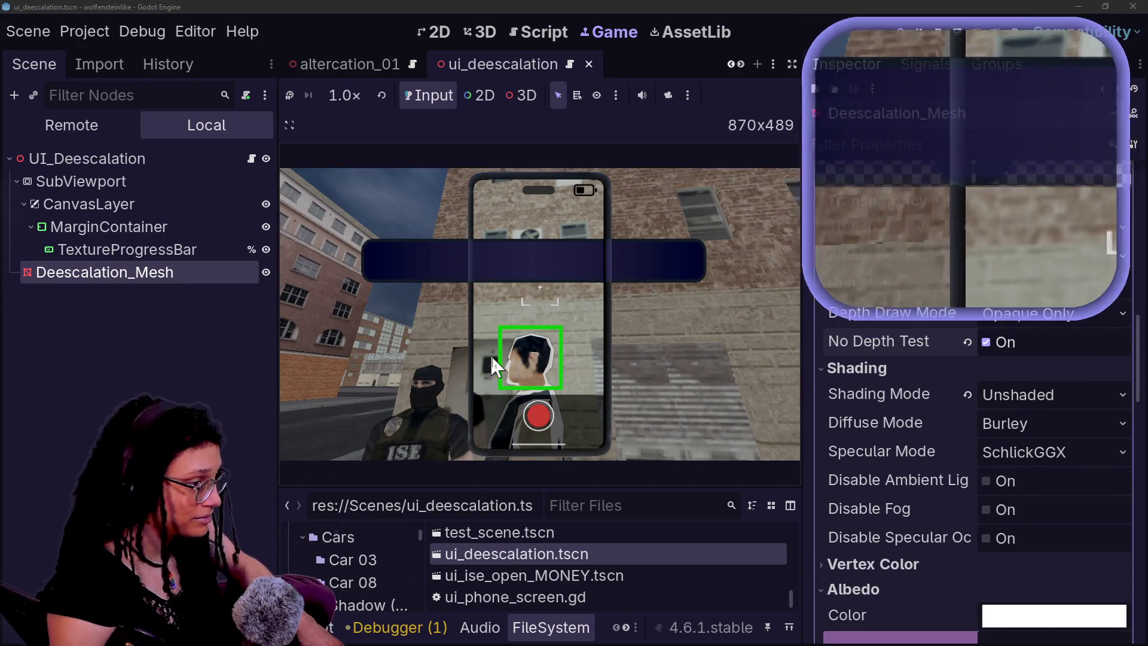
scroll(852, 435, down, 10)
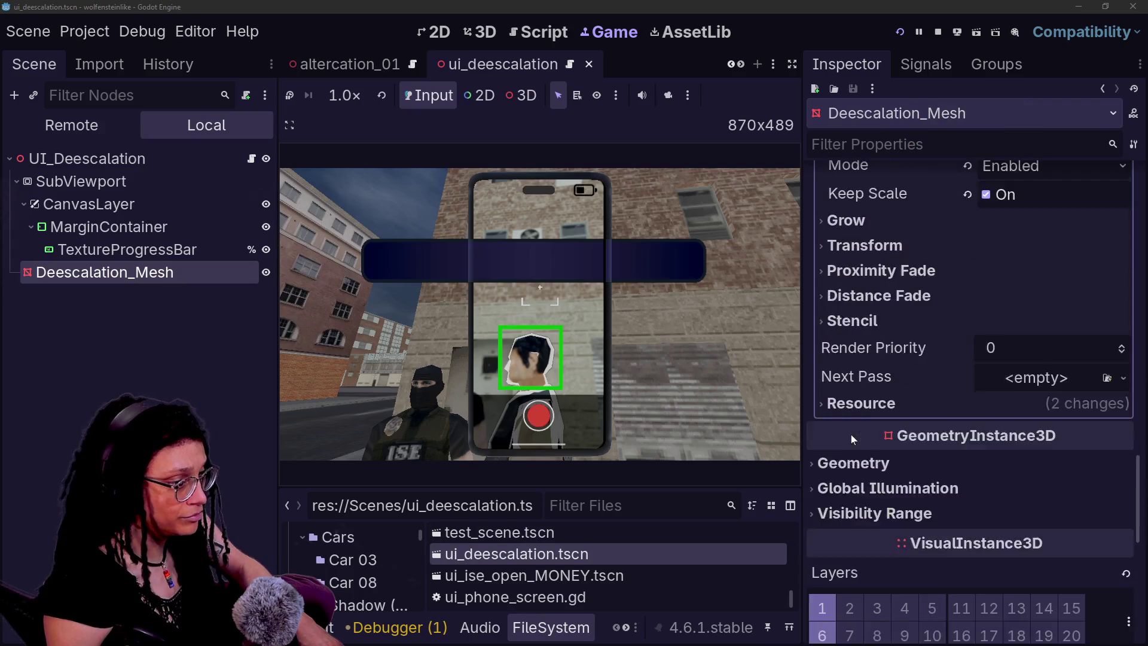
- Set the Deescalation_Mesh material's render priority to 127
click(994, 290)
key(Return)
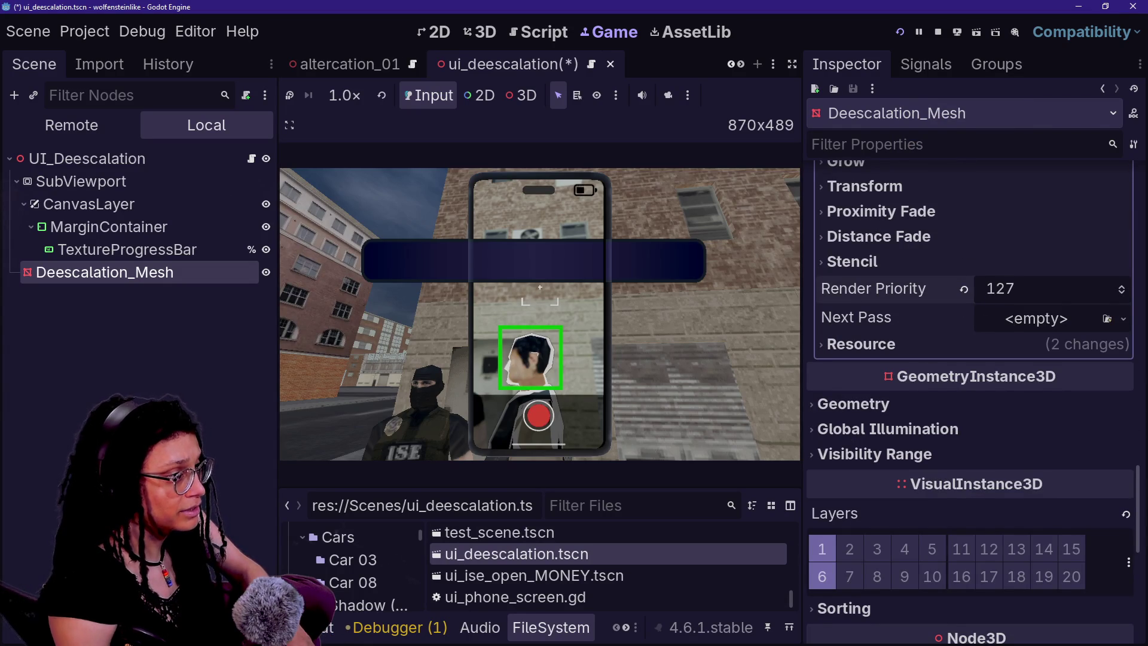
scroll(814, 249, up, 15)
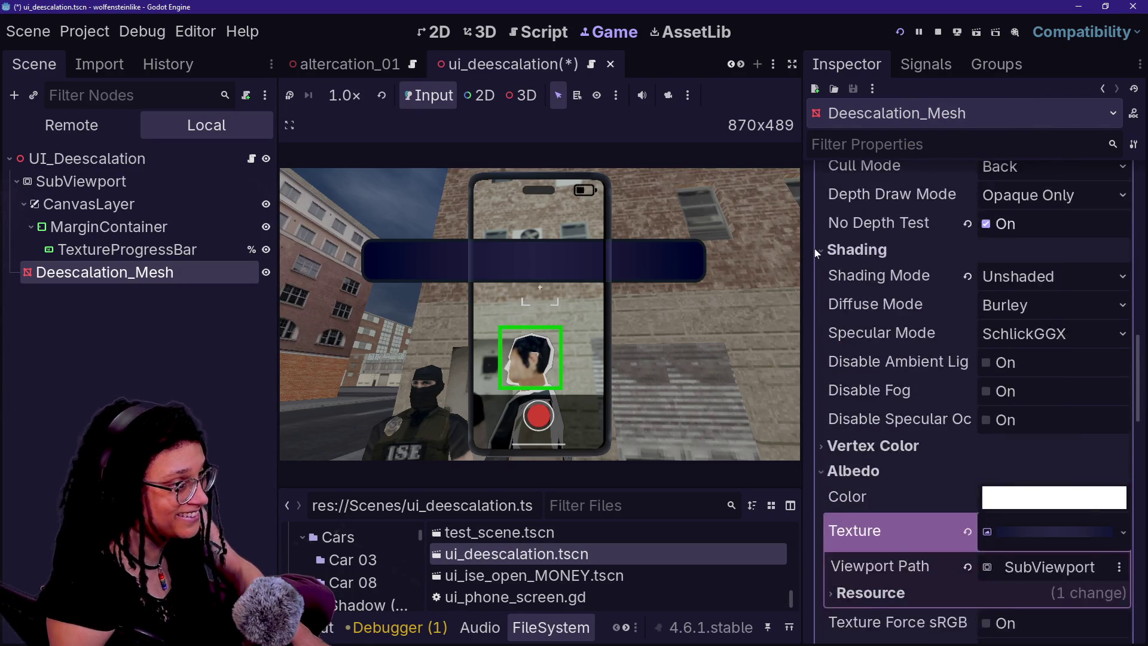
scroll(815, 249, down, 3)
scroll(1029, 435, down, 3)
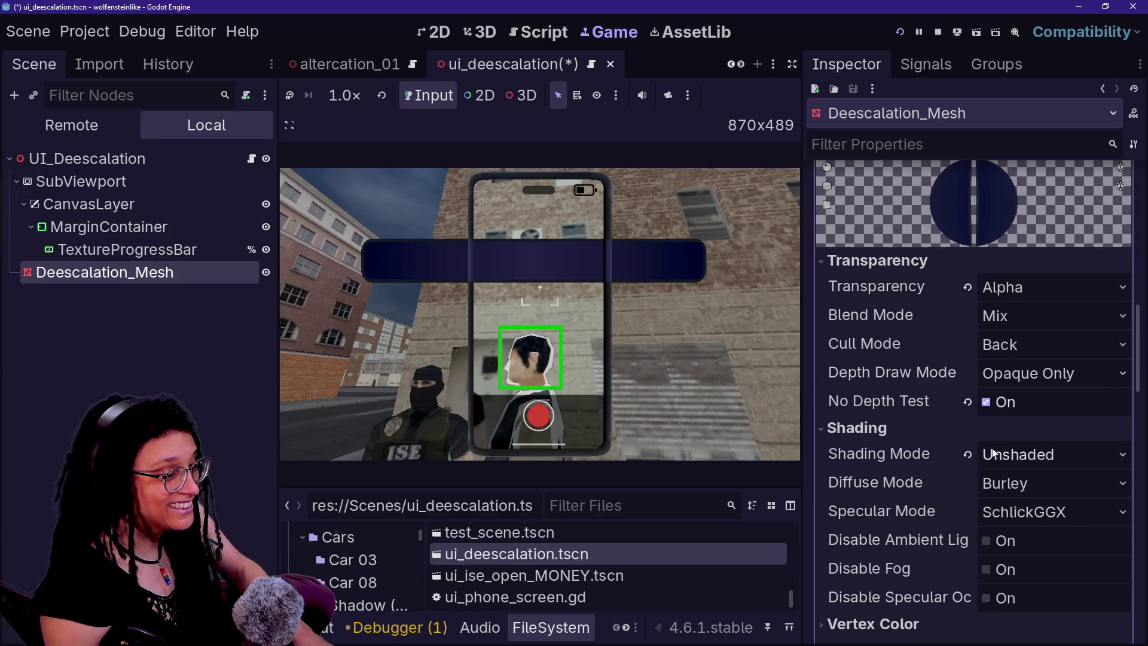
- Try cull modes Front and Disabled, then reset culling back to Back
click(1016, 344)
key(Escape)
click(1020, 395)
click(1017, 344)
click(1024, 418)
click(967, 345)
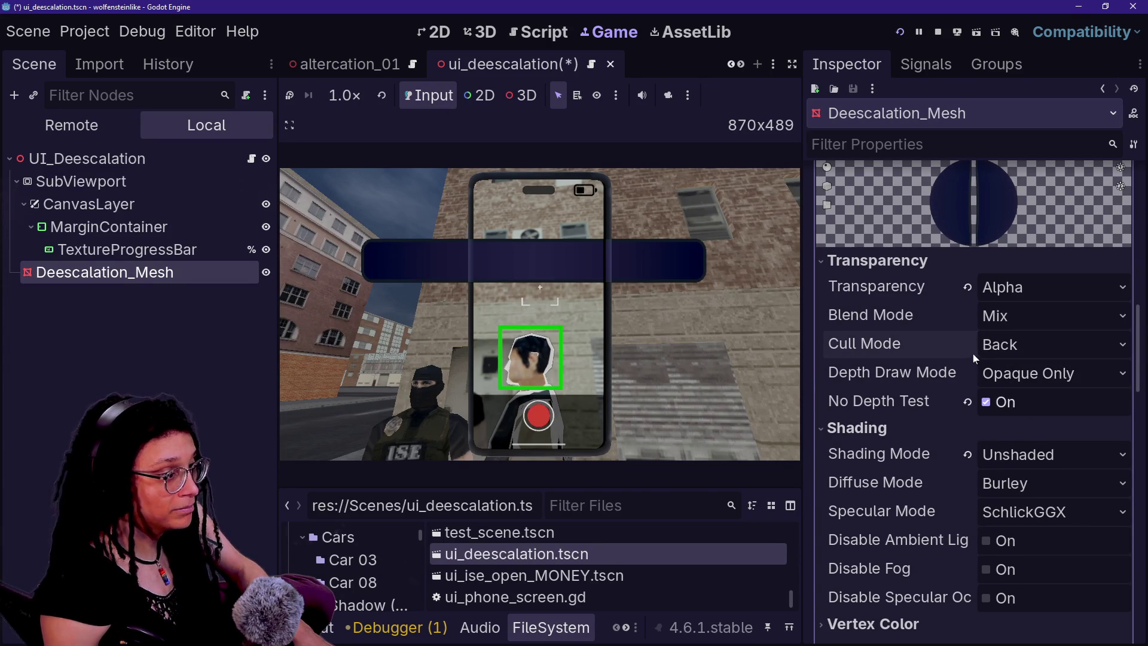
- Try depth draw mode Always, then reset it to Opaque Only
click(1028, 374)
click(1004, 425)
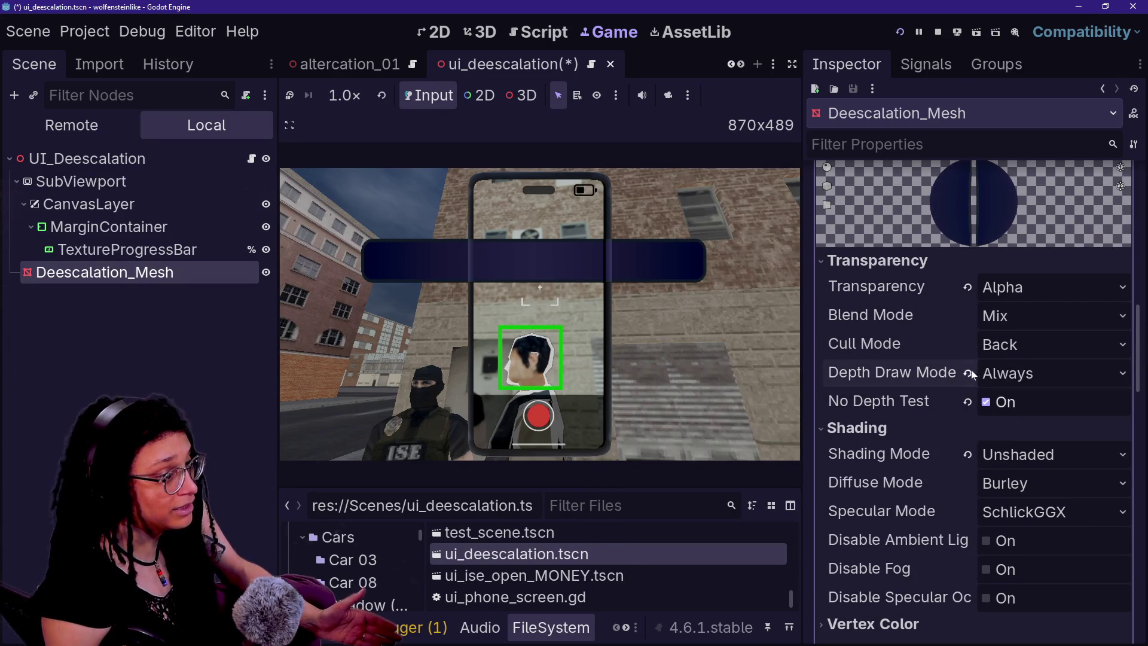
click(967, 287)
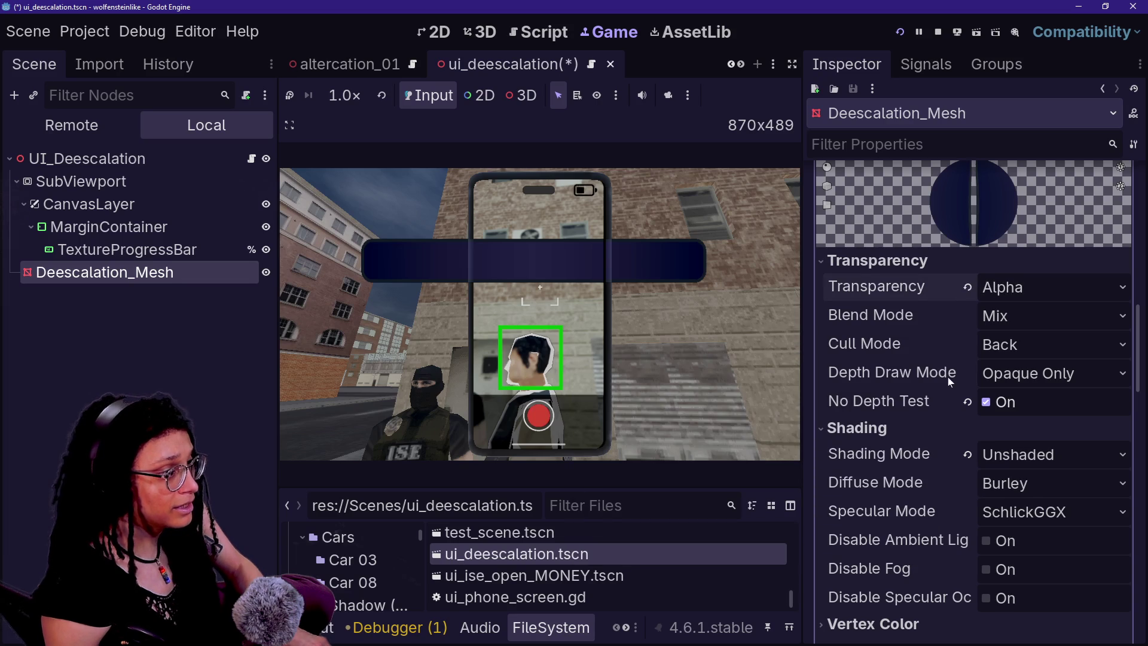
scroll(950, 382, down, 2)
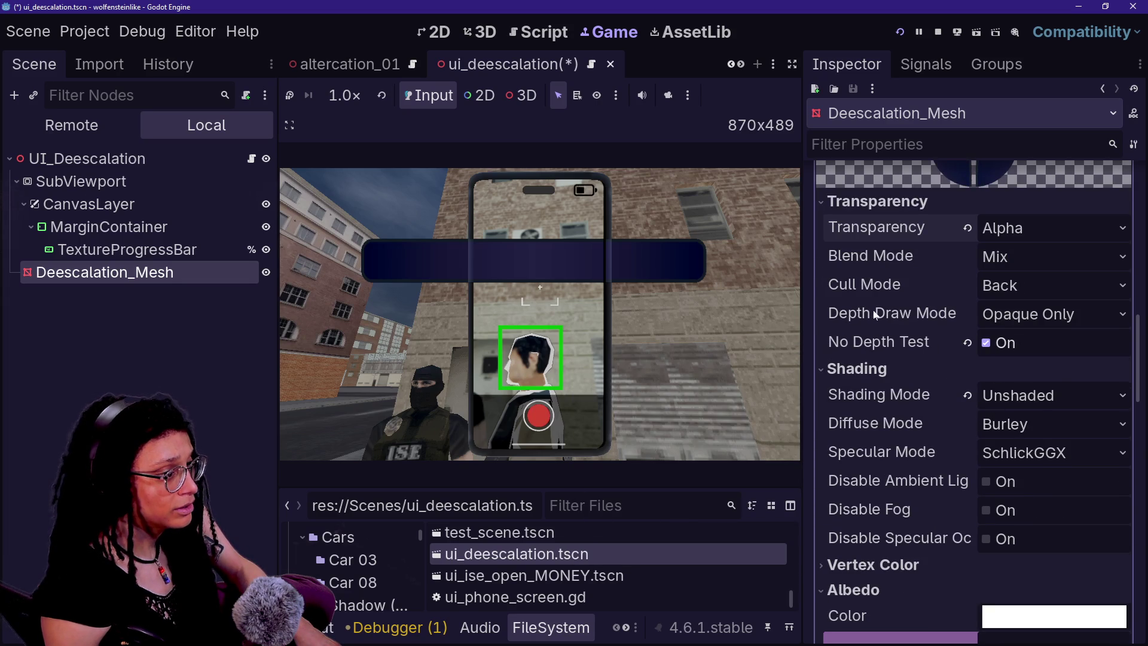
- Set the mesh material's cull mode to Front and save the scene
click(1015, 286)
click(1023, 333)
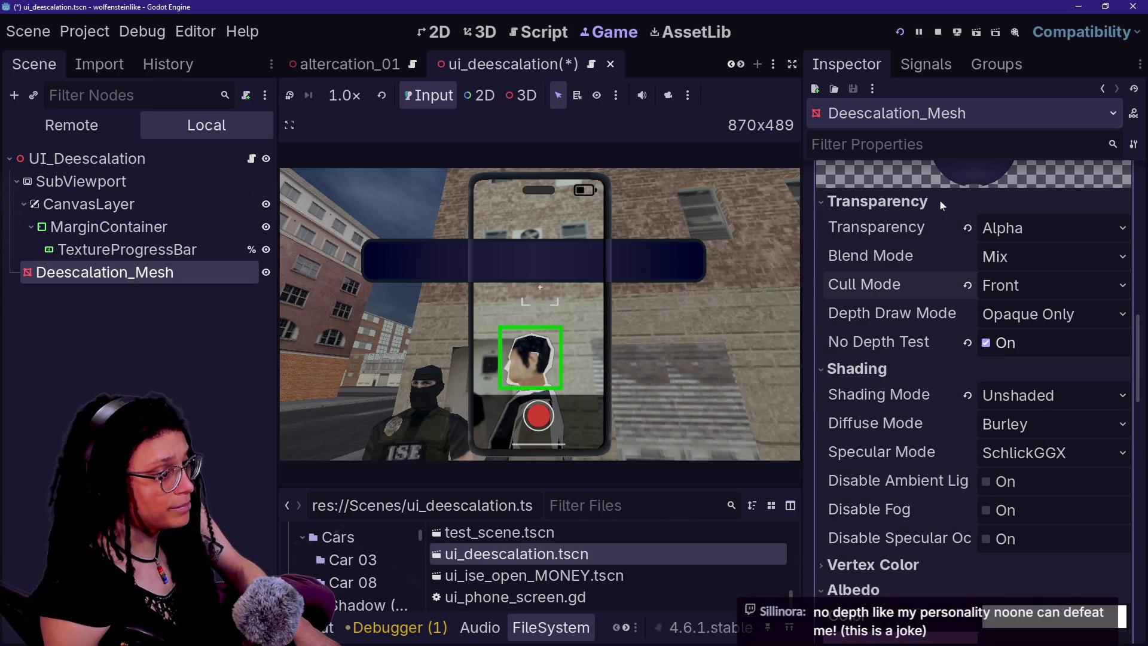
key(ctrl+s)
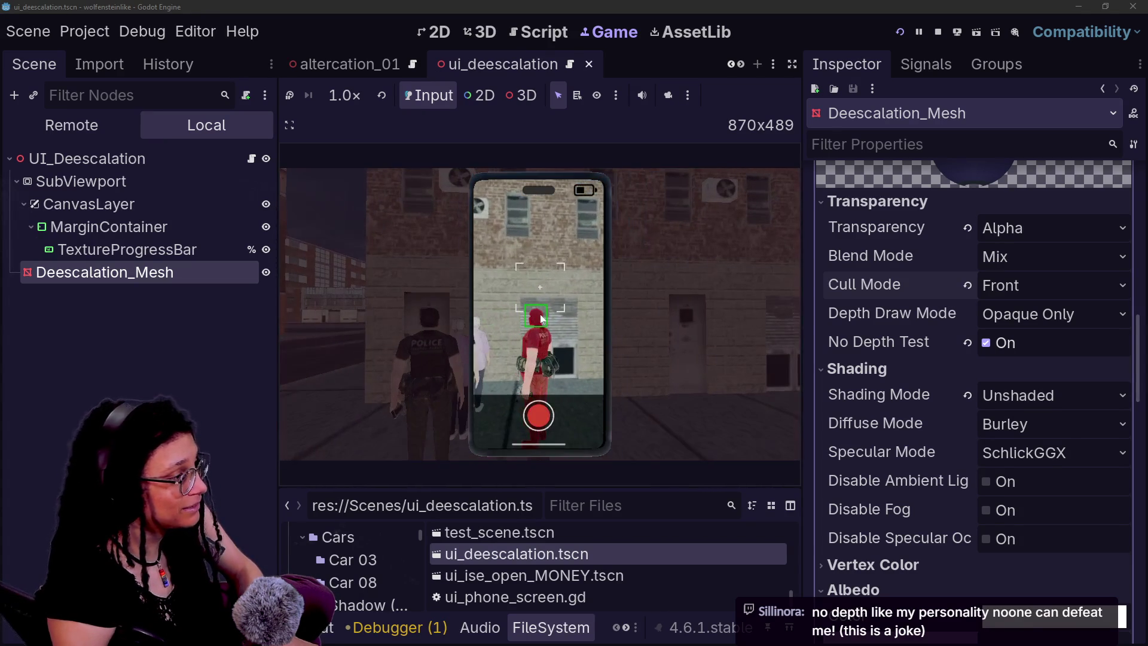
- Test cull mode Disabled in a restarted game, then reset culling to Back
click(979, 293)
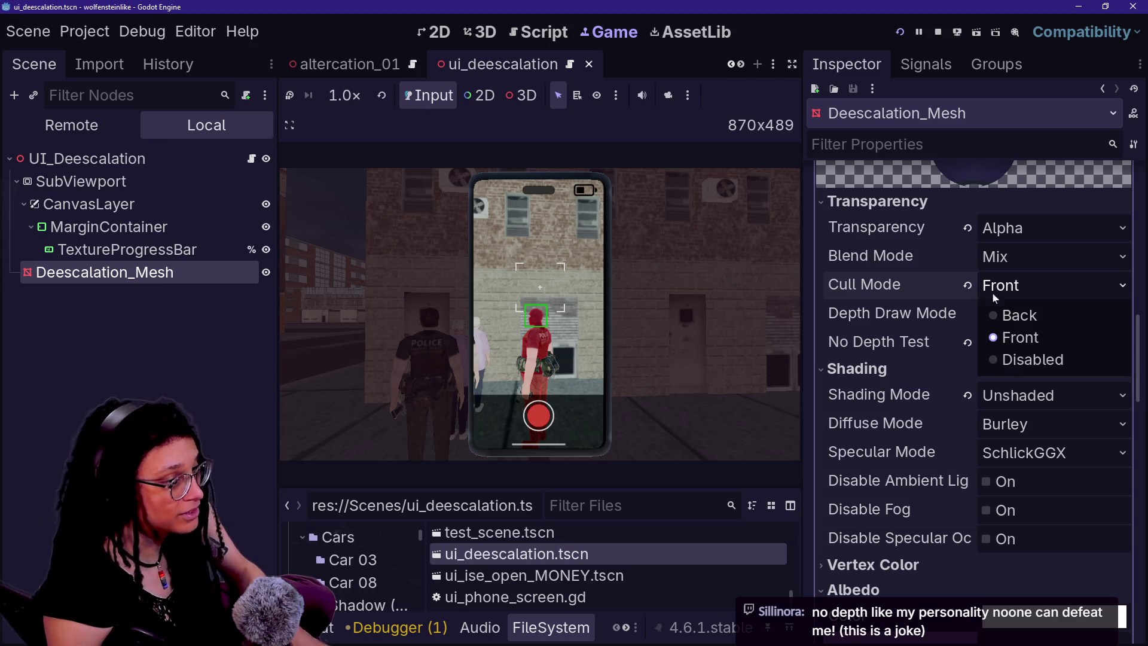
click(1016, 359)
click(900, 31)
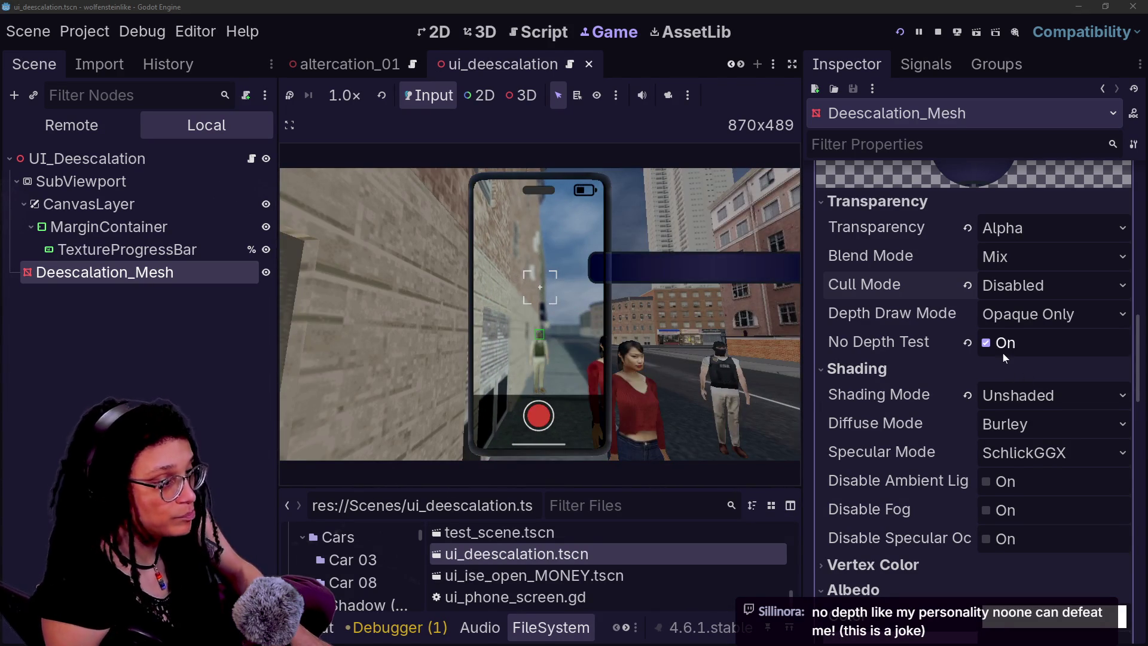
click(966, 285)
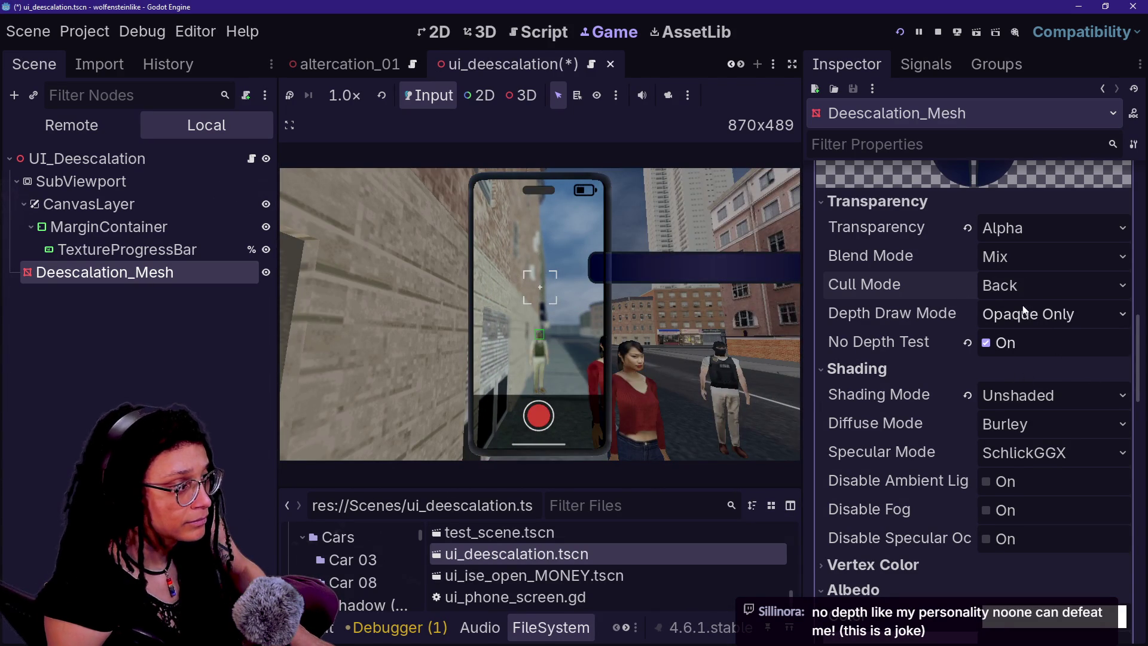
- Set depth draw mode to Always, then save and restart the game
click(987, 312)
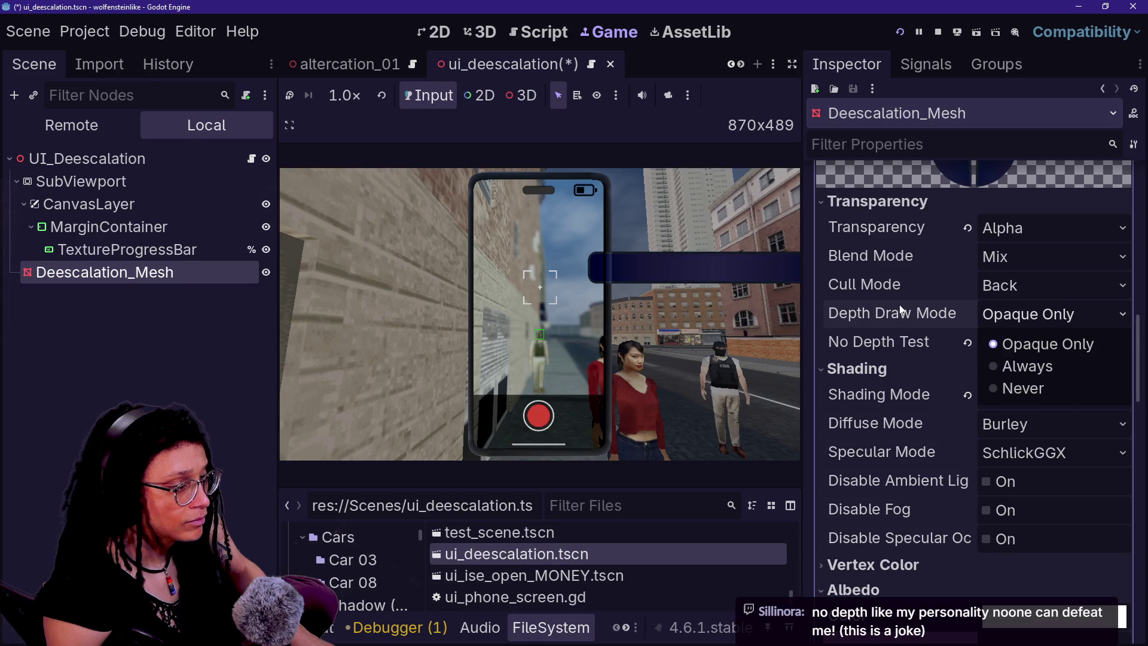
click(958, 324)
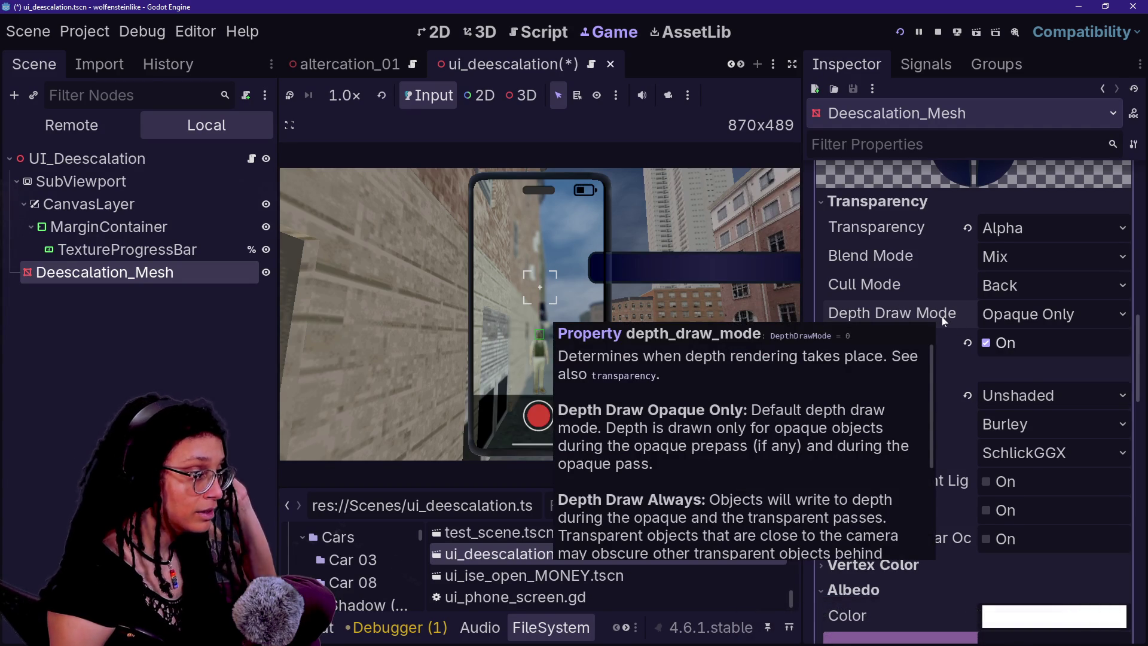
mouse_move(926, 317)
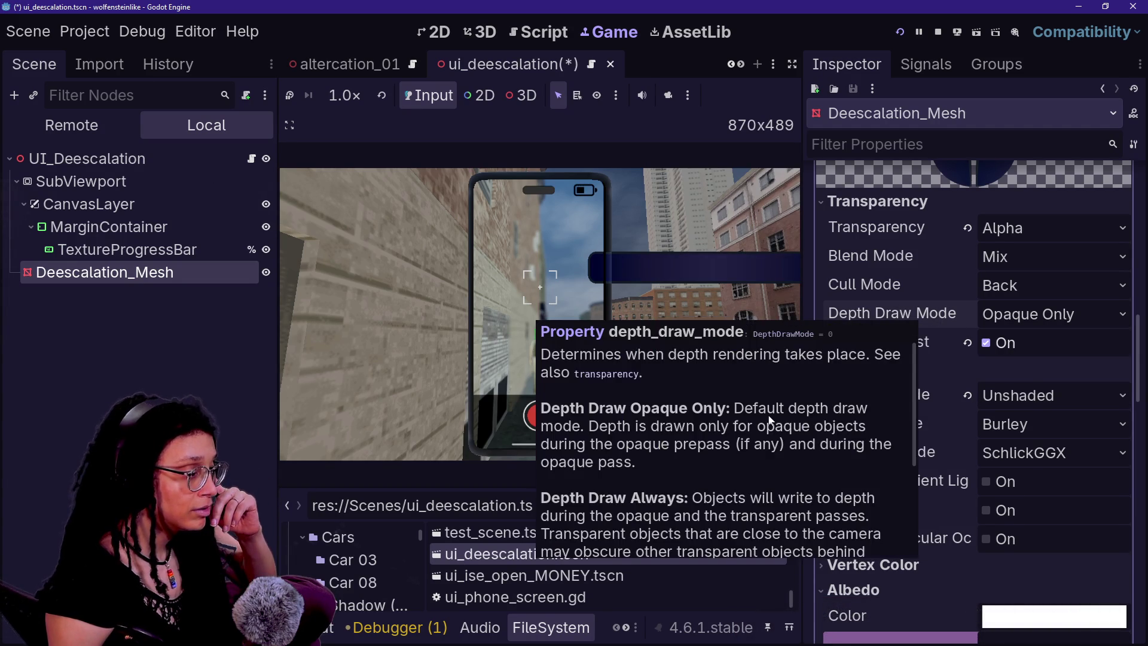
scroll(770, 420, down, 1)
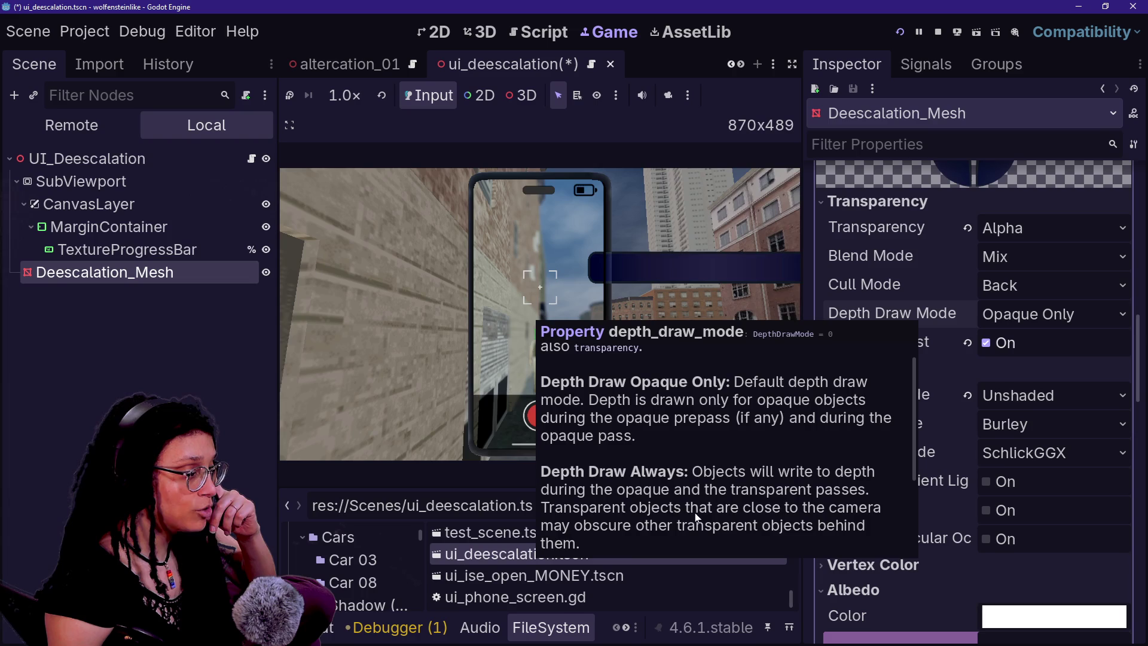
click(1028, 314)
click(1010, 366)
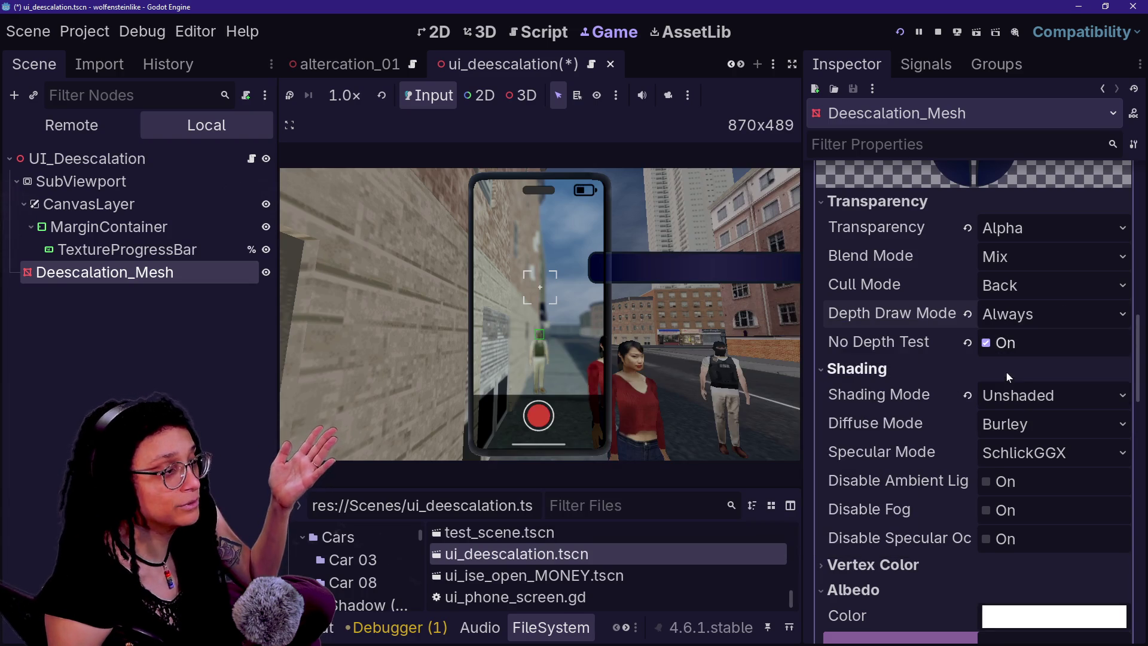
click(899, 32)
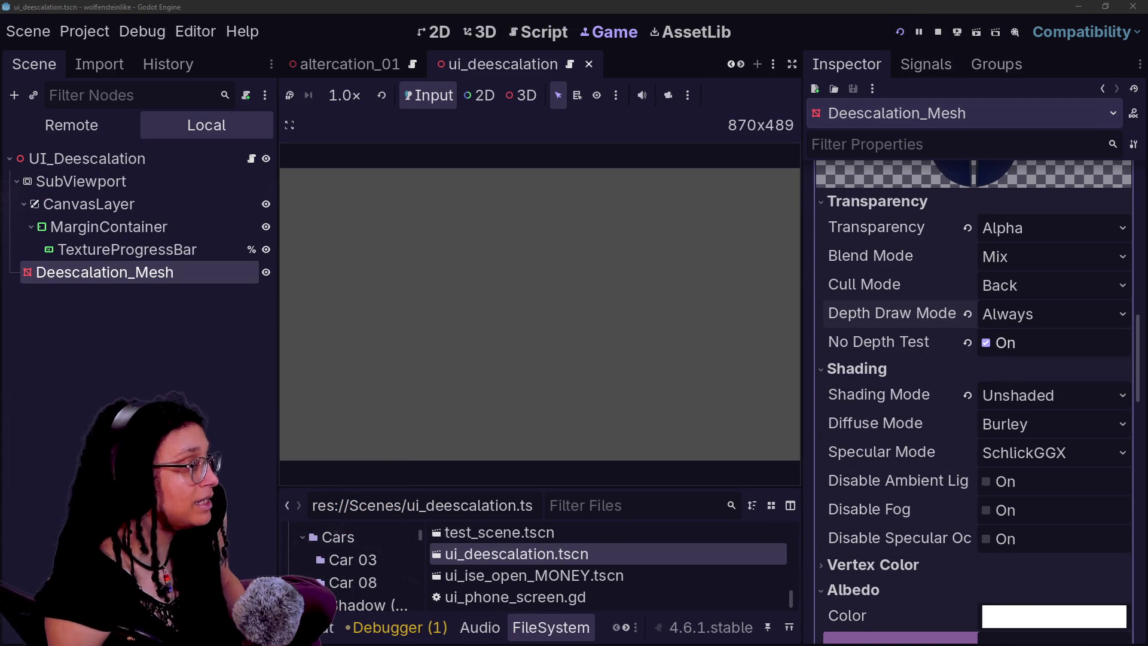
- Revert the deescalation mesh's Depth Draw Mode back to Opaque Only
key(Caps_Lock)
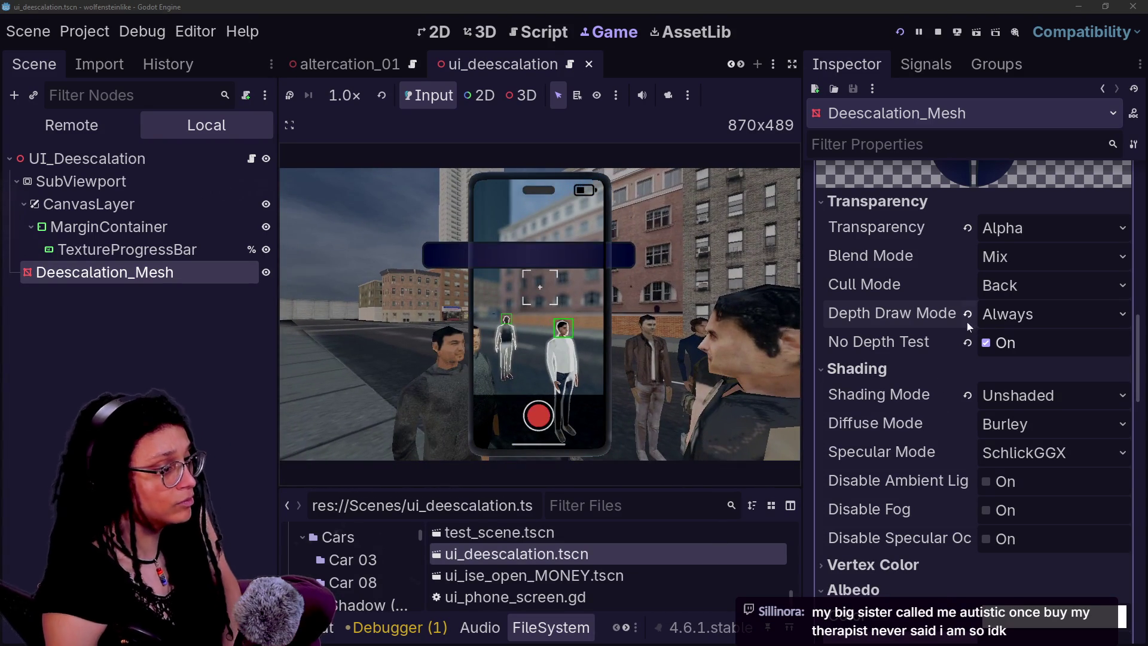
click(967, 315)
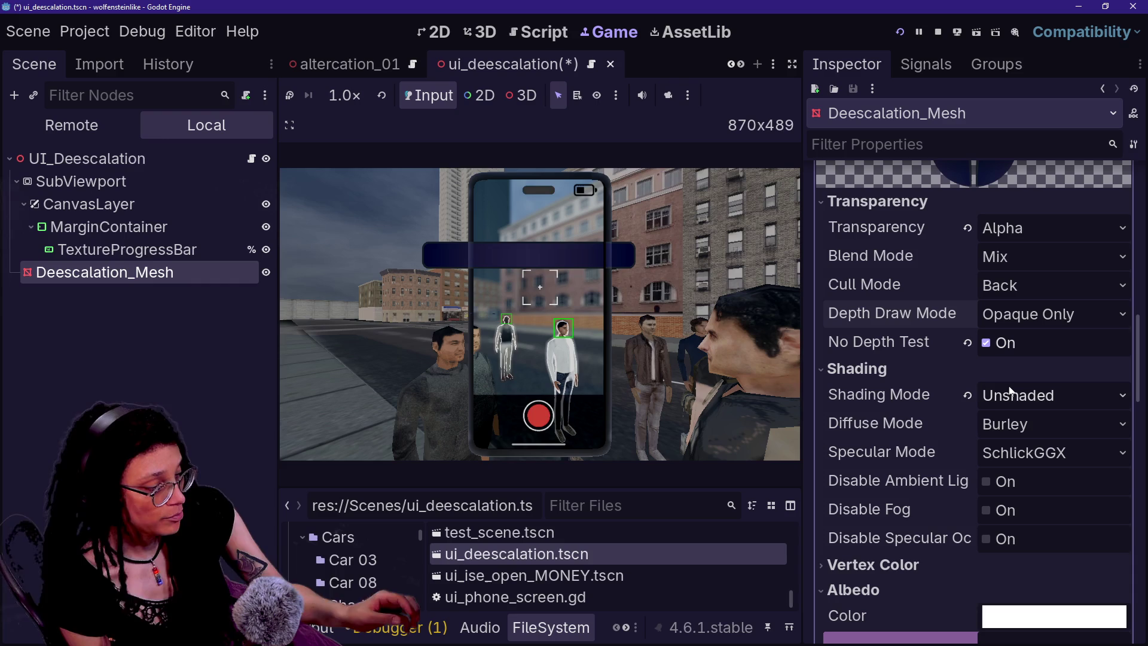
- Give the running game focus and turn the camera to view the phone's deescalation bar
click(607, 253)
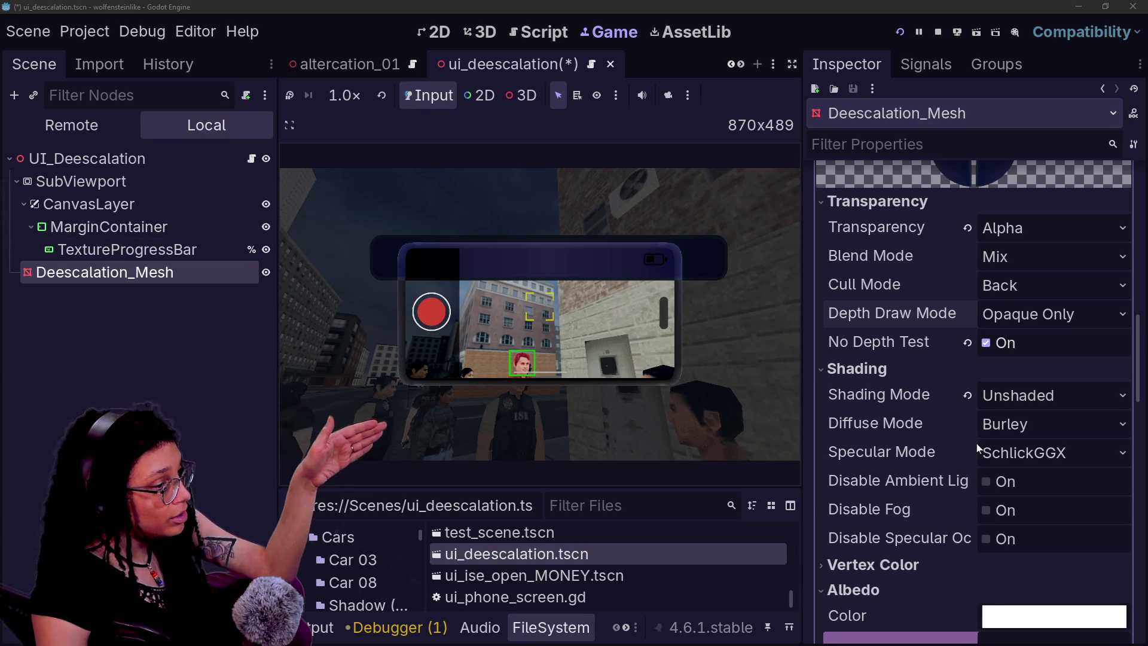
scroll(977, 443, down, 2)
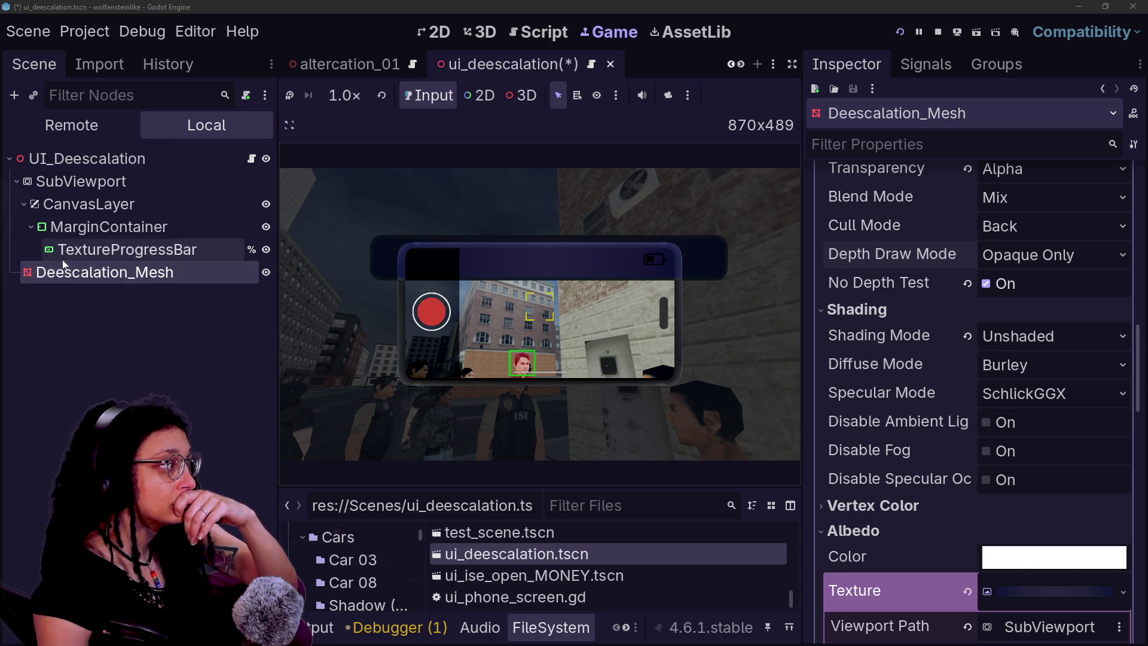
scroll(930, 319, up, 10)
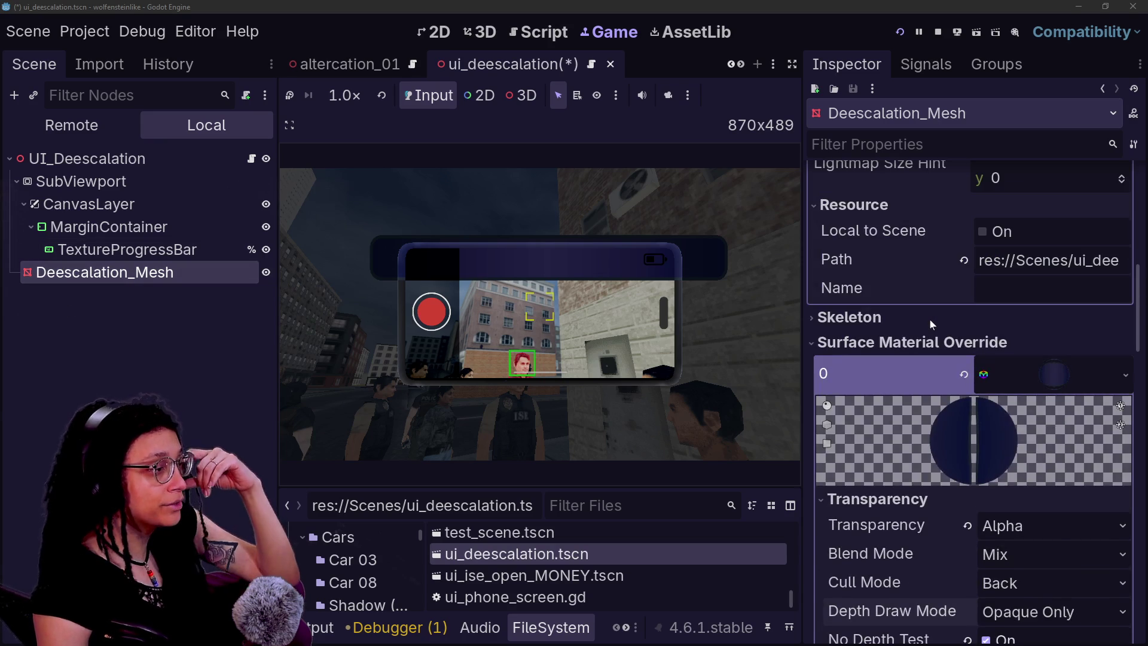
scroll(931, 324, up, 1)
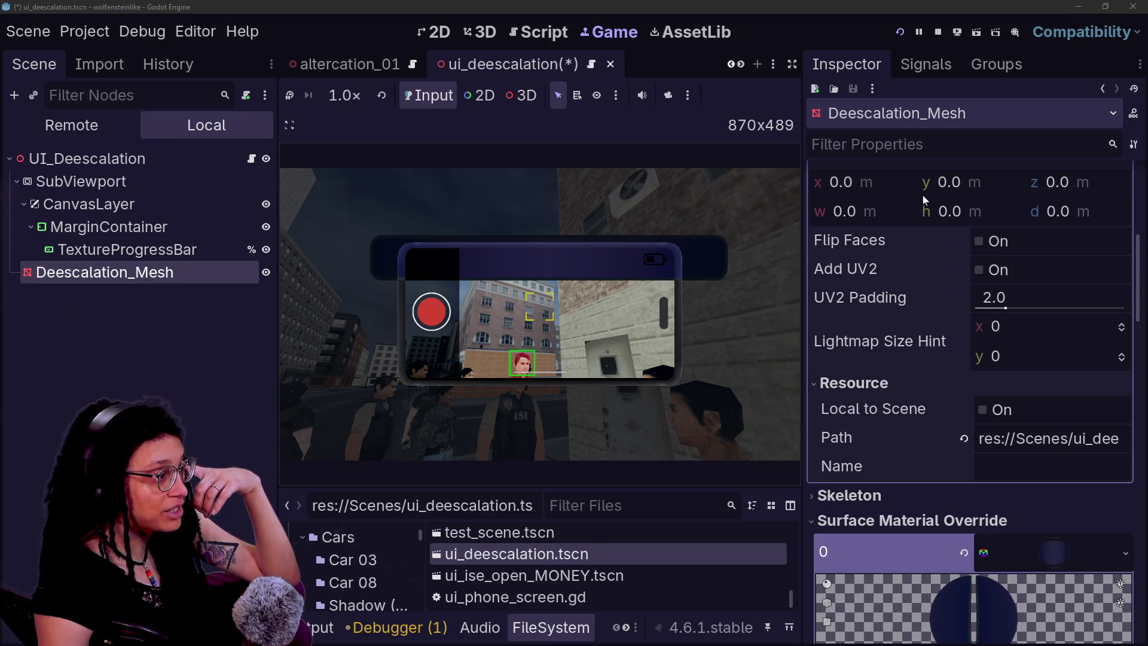
scroll(938, 318, up, 7)
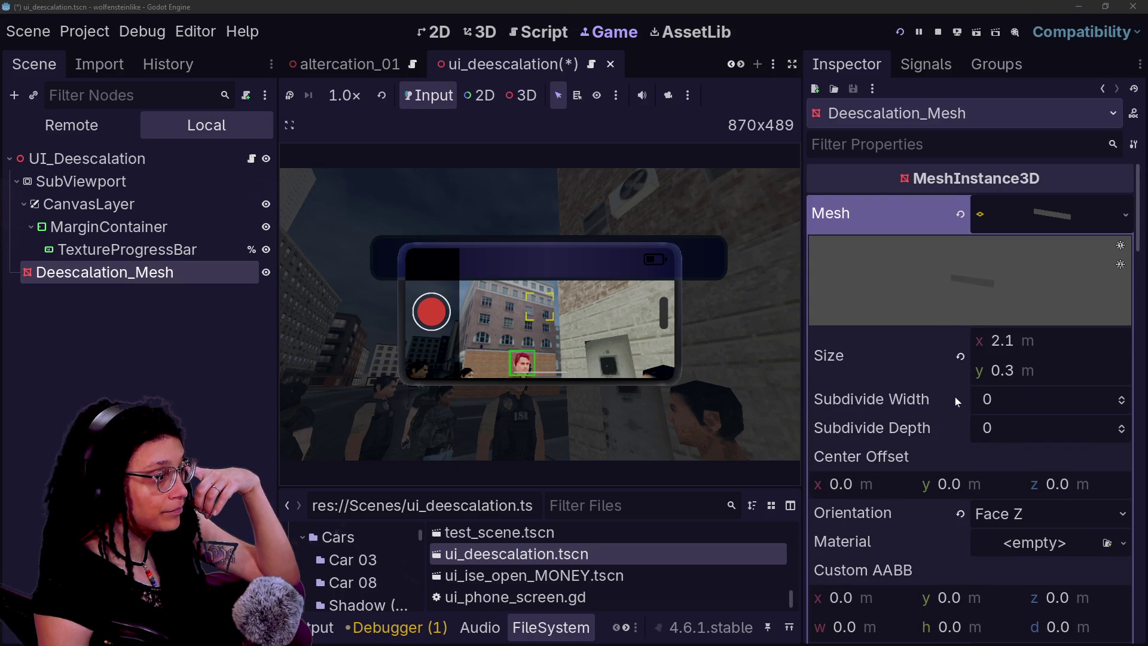
scroll(958, 404, down, 2)
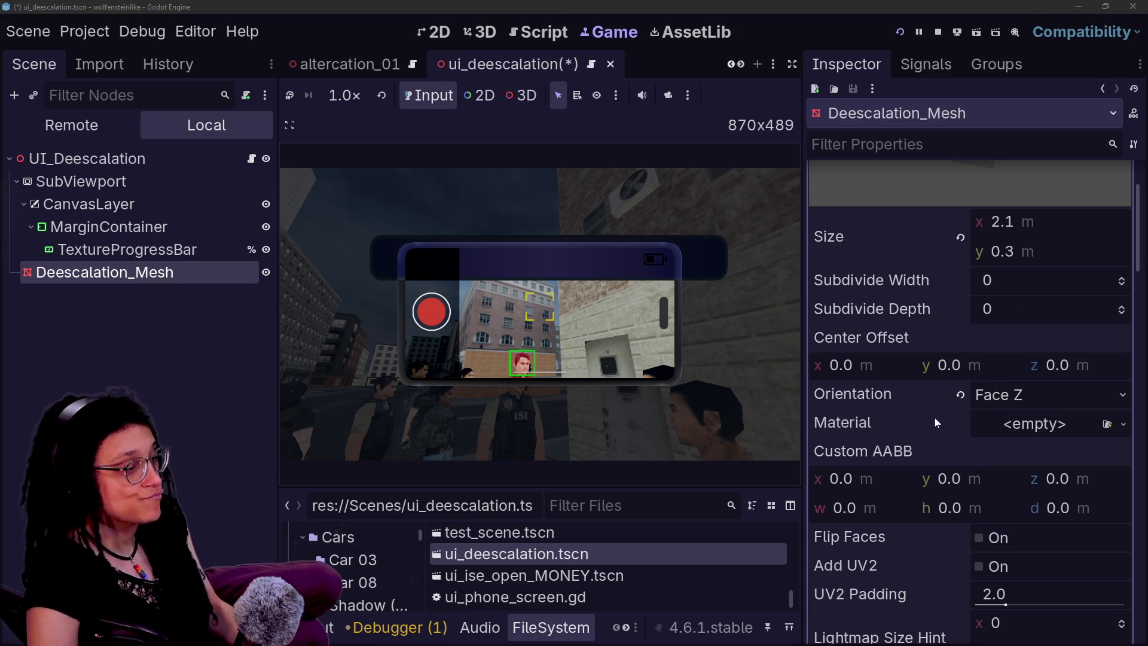
scroll(960, 452, down, 1)
scroll(960, 446, down, 2)
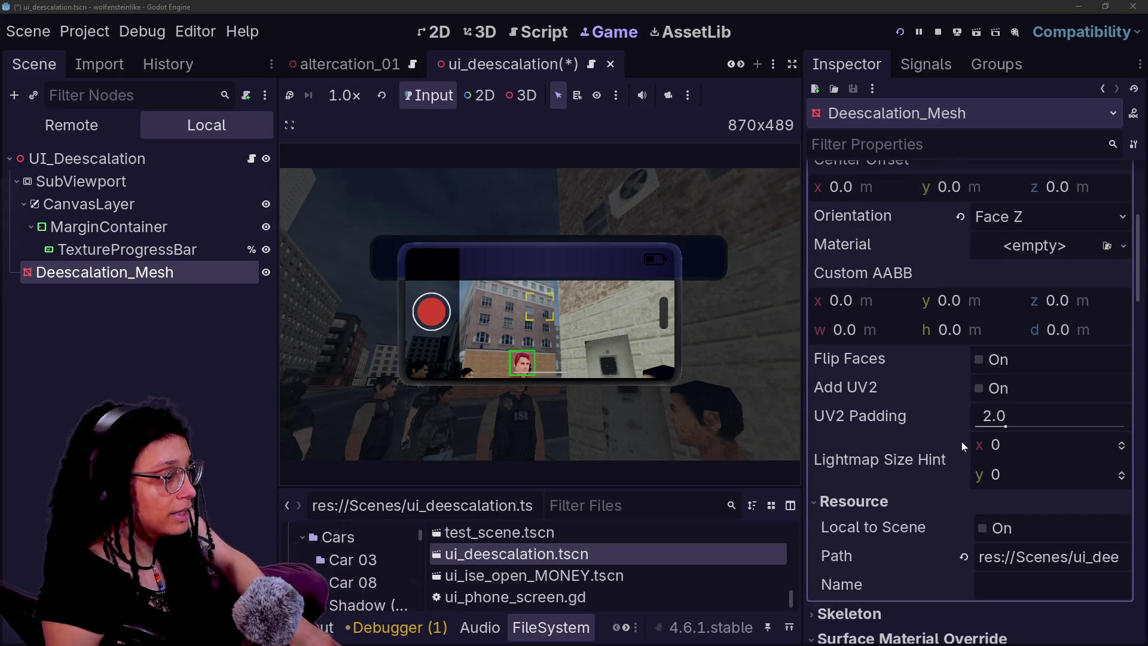
scroll(884, 522, down, 8)
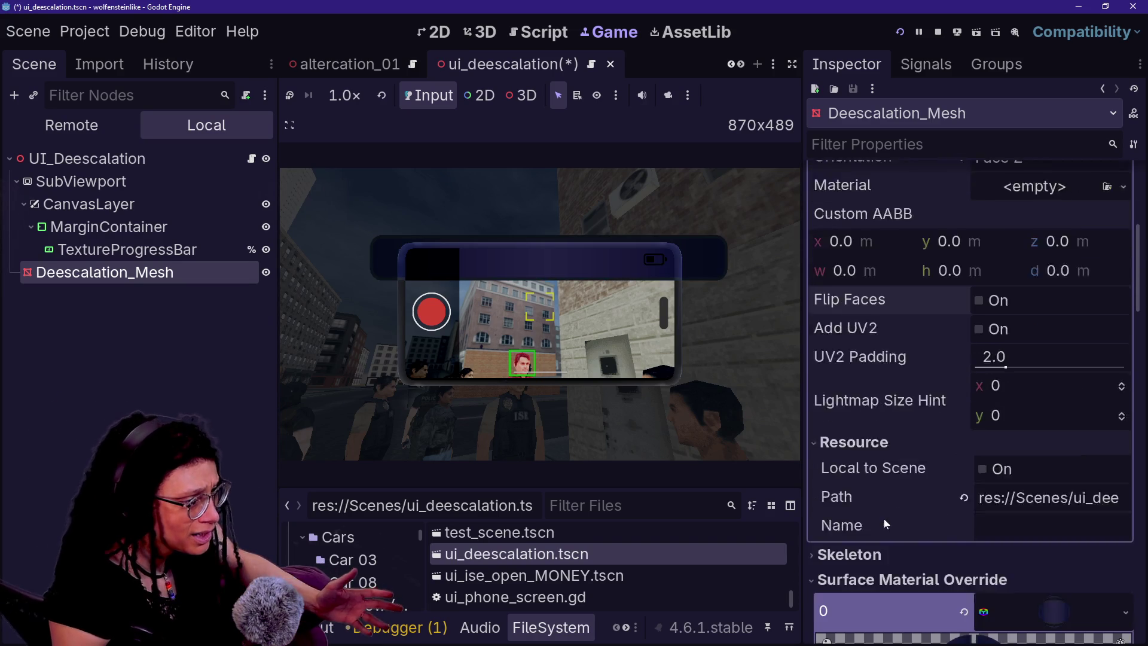
scroll(883, 522, down, 5)
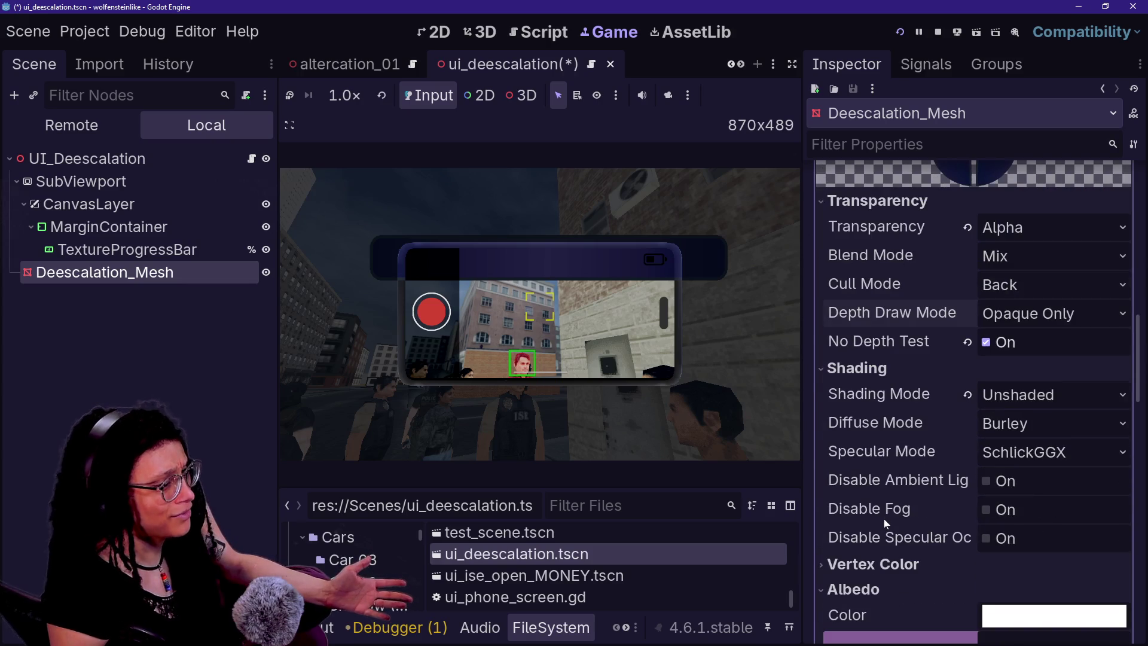
scroll(884, 522, down, 6)
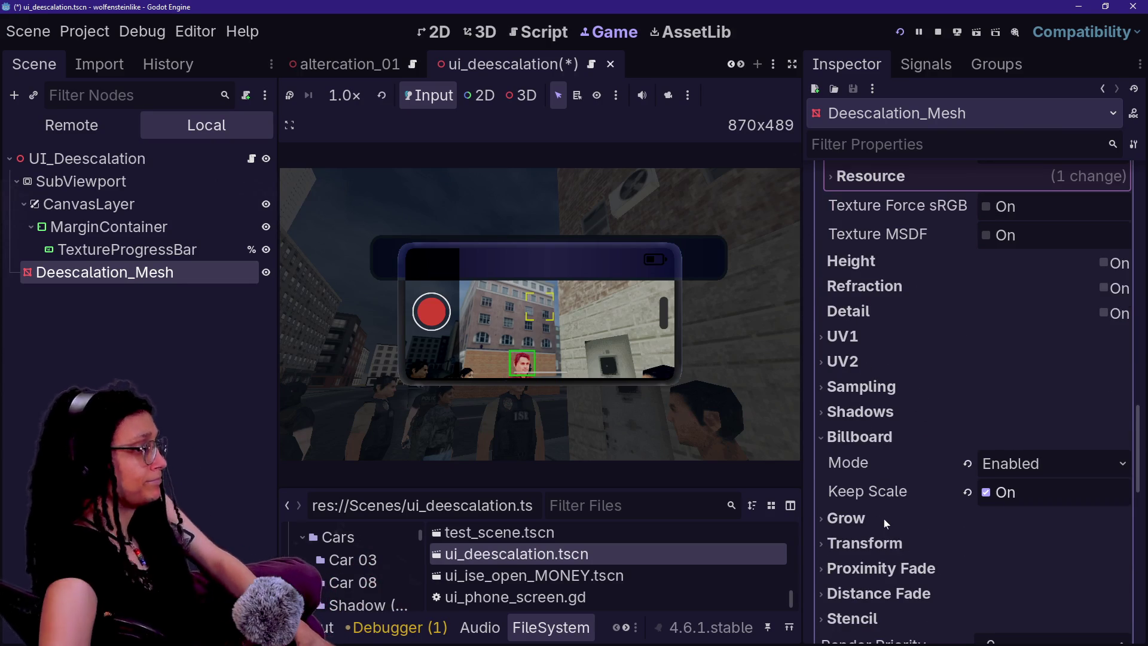
scroll(884, 518, down, 1)
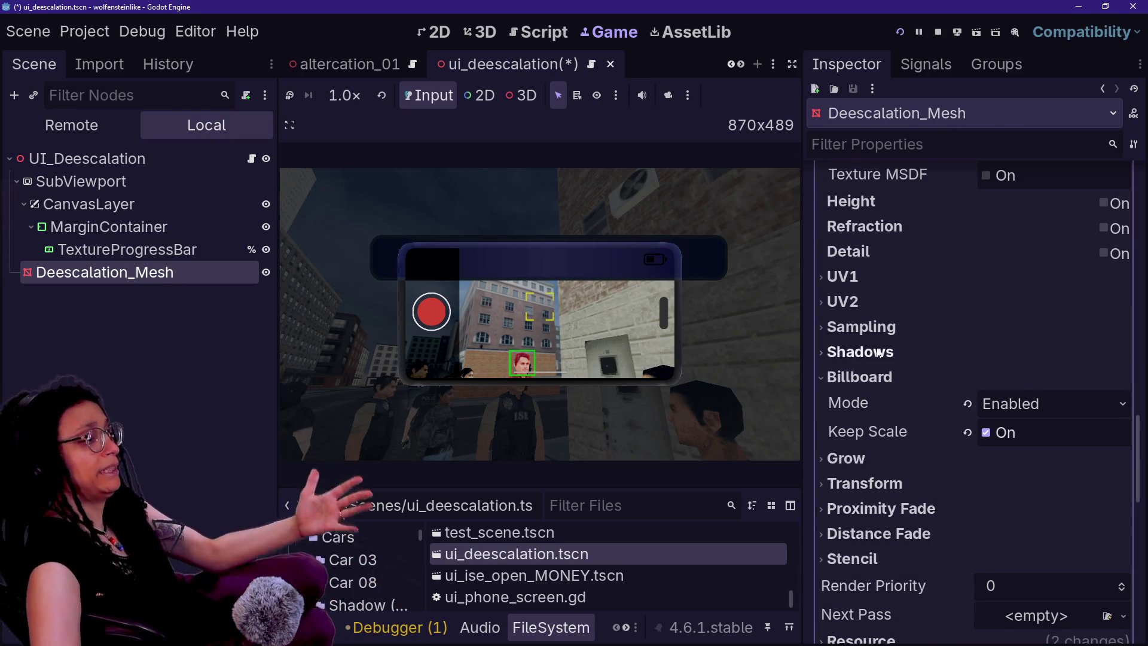
scroll(877, 347, down, 1)
scroll(974, 361, down, 1)
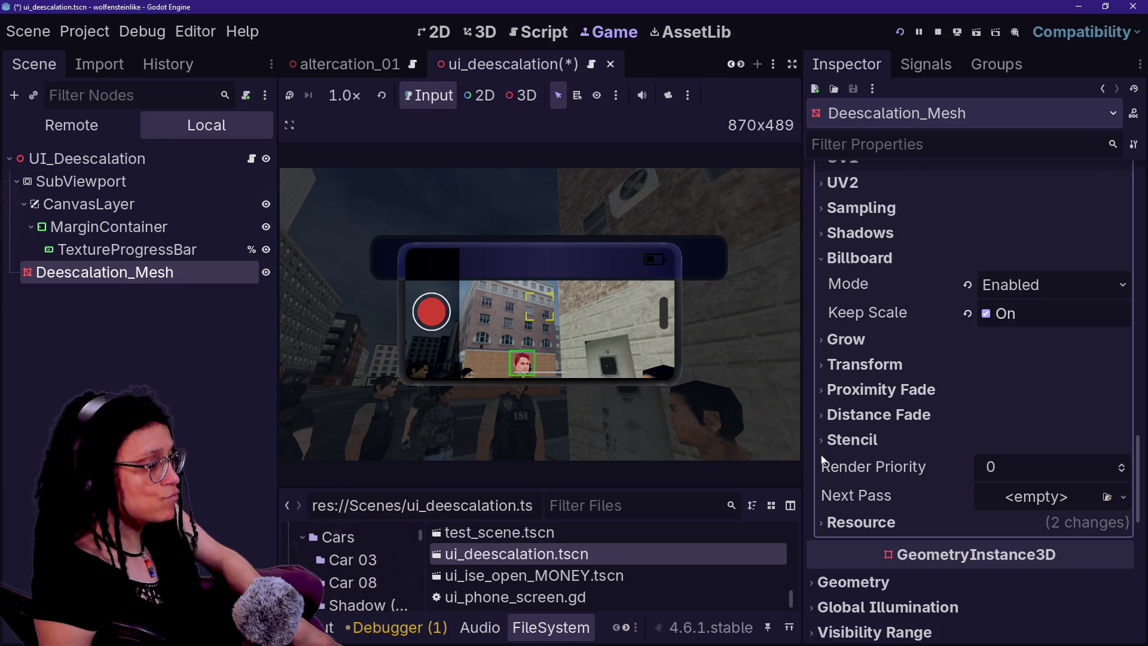
click(1032, 470)
text(127)
key(Escape)
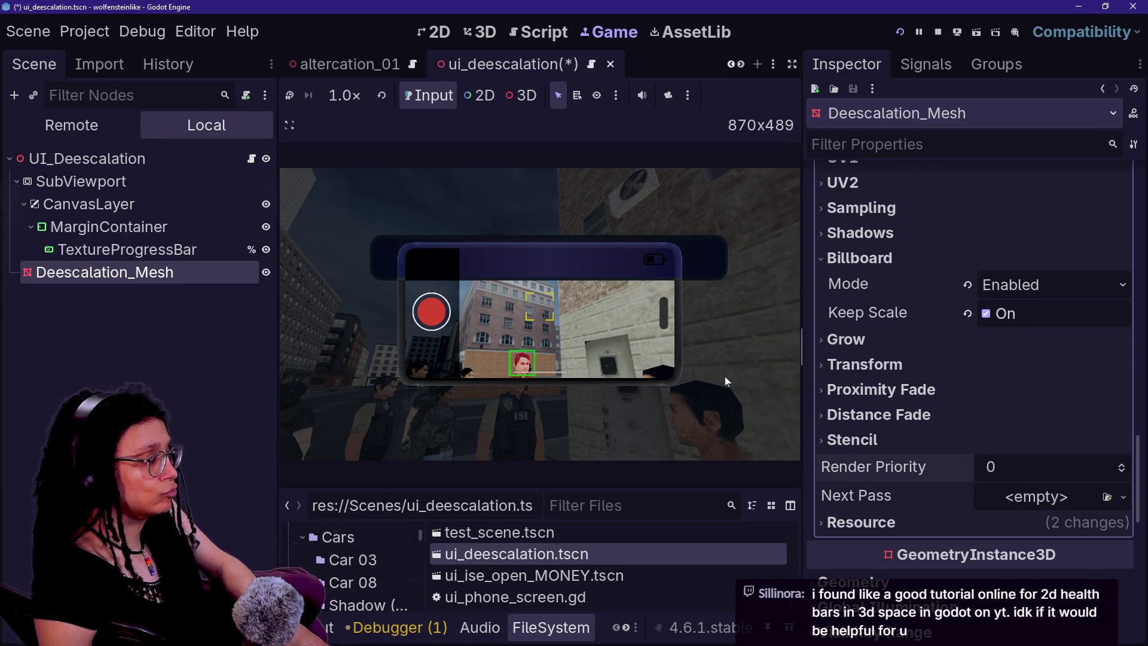
key(Up)
key(Up)
key(Up)
click(1075, 239)
text(345345)
key(Return)
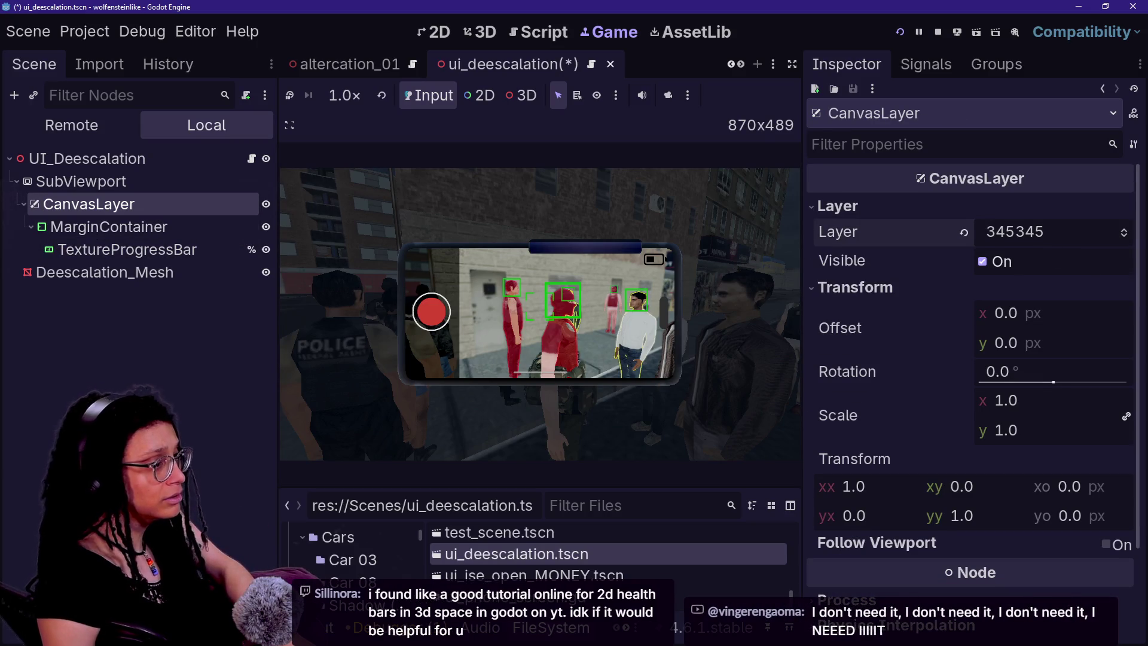
click(964, 232)
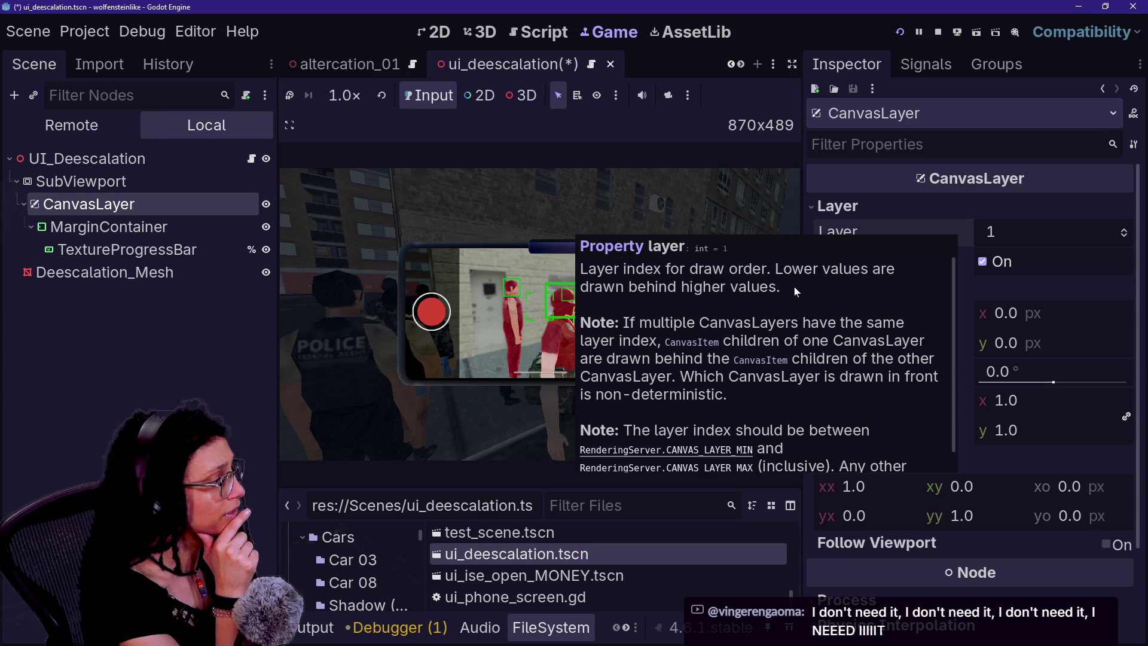
click(104, 323)
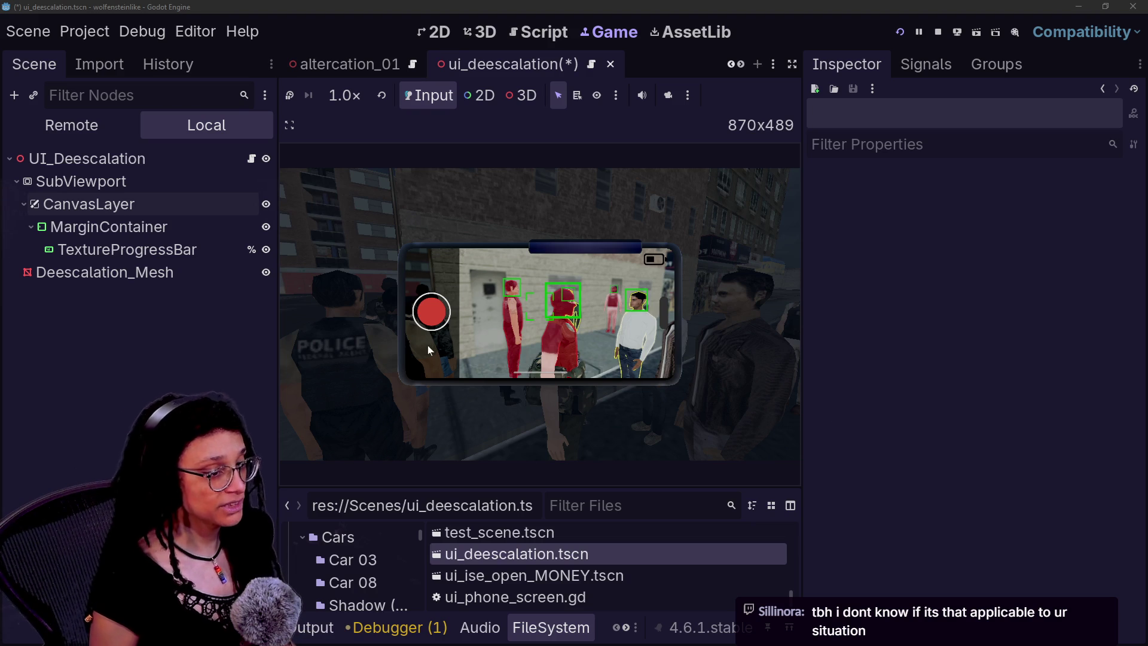
- Compare the SubViewport and CanvasLayer properties, returning to the SubViewport in the Inspector
click(84, 181)
click(90, 204)
click(100, 179)
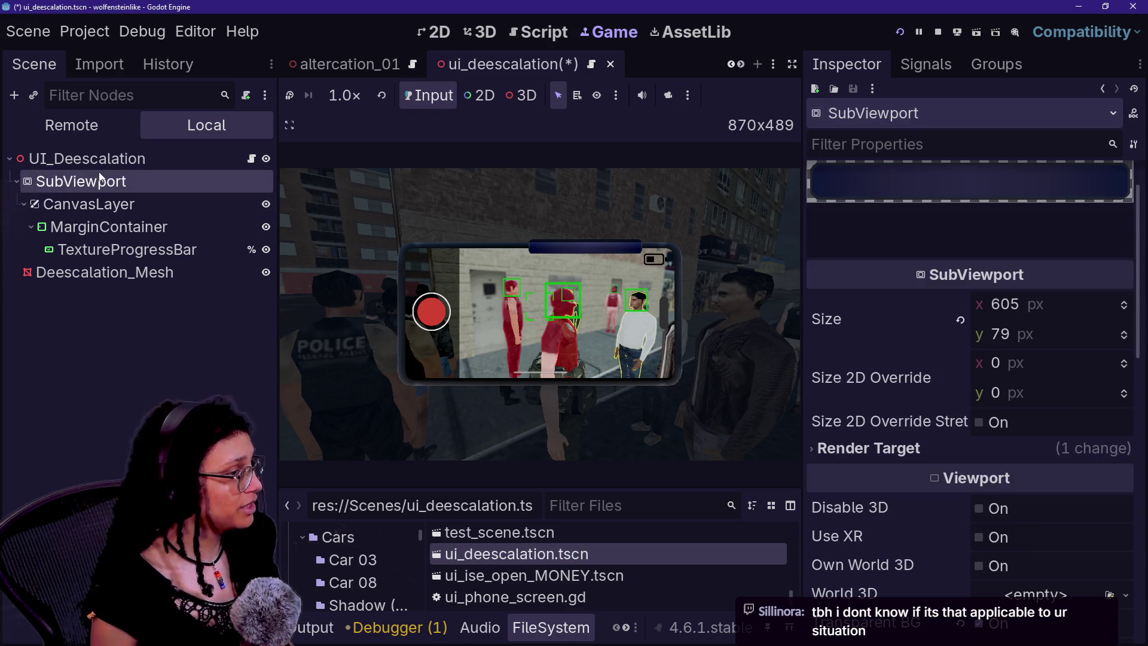
scroll(842, 347, down, 4)
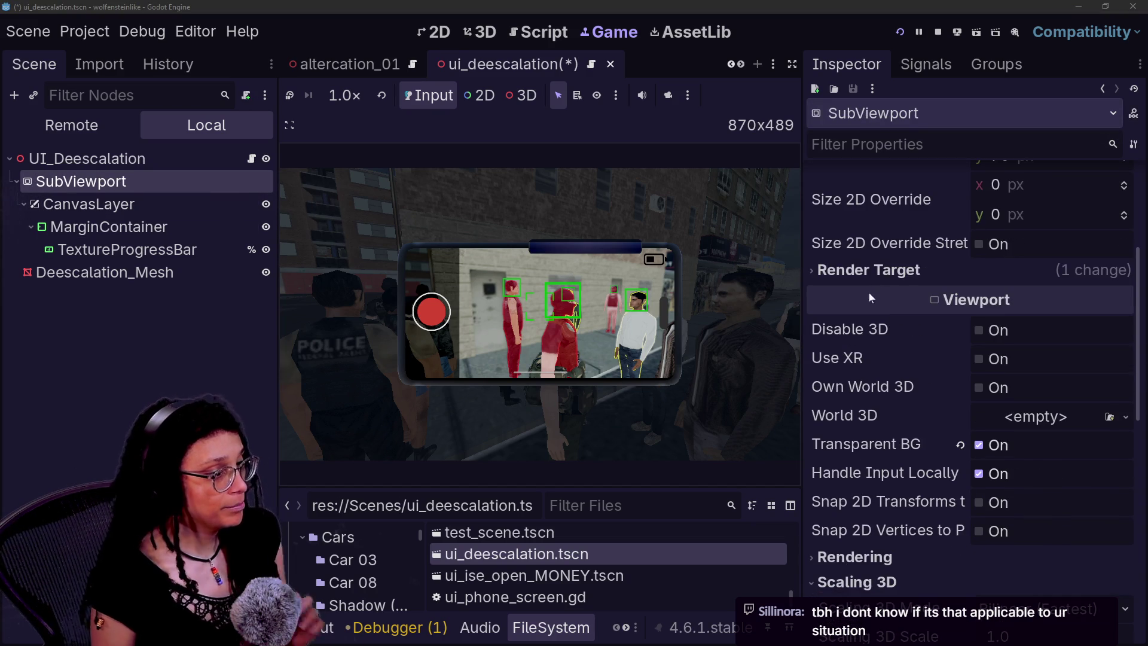
scroll(896, 353, down, 1)
scroll(898, 361, down, 1)
scroll(921, 412, down, 3)
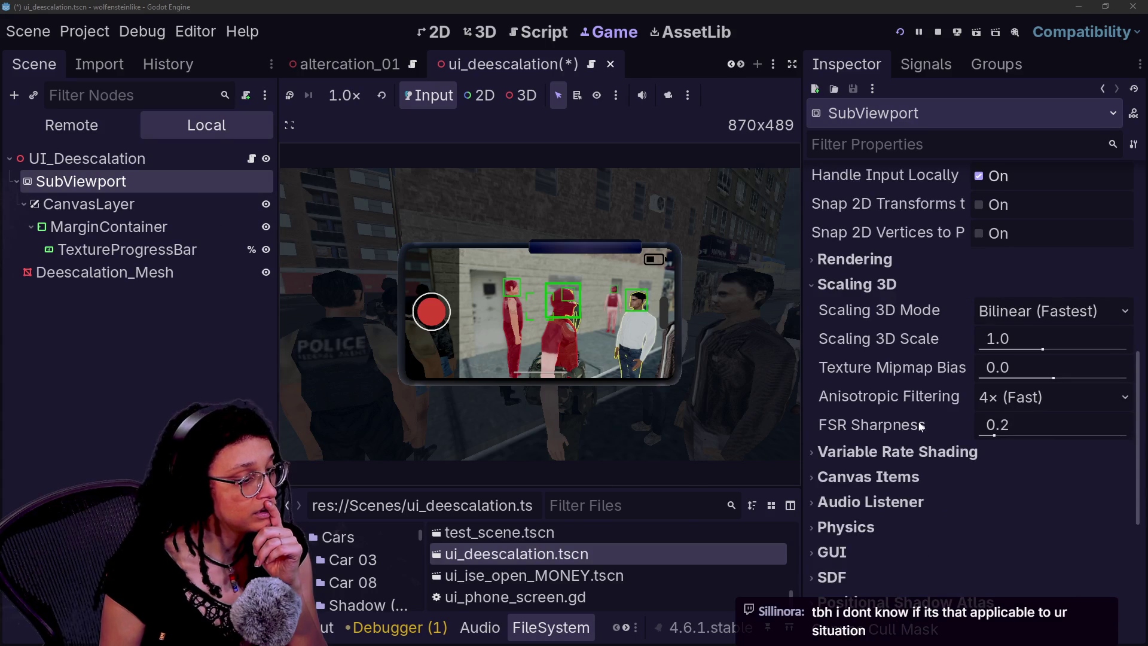
- Expand the SubViewport's Canvas Items settings, then select the MarginContainer node
click(927, 477)
scroll(927, 477, down, 1)
scroll(927, 477, down, 5)
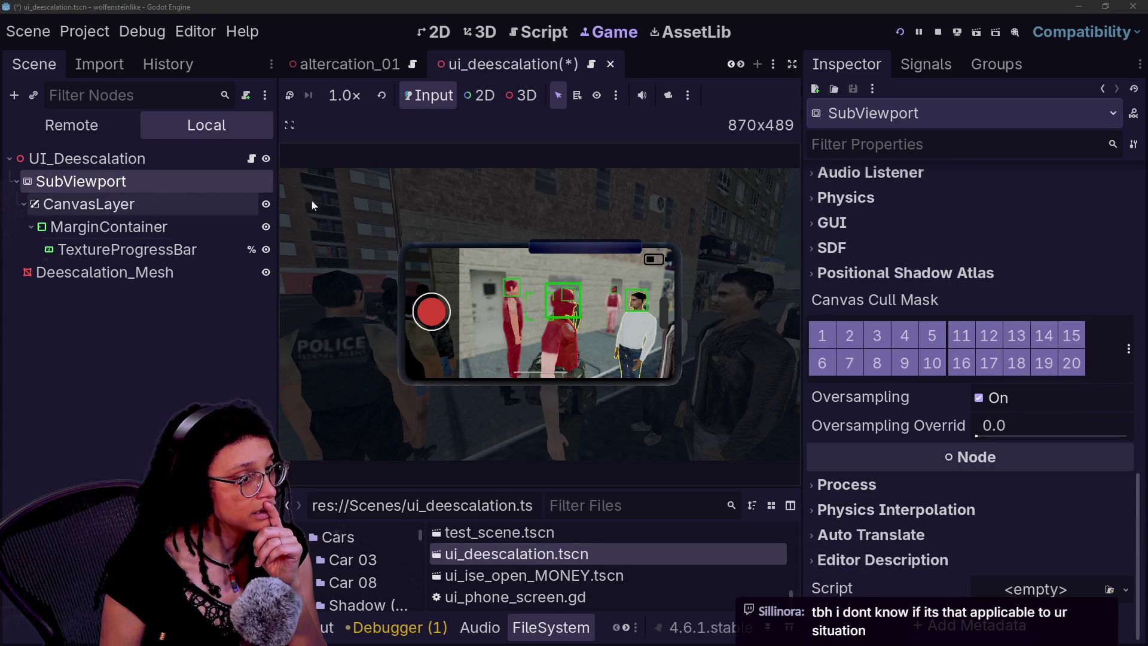
click(100, 226)
- Turn the CanvasLayer's Follow Viewport on and back off, then switch to Firefox
click(98, 208)
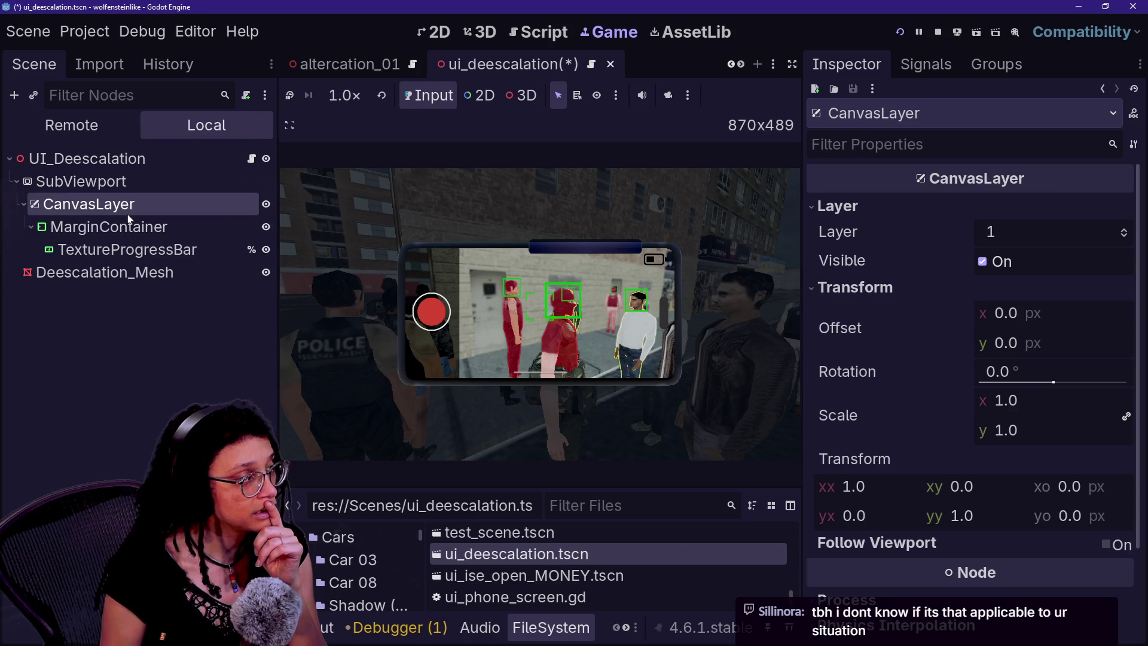
scroll(875, 318, down, 2)
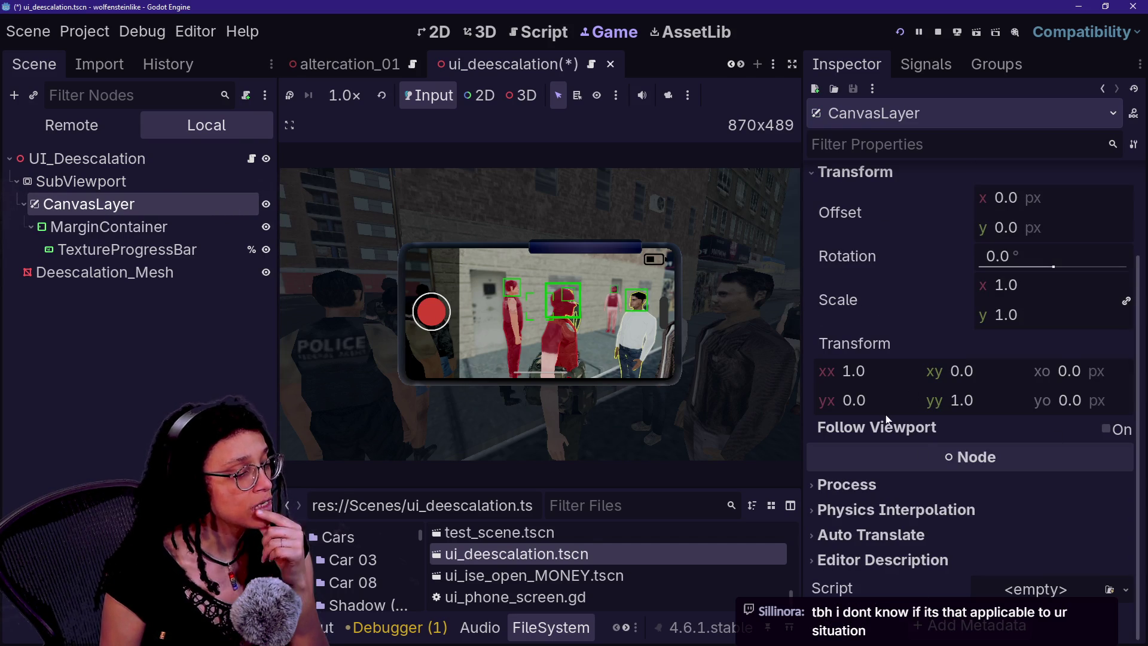
mouse_move(887, 424)
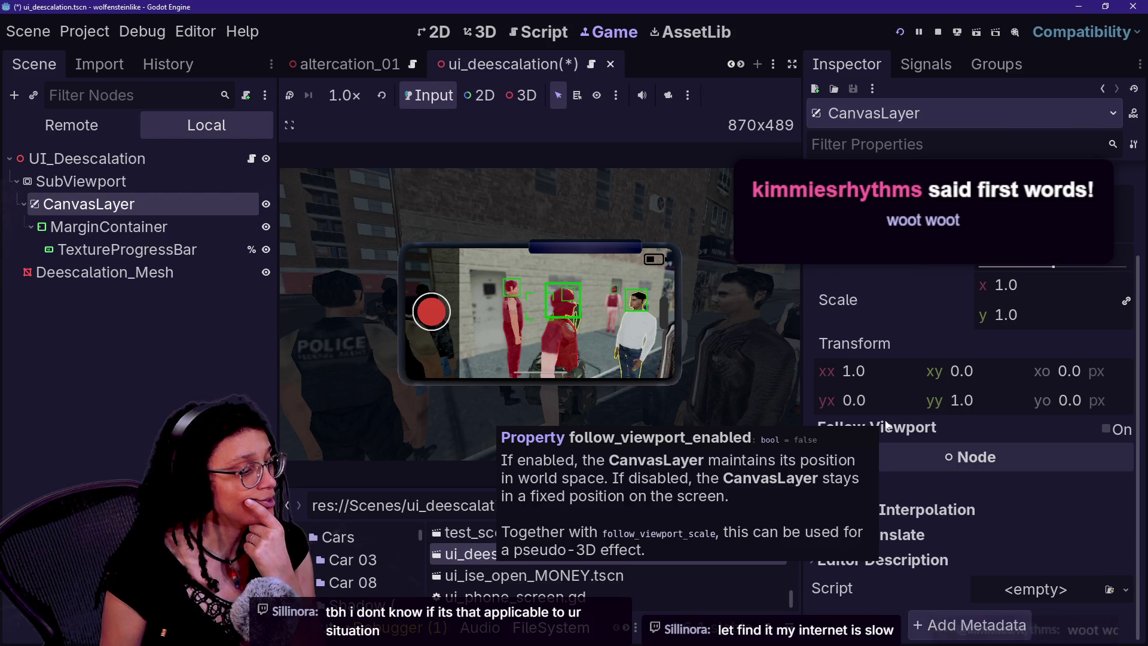
click(1110, 429)
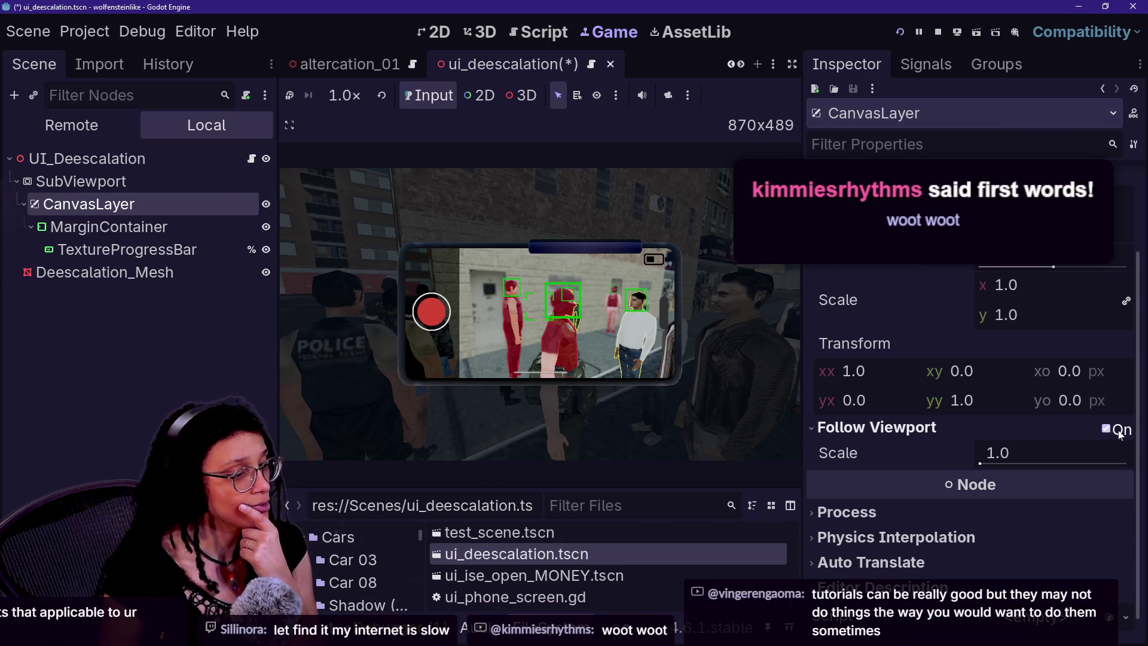
click(1118, 429)
mouse_move(918, 438)
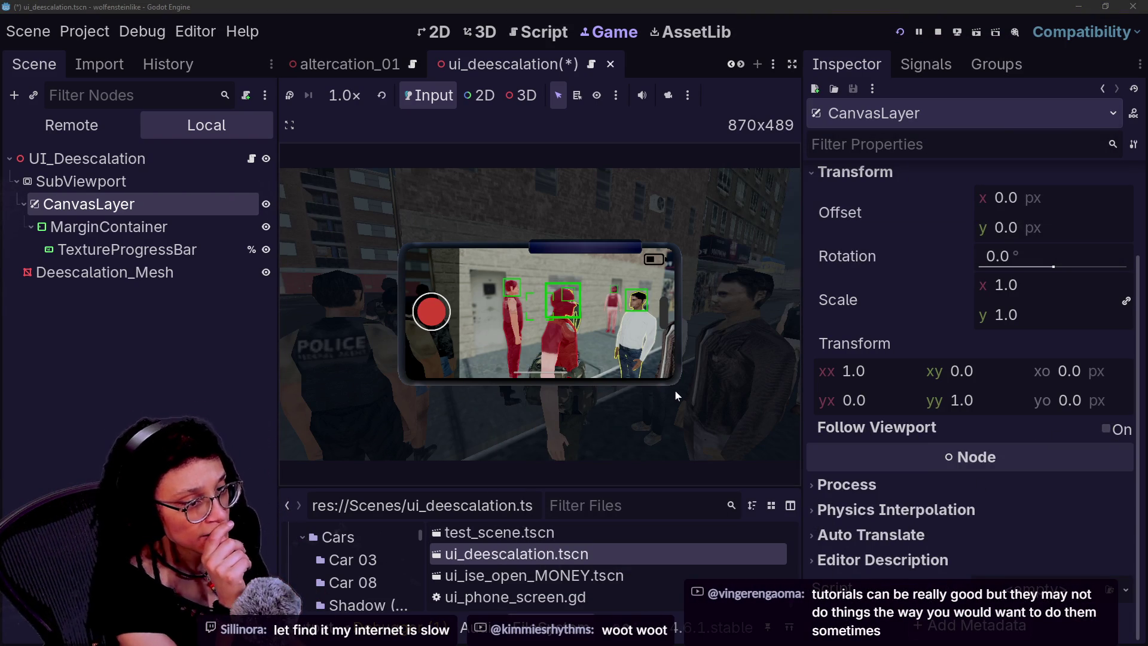
key(alt+Tab)
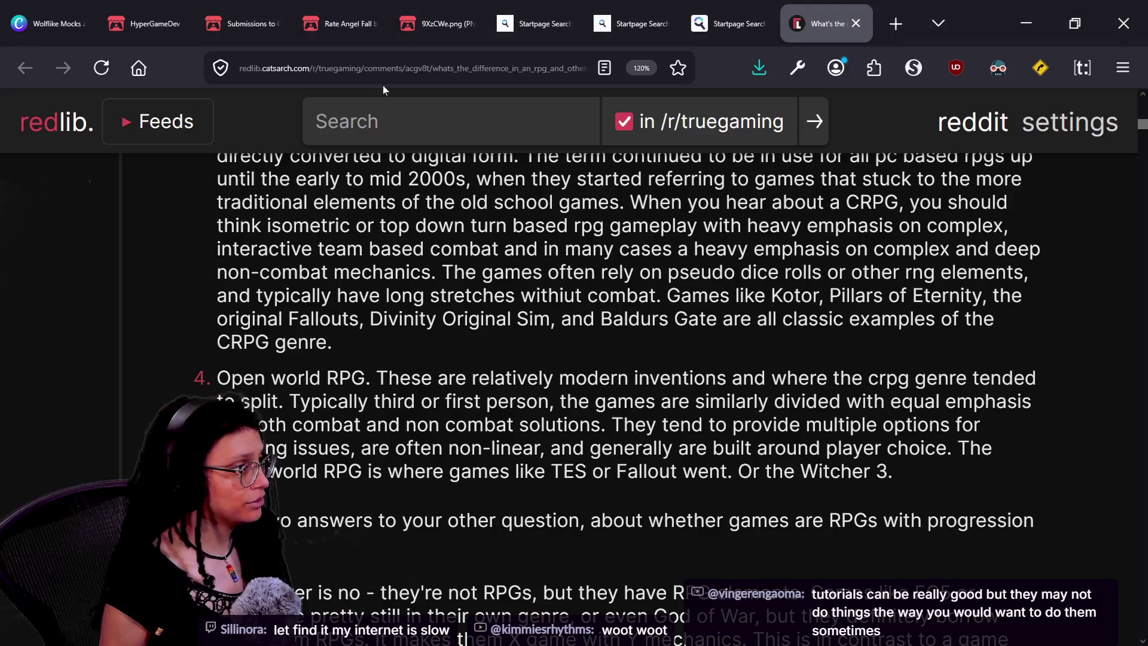
- Search Startpage for 'RENDER ENTIRE MESH ON TOP' and check the Unreal forum result
key(ctrl+t)
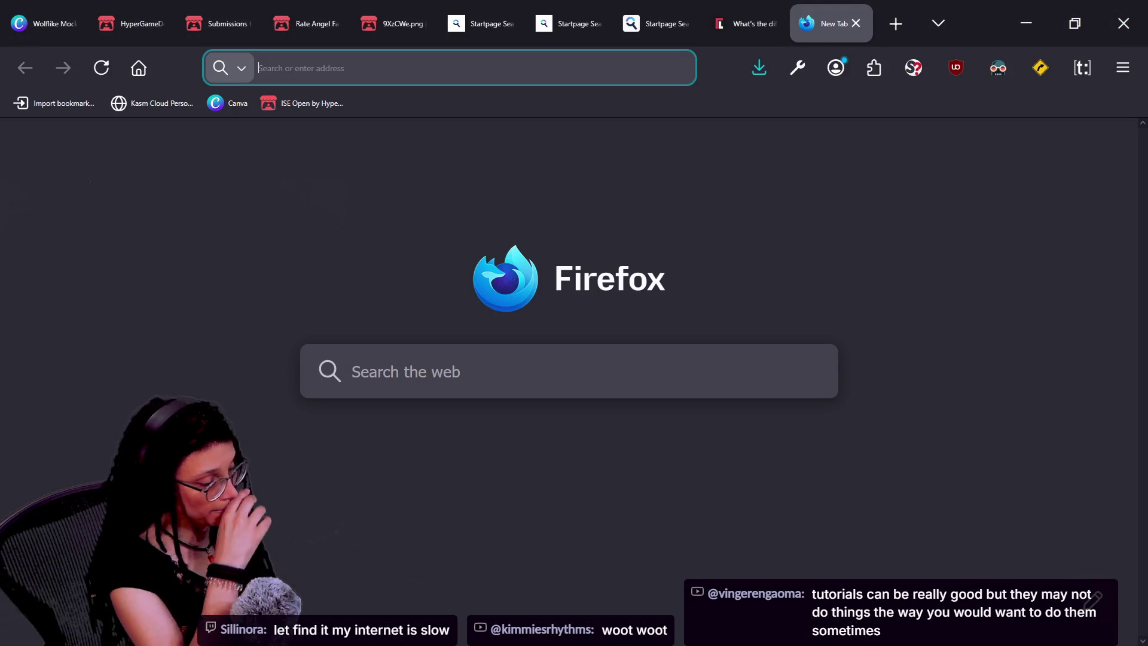
text(REN)
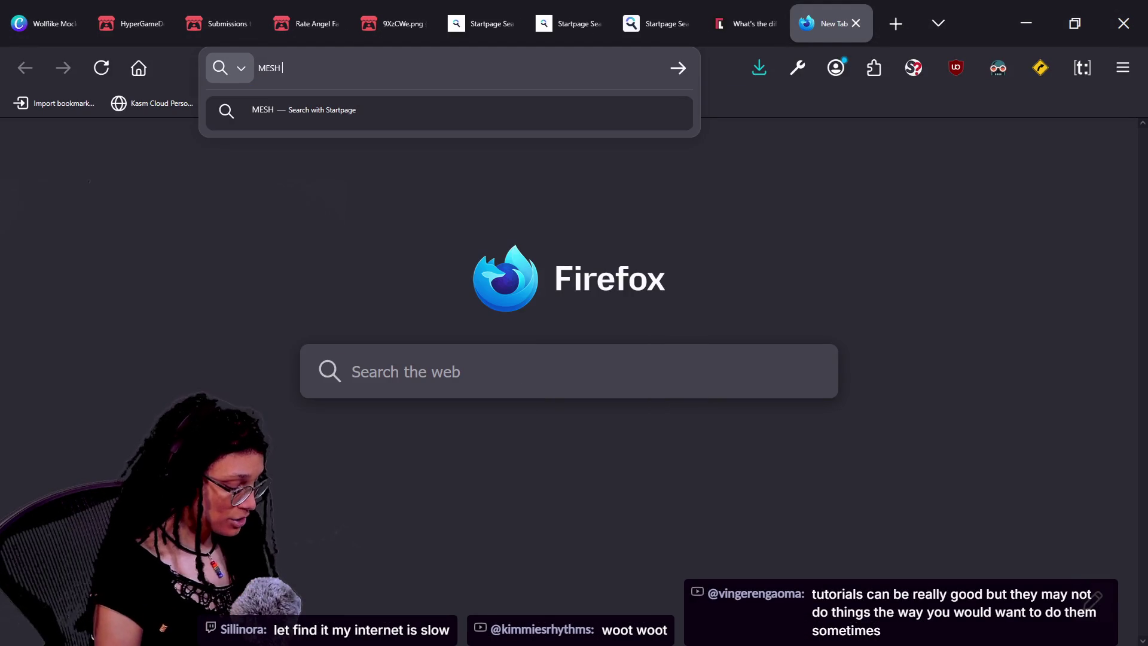
text(DER ENTIRE )
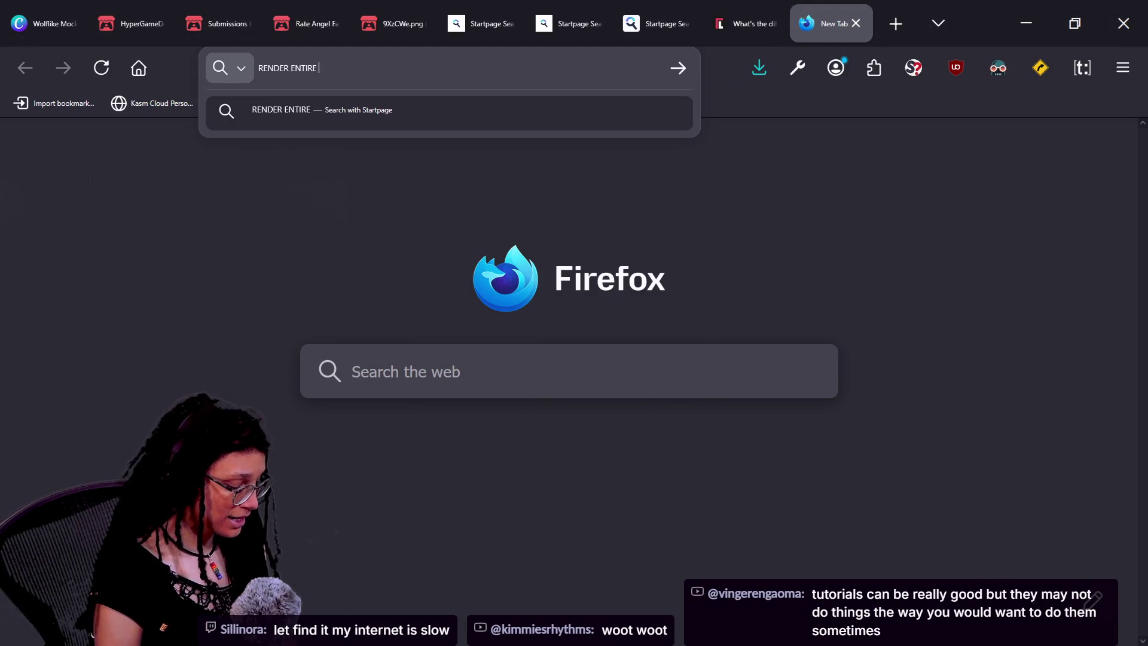
text(MESH ON TOP)
key(Return)
key(Caps_Lock)
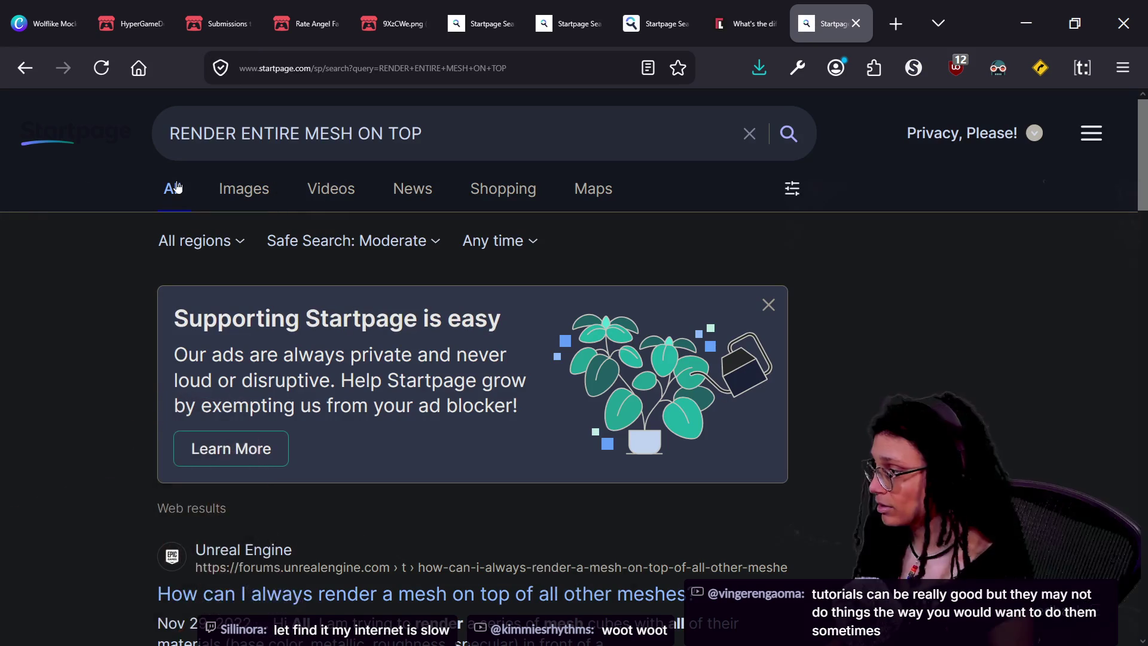
click(768, 304)
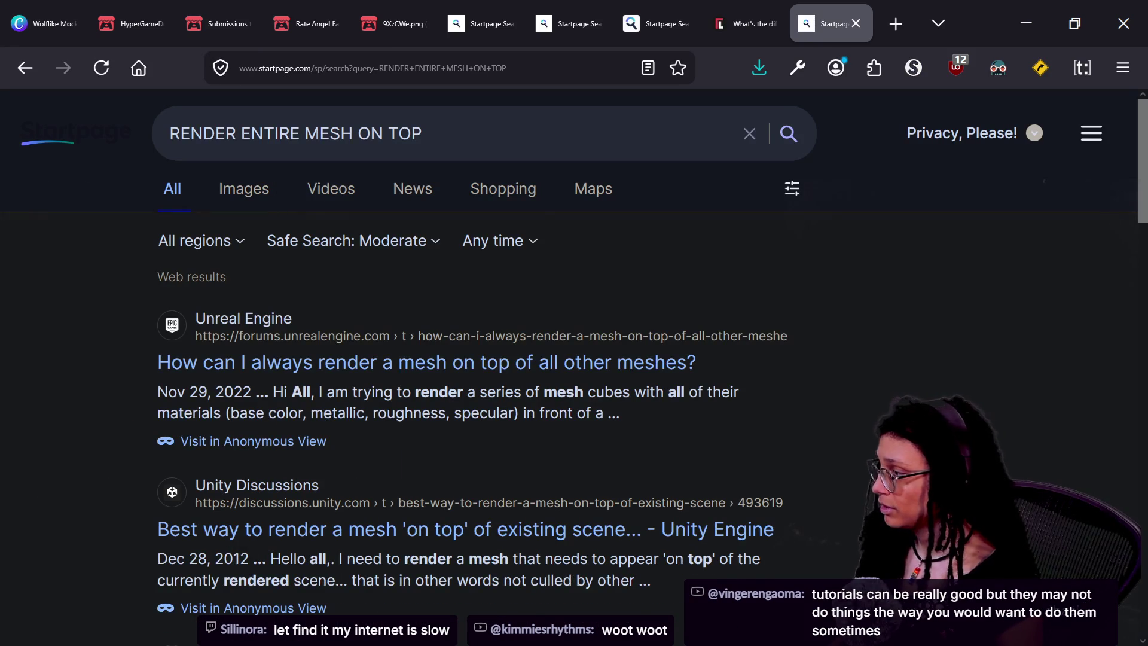
click(295, 368)
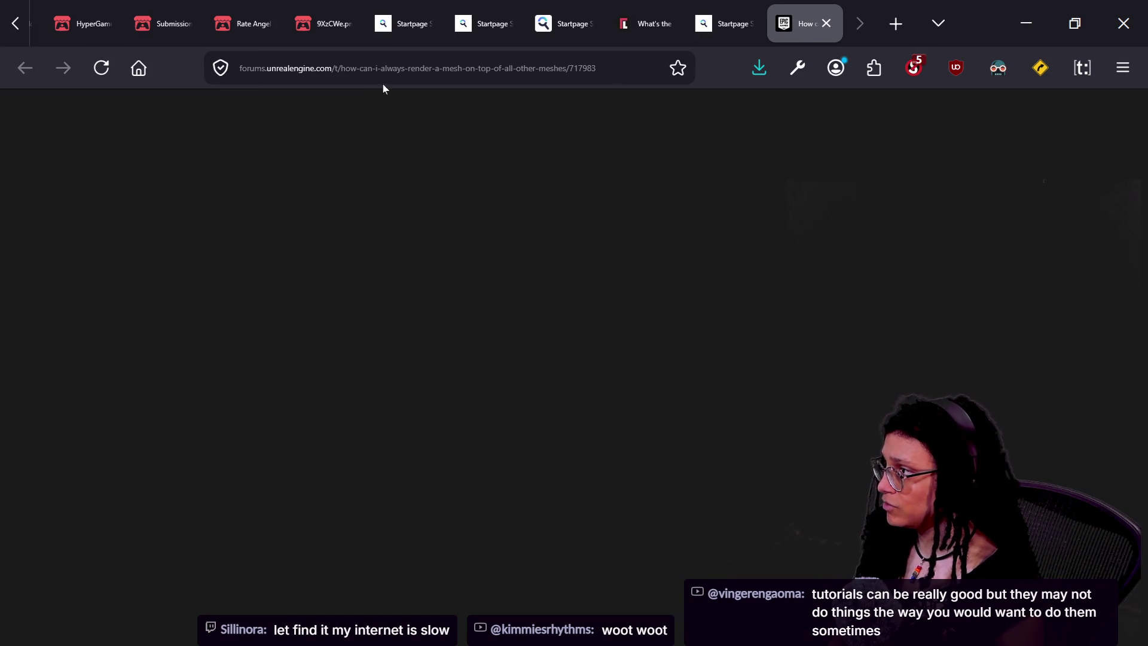
click(831, 24)
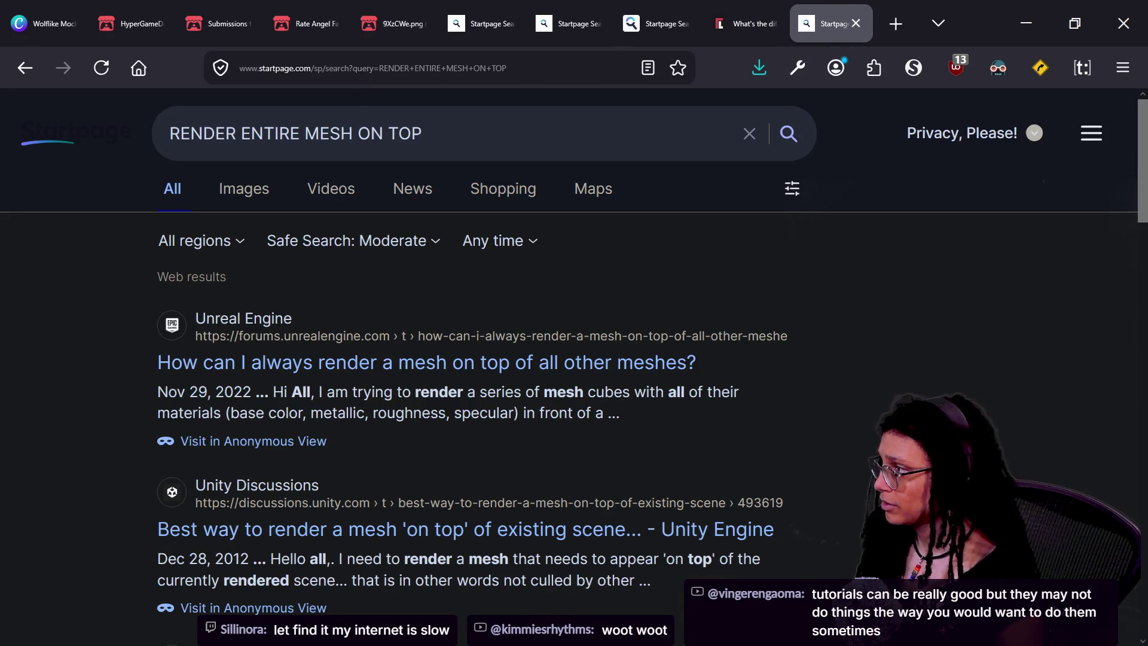
- Add 'godot' to the query and open the r/godot thread on rendering on top
click(170, 134)
text(godot)
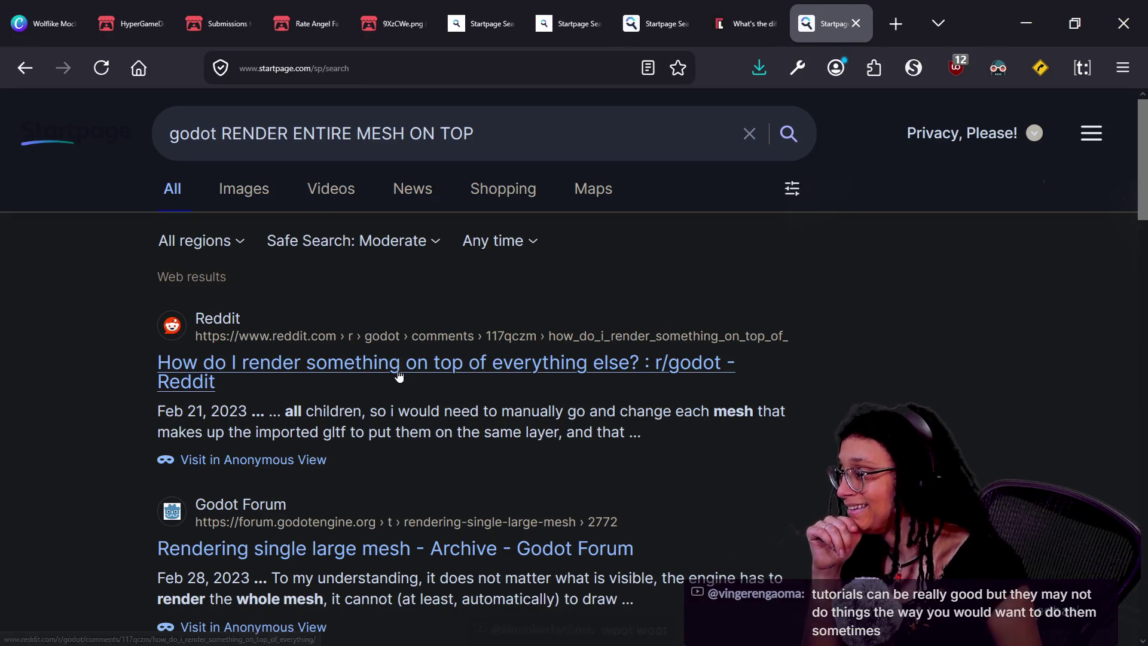
click(356, 372)
scroll(657, 449, down, 10)
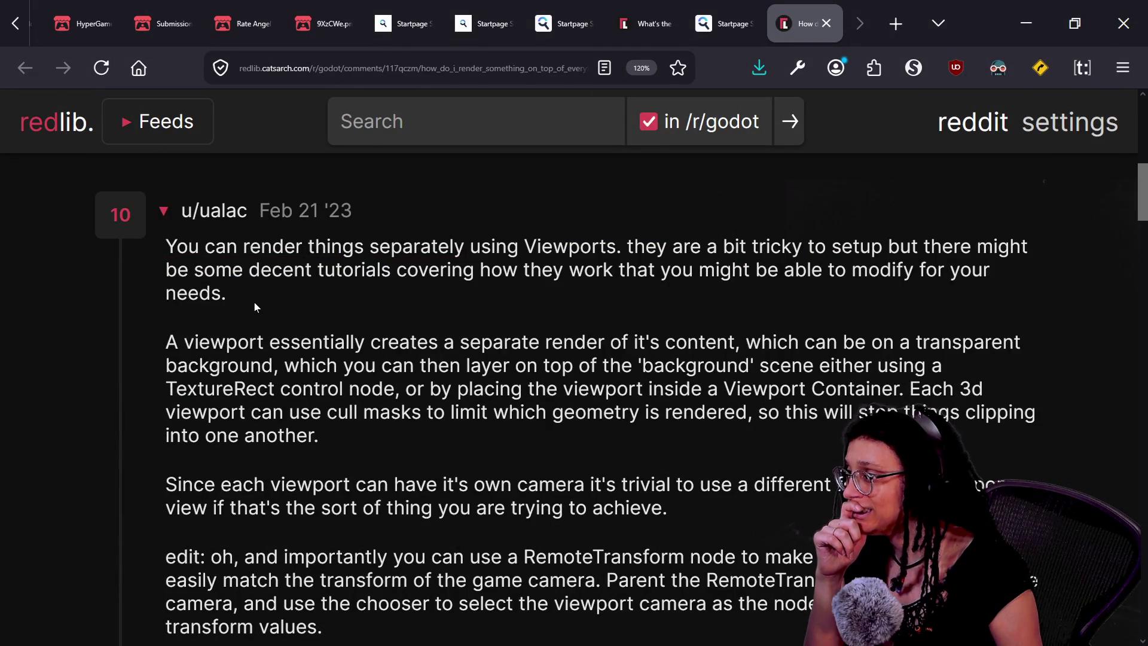
- Scroll down through the r/godot thread's comments
scroll(598, 394, down, 5)
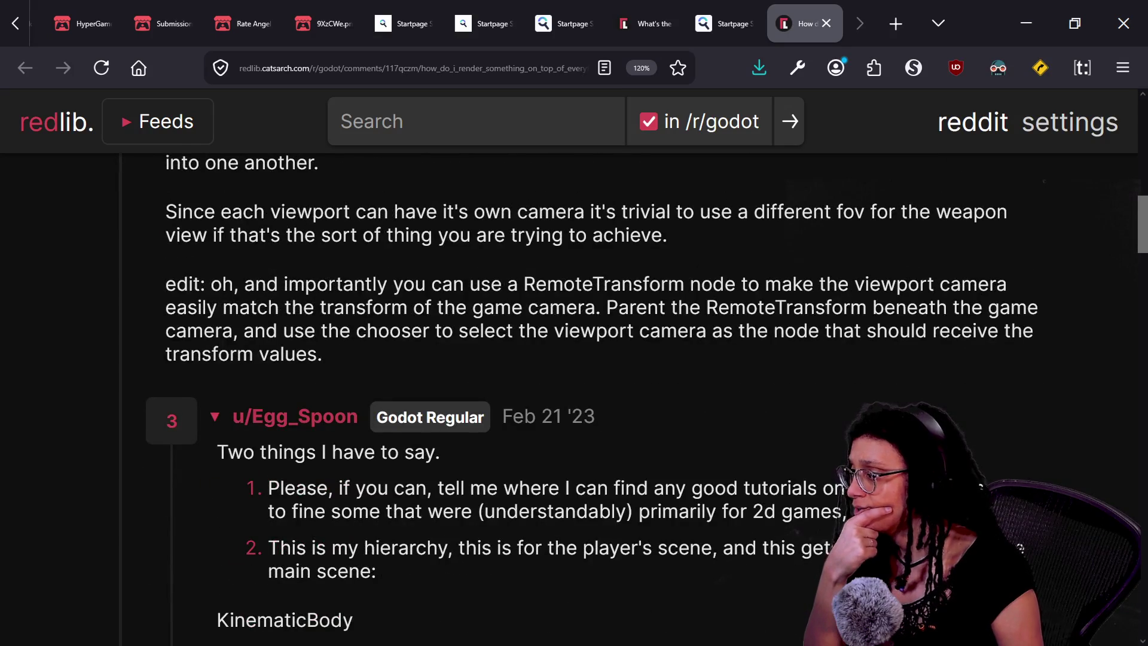
scroll(502, 306, down, 1)
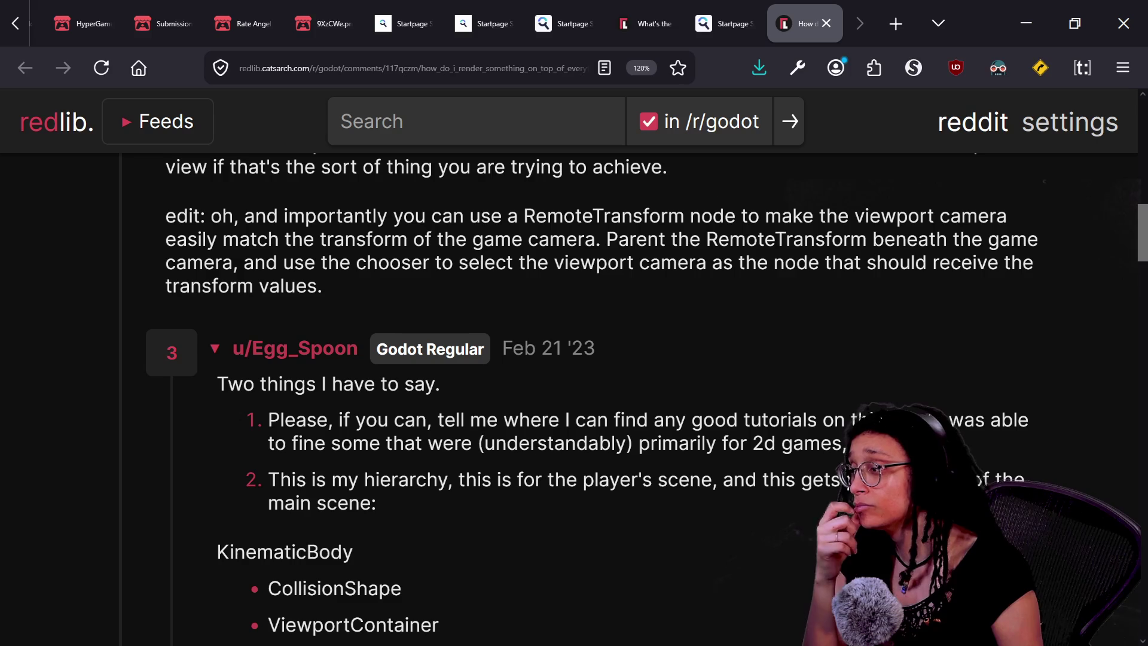
scroll(594, 256, down, 4)
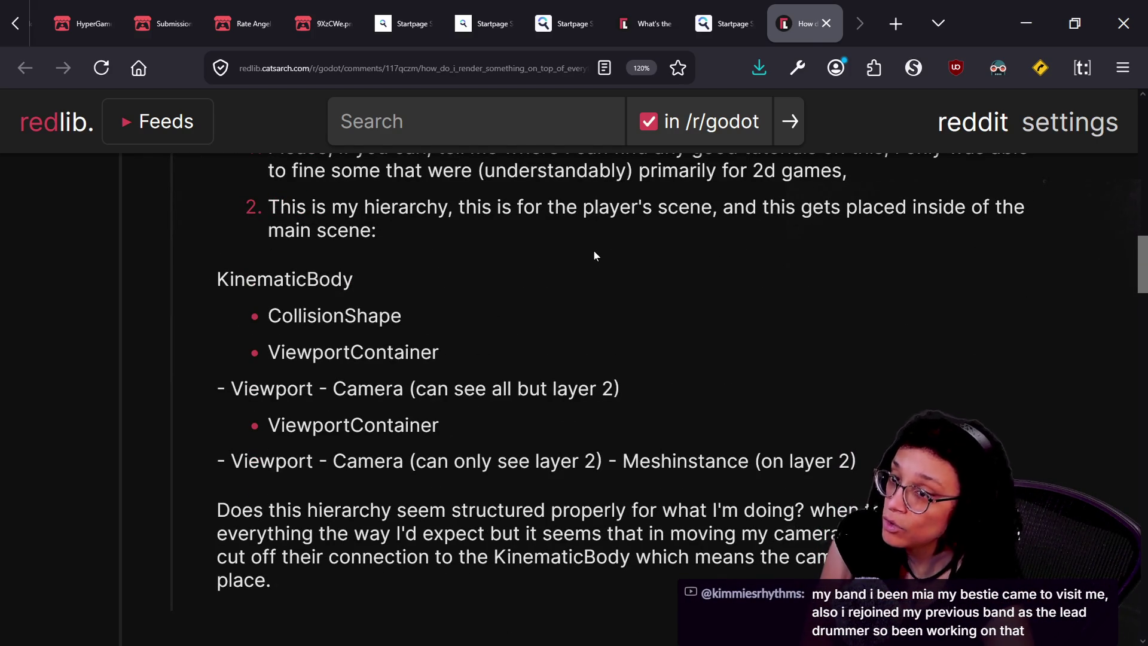
scroll(577, 443, down, 6)
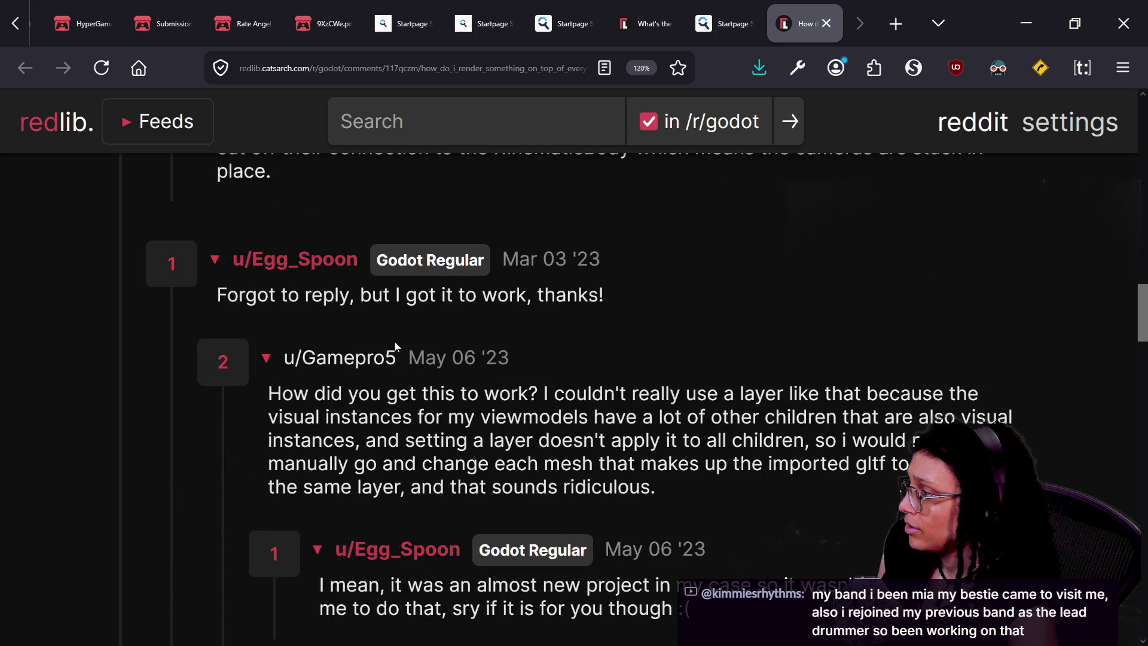
scroll(574, 395, down, 3)
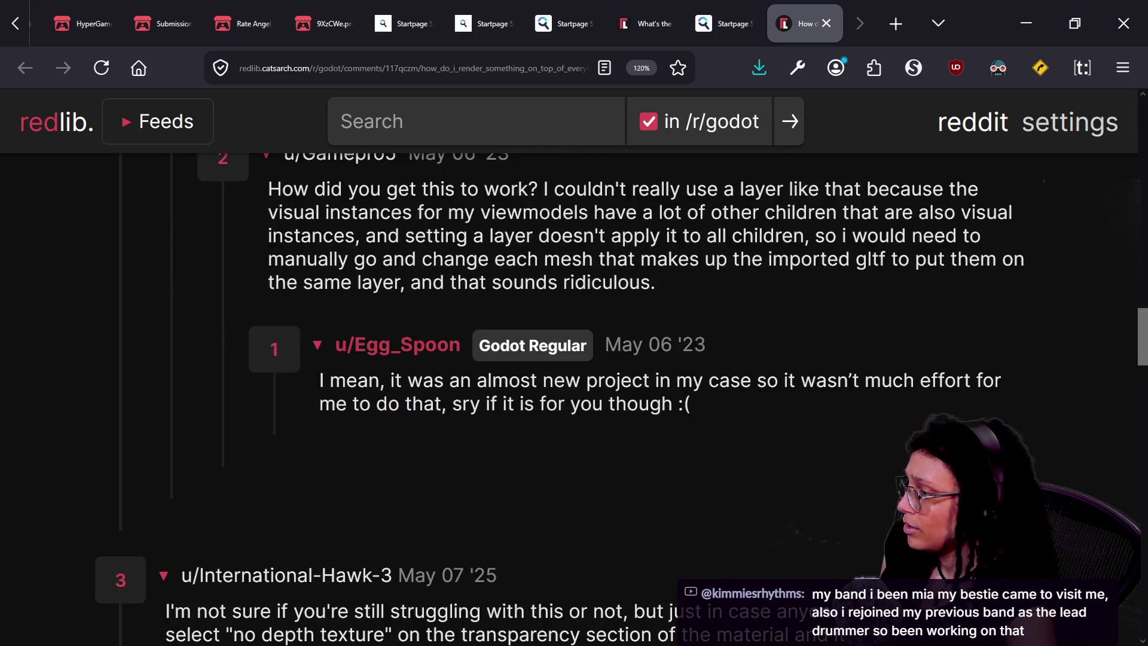
scroll(574, 394, down, 1)
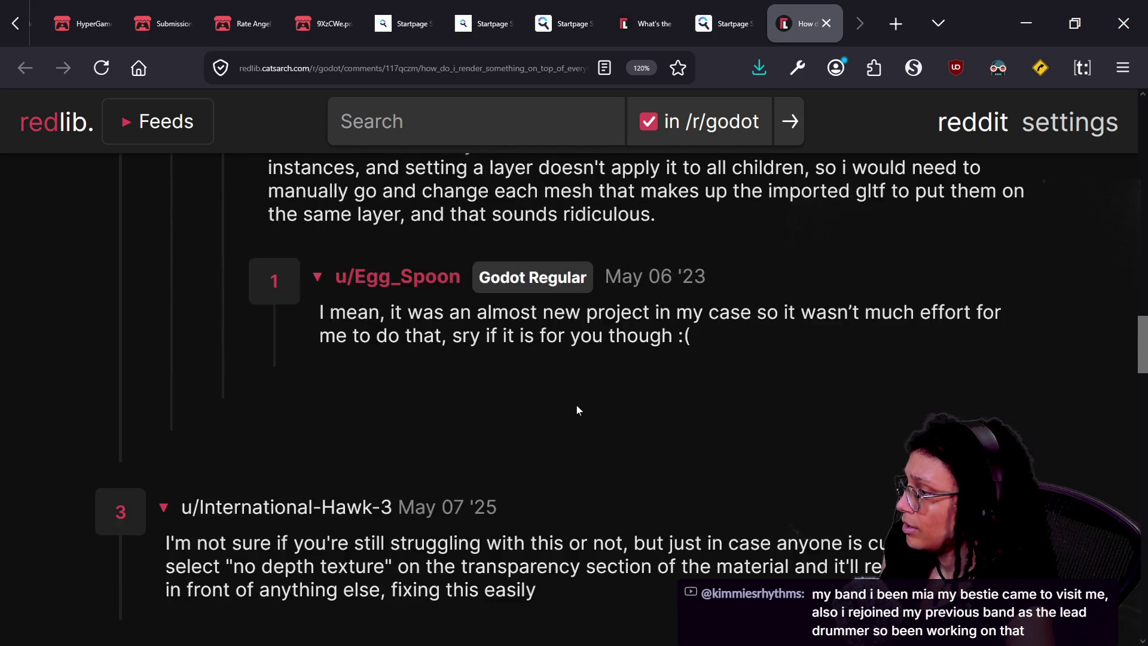
scroll(577, 409, down, 4)
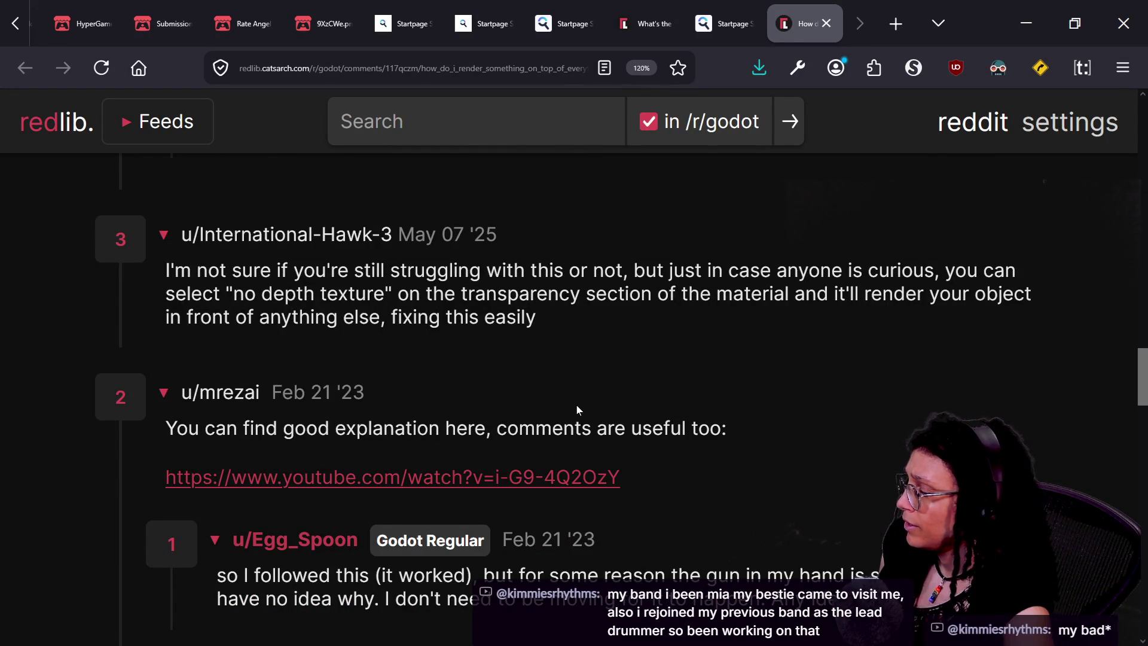
- Highlight the 'no depth texture' tip, then return to the Godot editor
drag(220, 293, 450, 270)
click(450, 270)
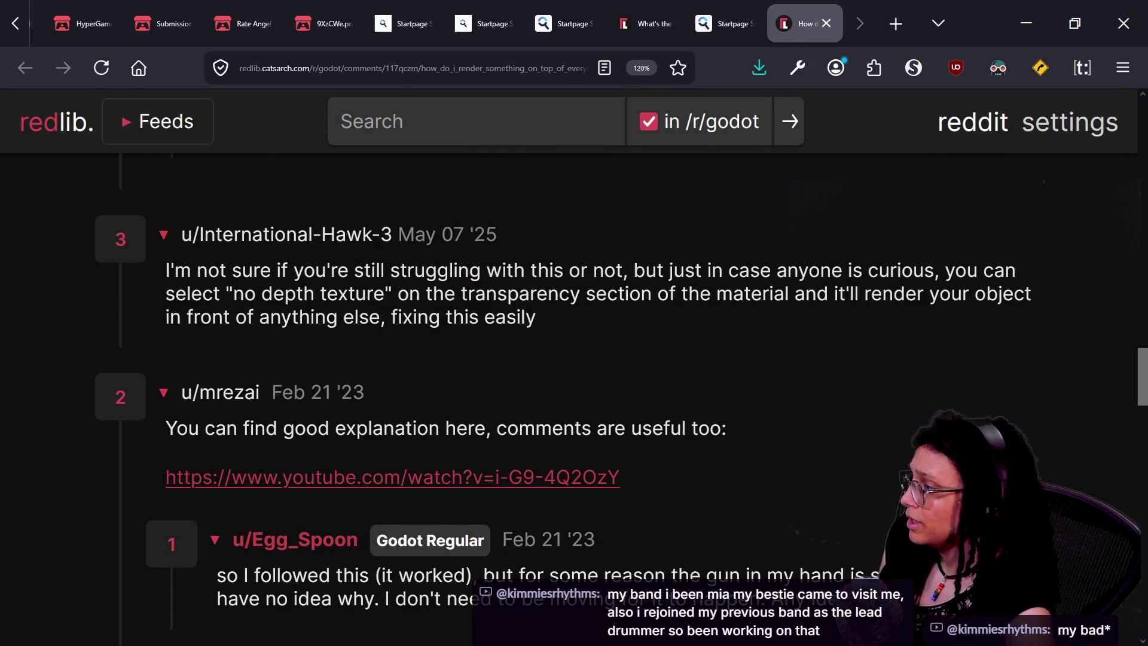
mouse_move(259, 293)
mouse_down()
mouse_move(544, 323)
mouse_move(281, 294)
mouse_move(520, 332)
mouse_up()
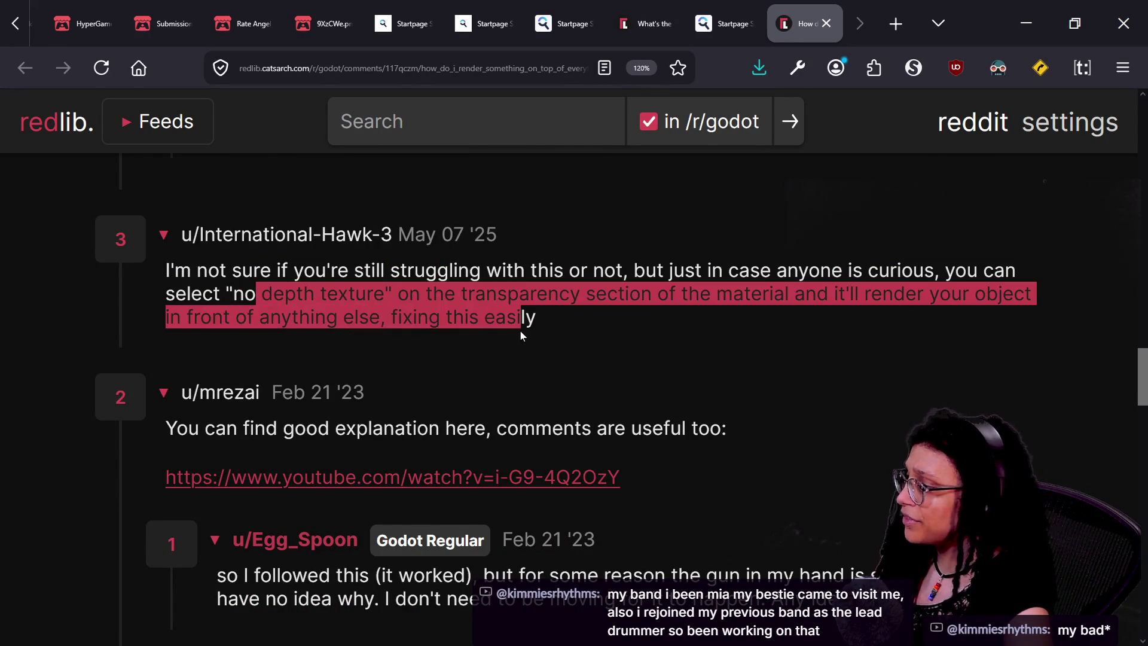
key(alt+Tab)
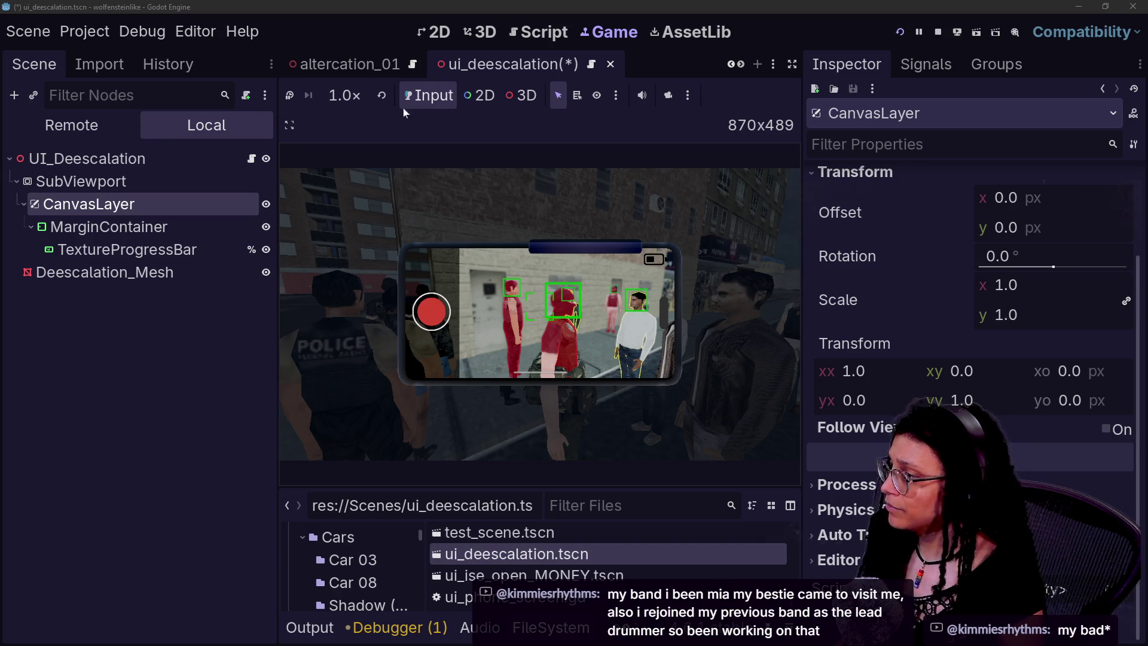
- Open the player scene and inspect phone_screen_horiz, phone_model_base and phone_screen_vert
scroll(370, 66, up, 5)
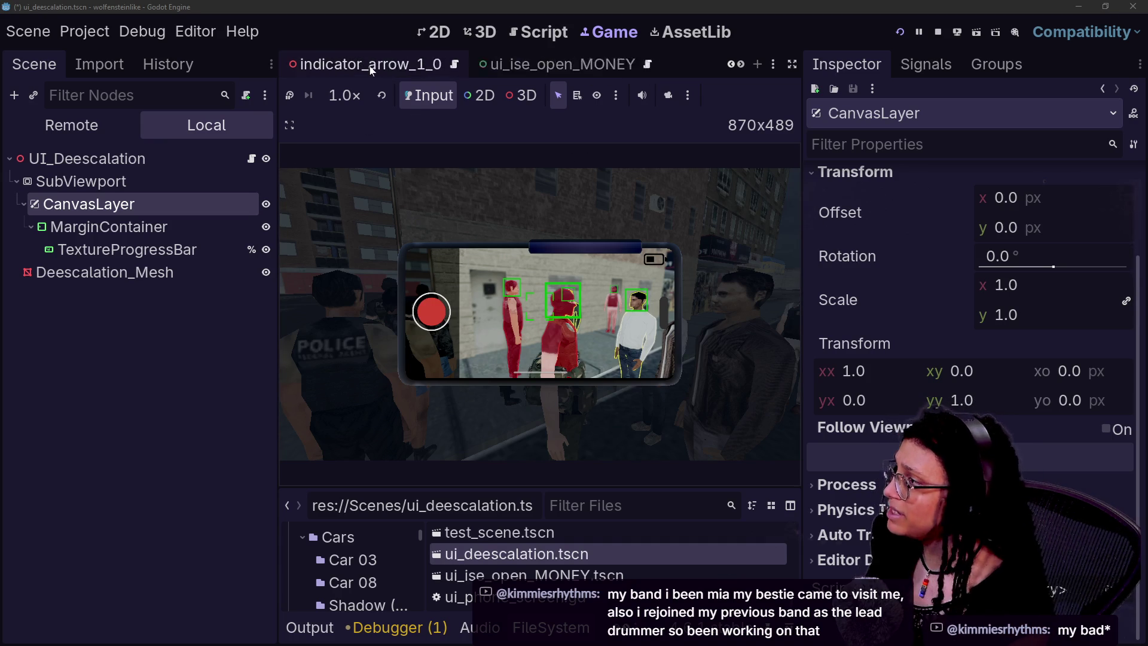
click(370, 66)
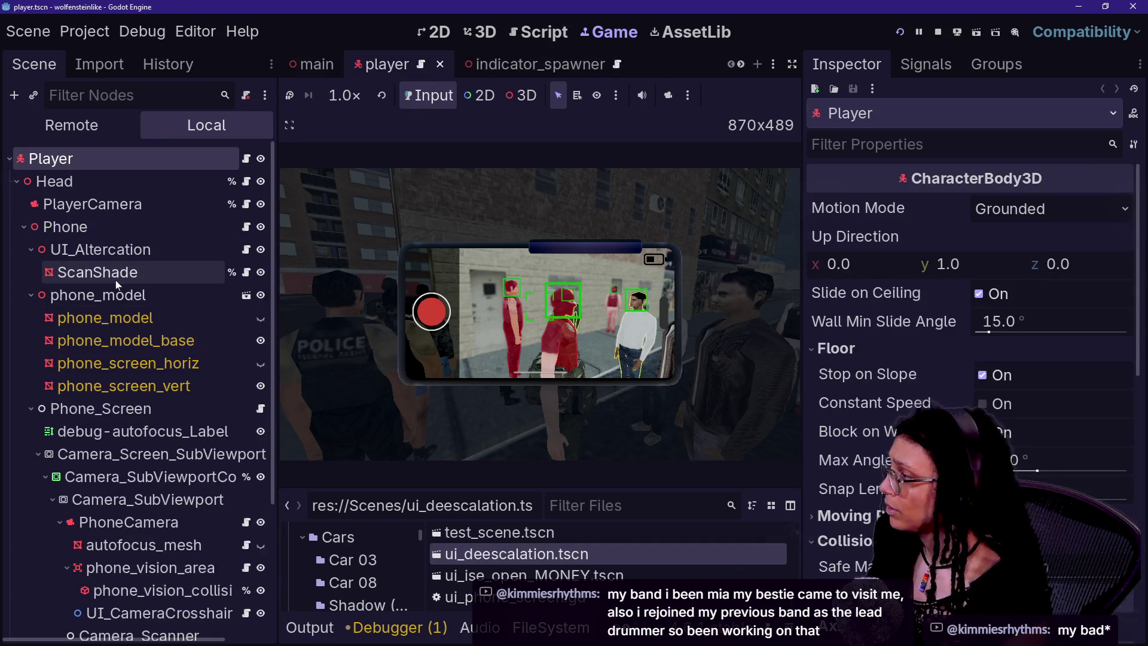
scroll(127, 317, down, 3)
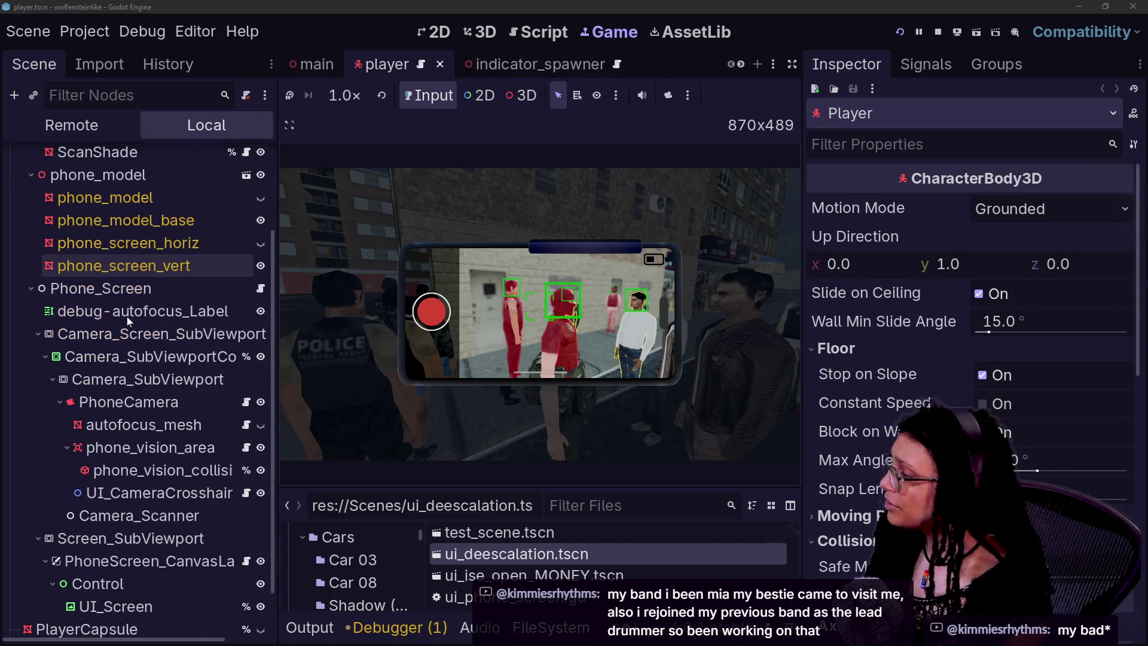
click(177, 243)
click(179, 222)
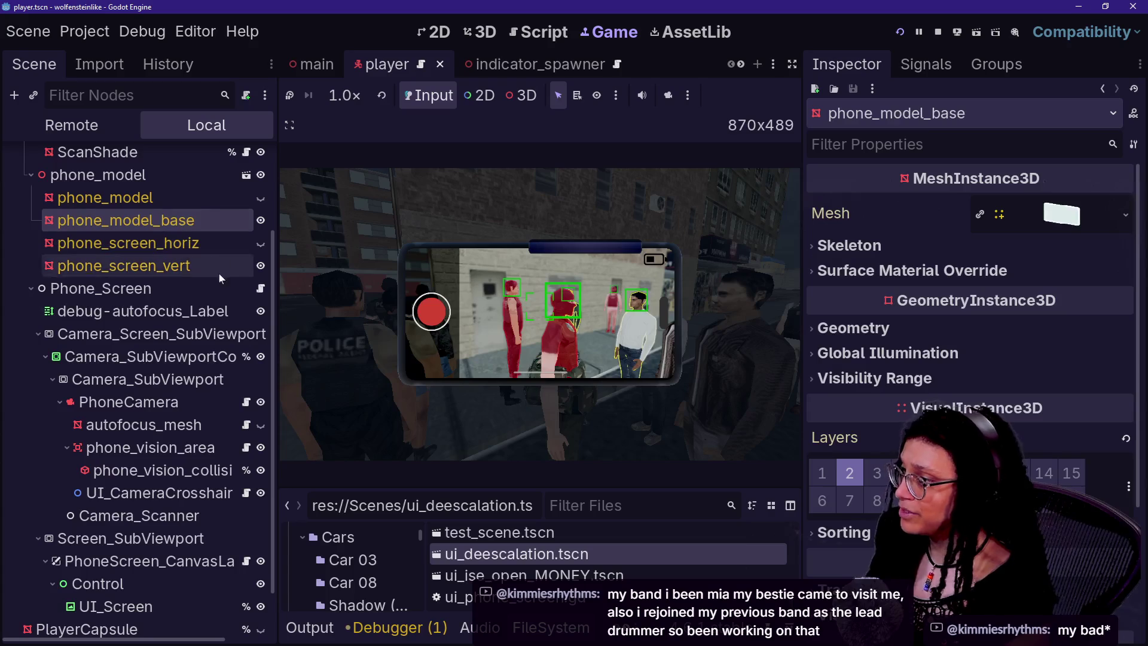
click(164, 269)
click(160, 247)
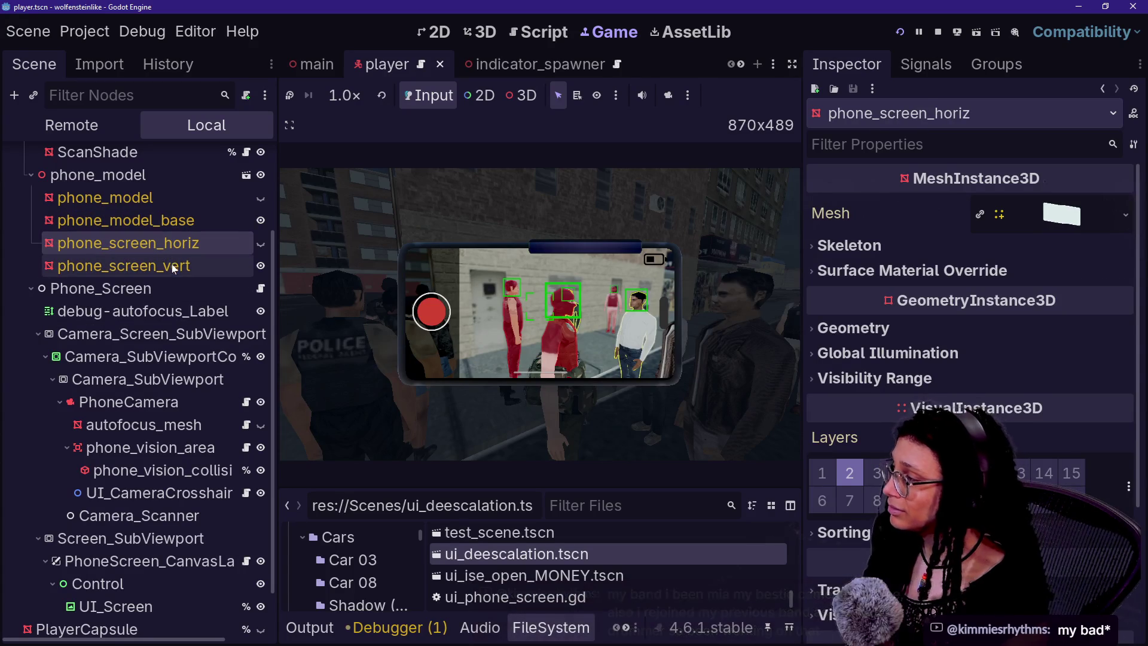
- Hide the phone_model_base mesh and show it again
click(252, 221)
click(254, 220)
click(255, 220)
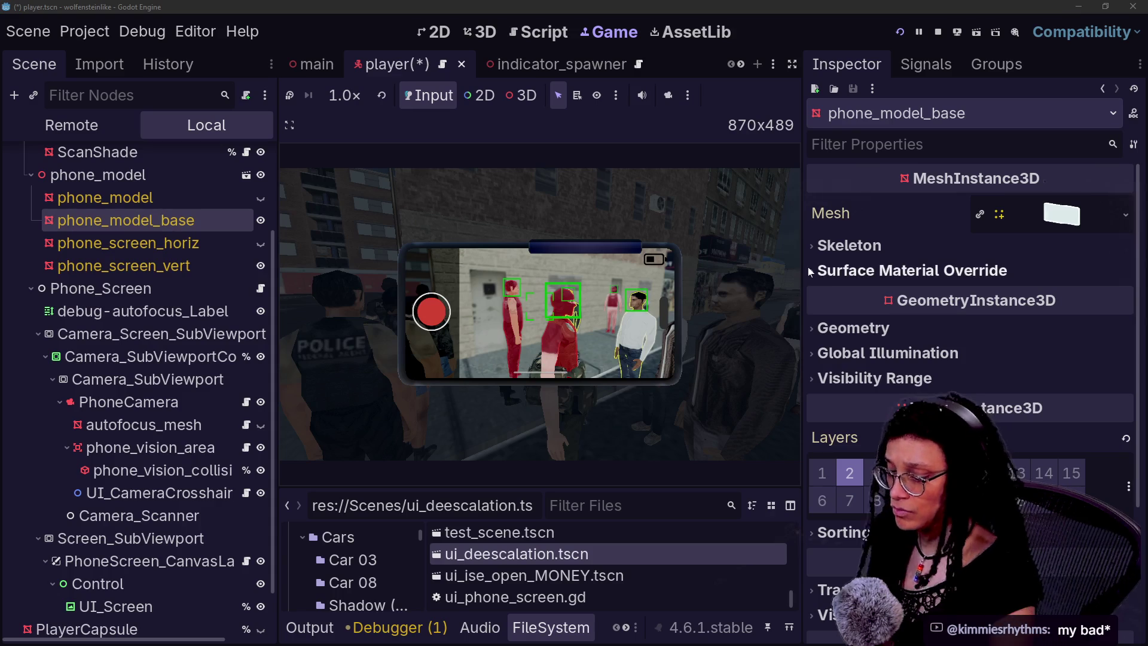
mouse_move(850, 420)
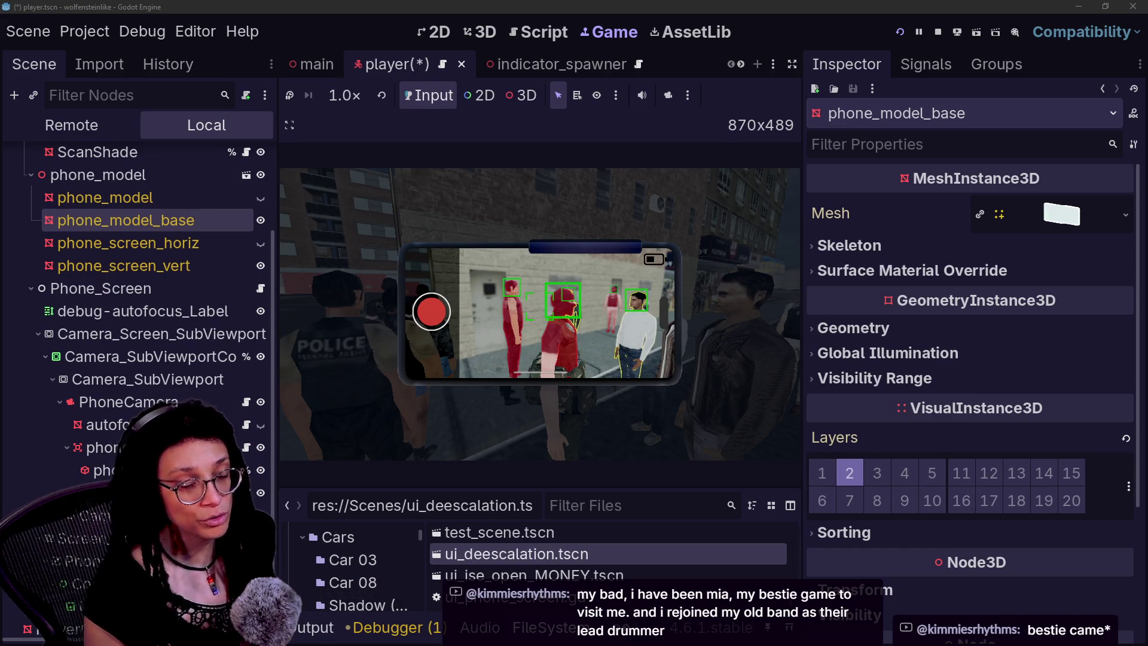
key(alt+Tab)
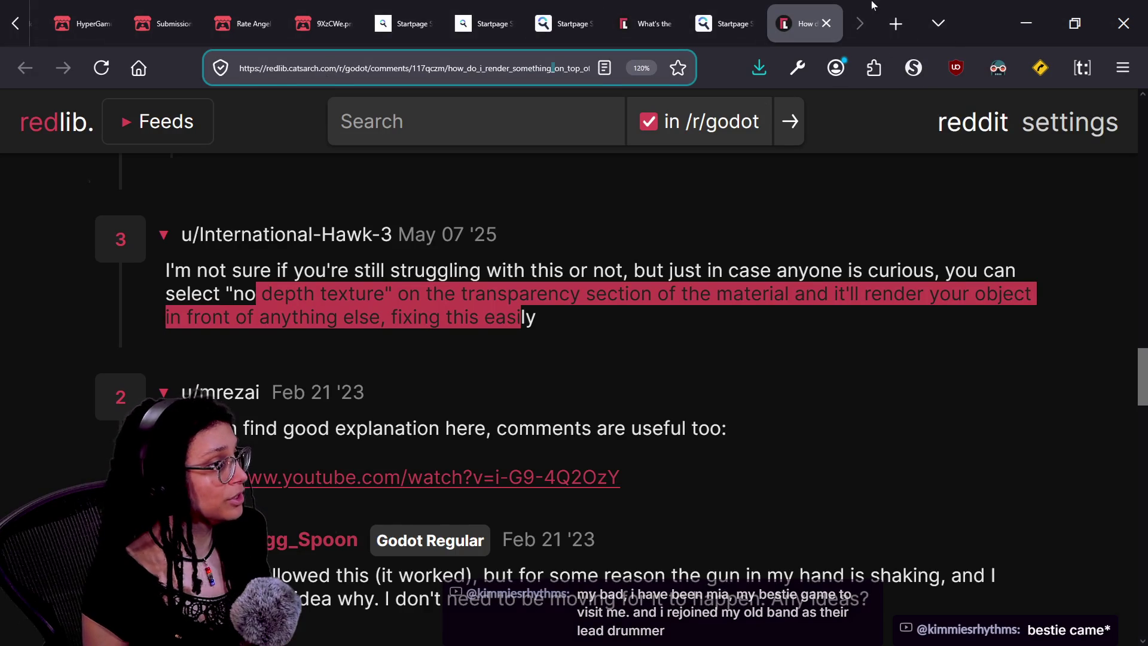
- Paste the Octodemy health bar video link into an earlier browser tab and load it
click(717, 23)
key(ctrl+l)
text(https://youtu.be/_ZSLV1tHeQE?si=KtyVBp7cuK28FeqC)
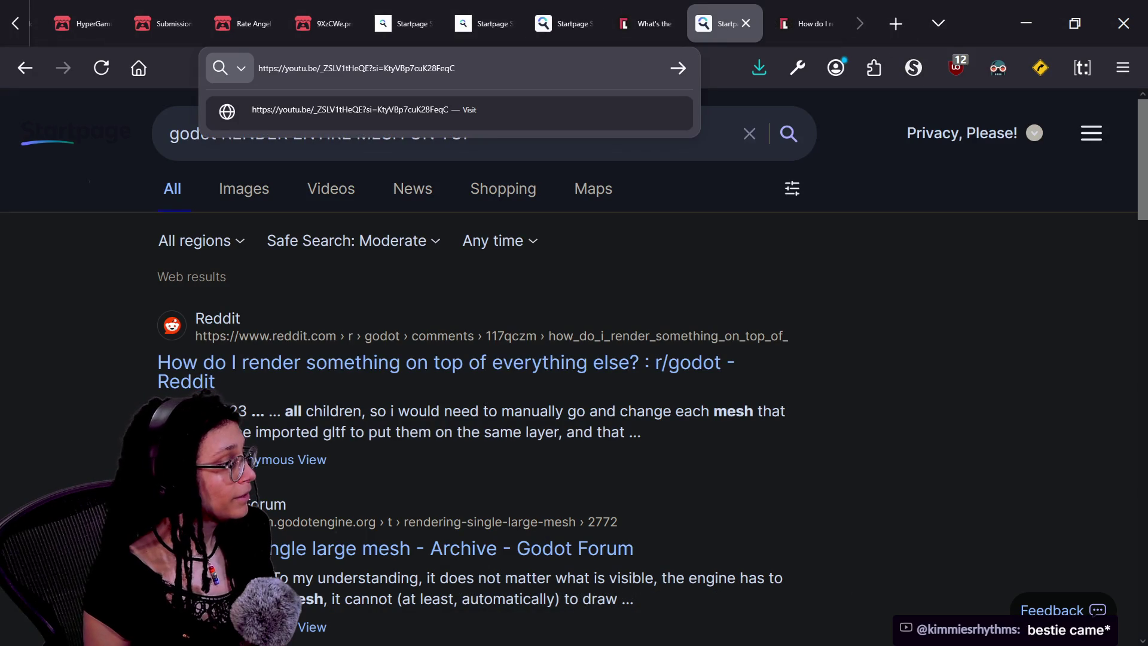
key(Escape)
key(ctrl+Page_Up)
key(ctrl+Page_Up)
key(ctrl+l)
key(ctrl+v)
key(Return)
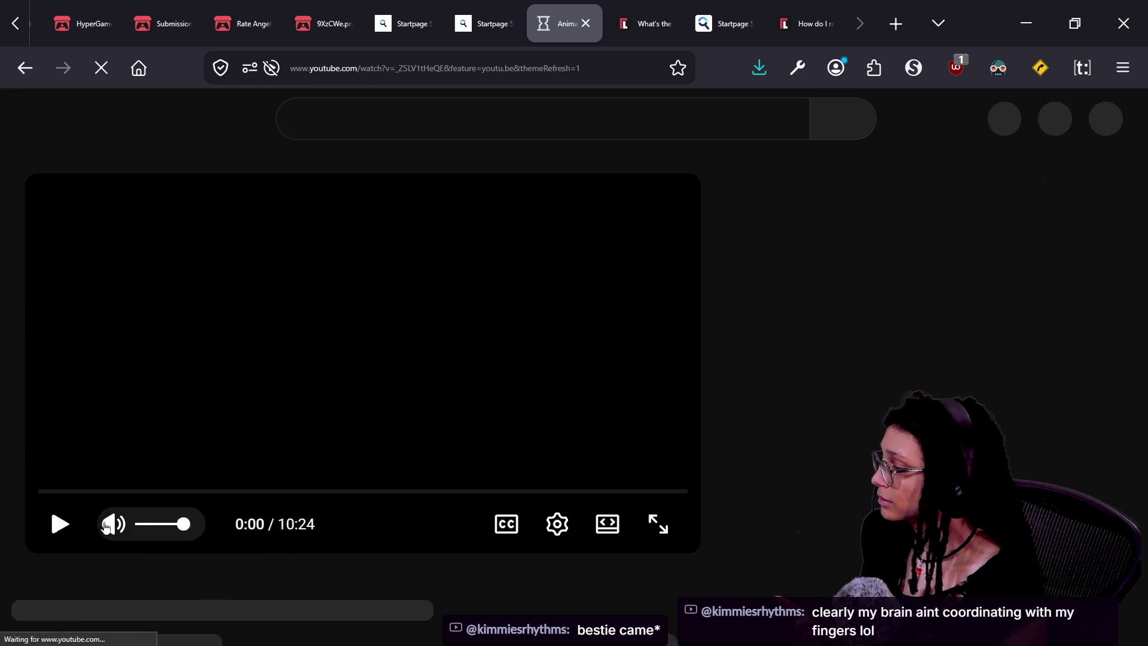
- Mute the video, skip to about 2:33, and copy its web address
click(113, 524)
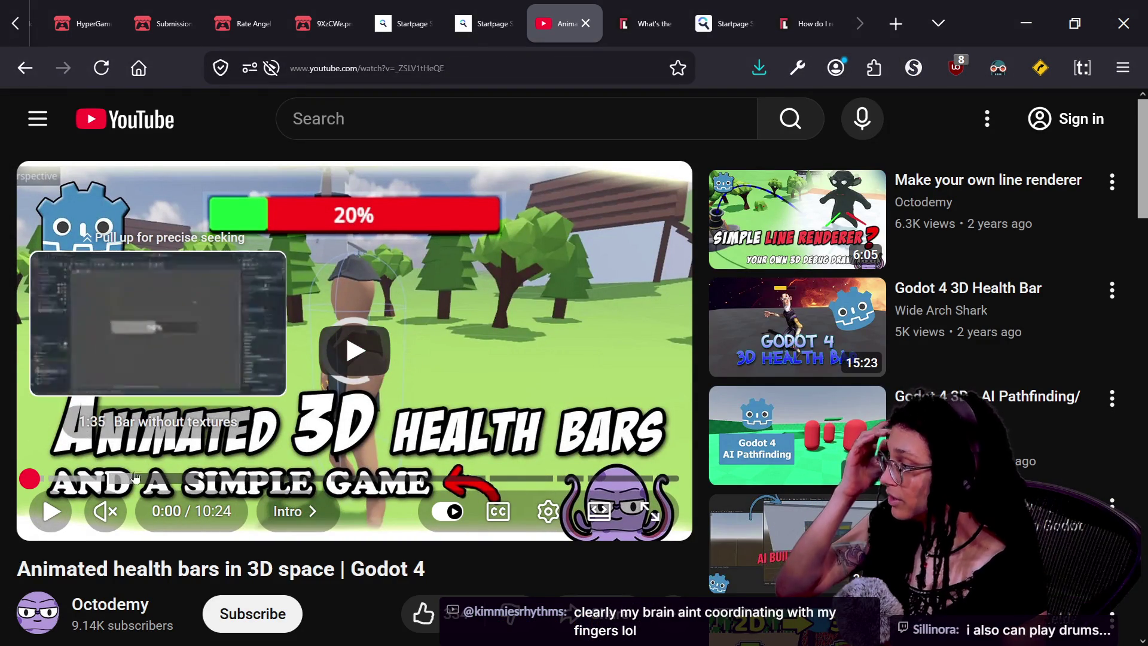
click(188, 478)
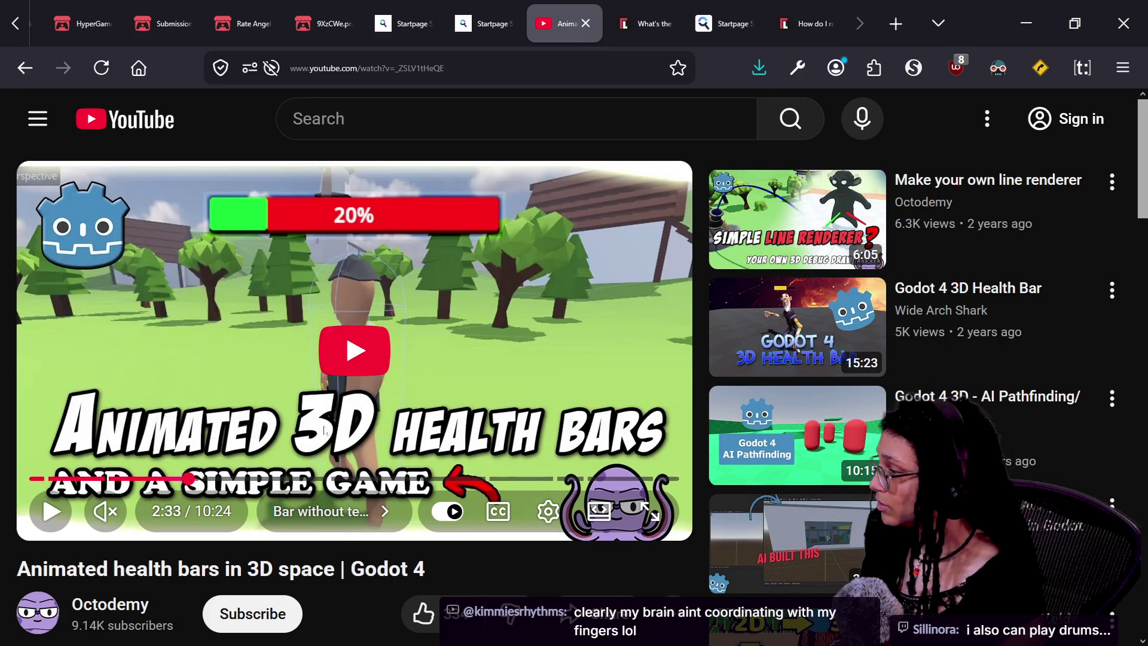
click(368, 67)
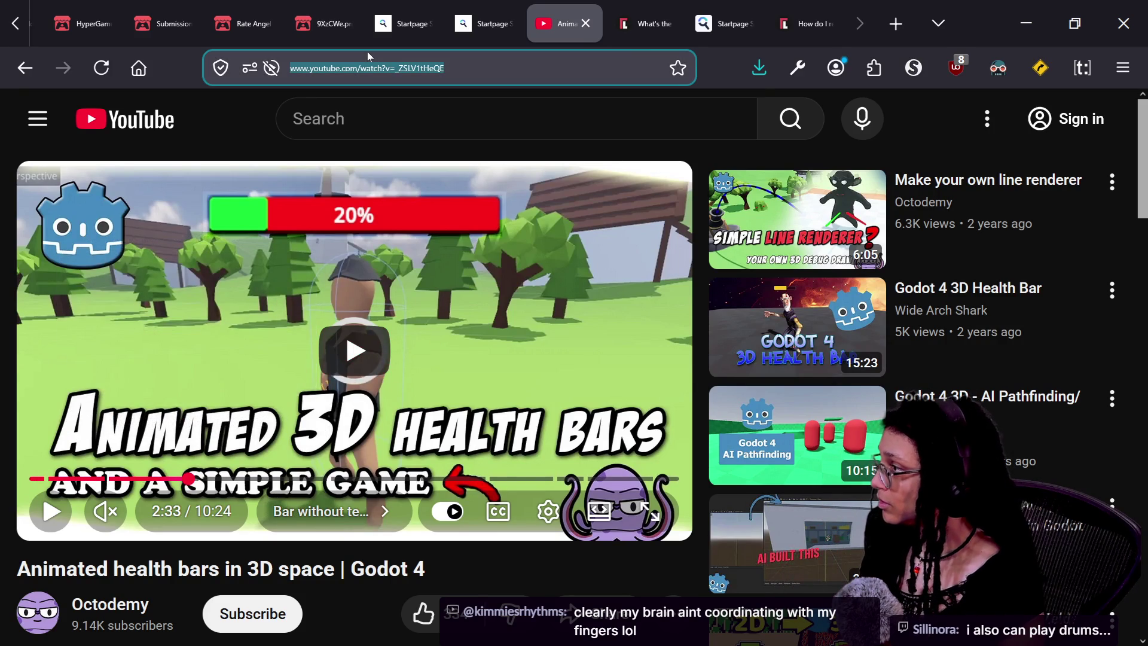
click(586, 21)
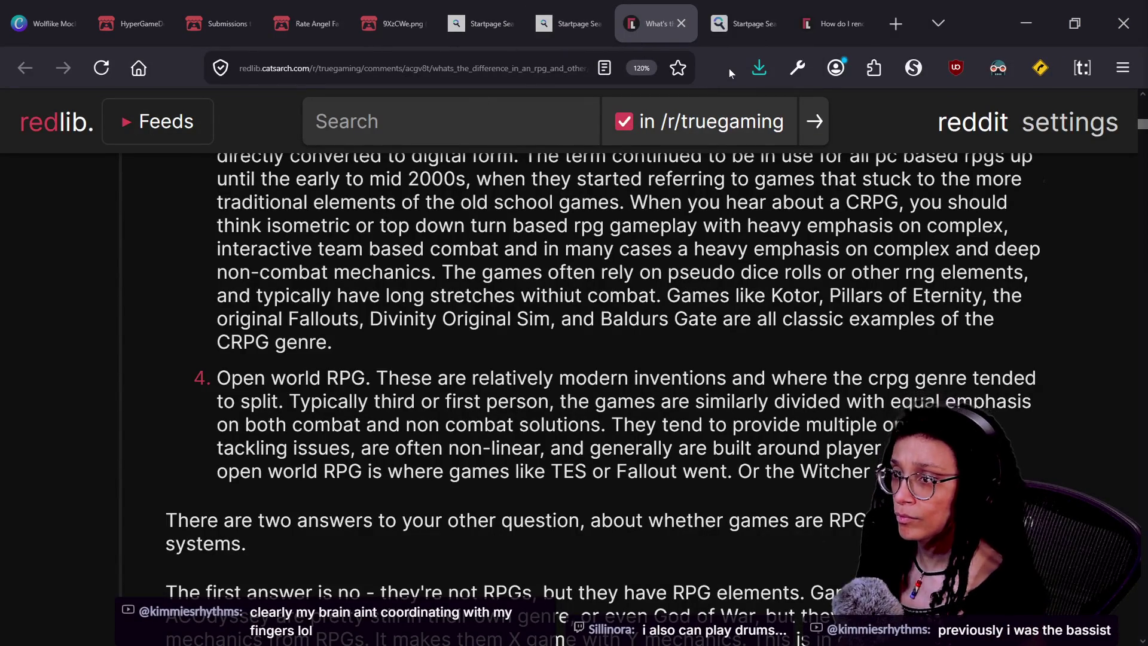
- Load the copied video in the other browser window and seek to about 6:35
key(alt+Tab)
text(https://www.youtube.com/watch?v=_ZSLV1tHeQE)
key(Return)
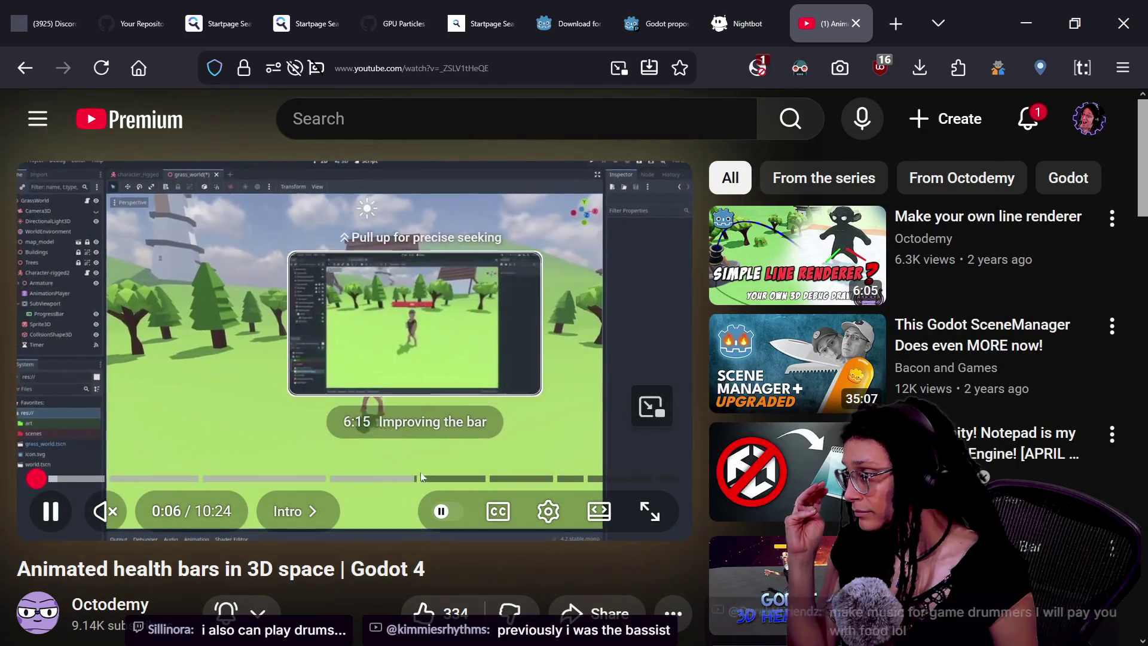
click(432, 478)
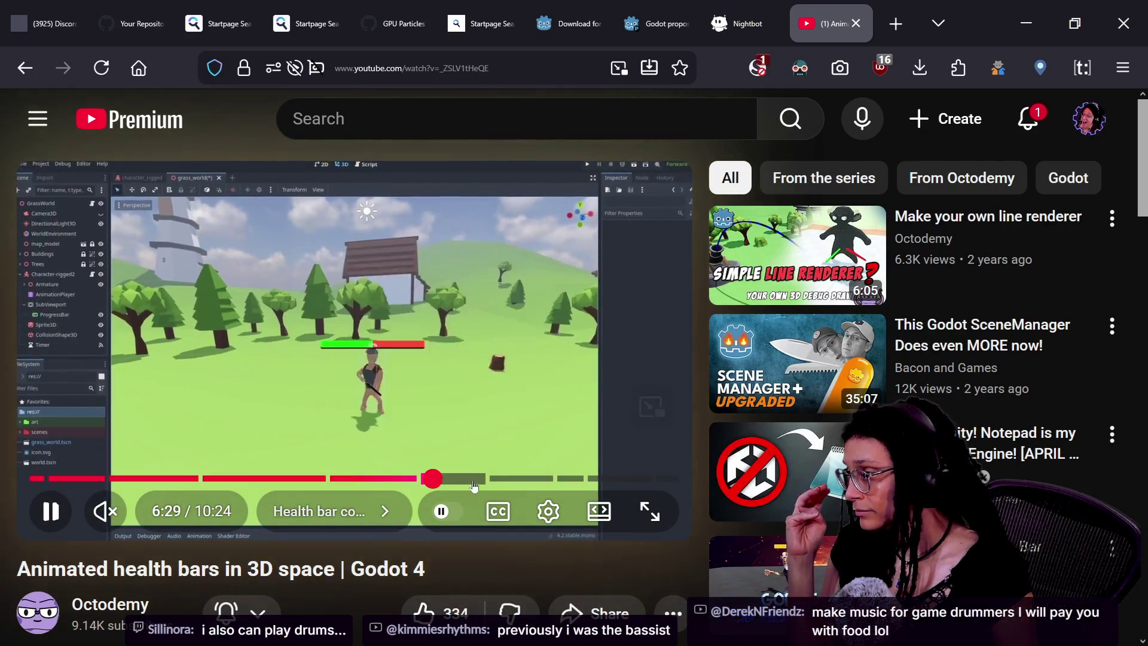
key(Right)
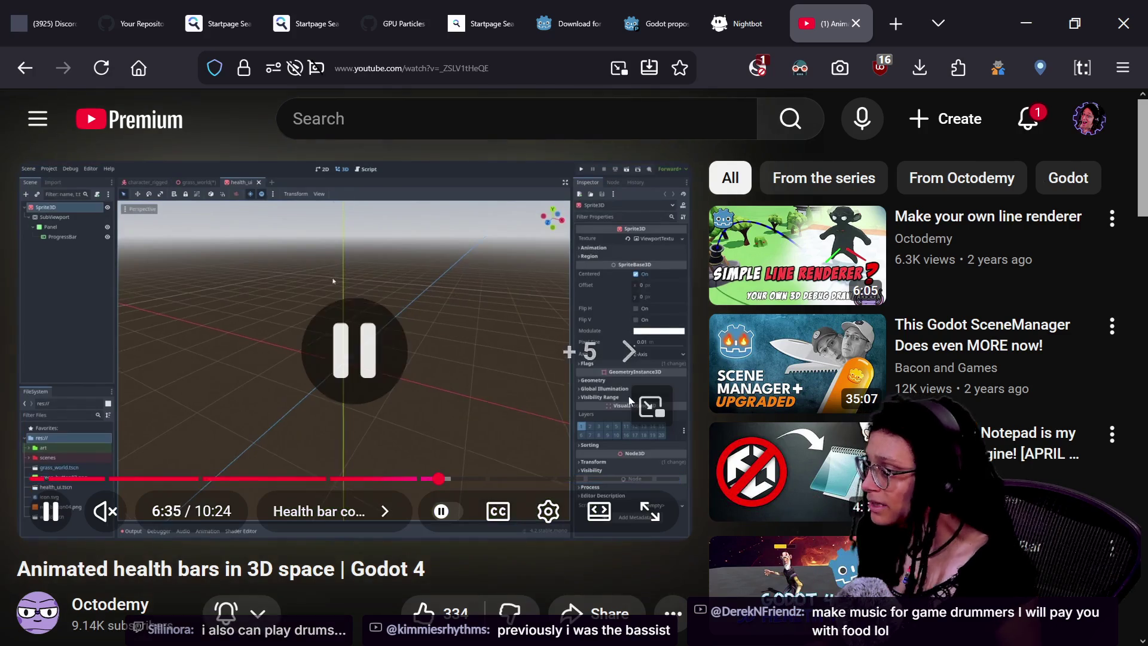
key(alt+Tab)
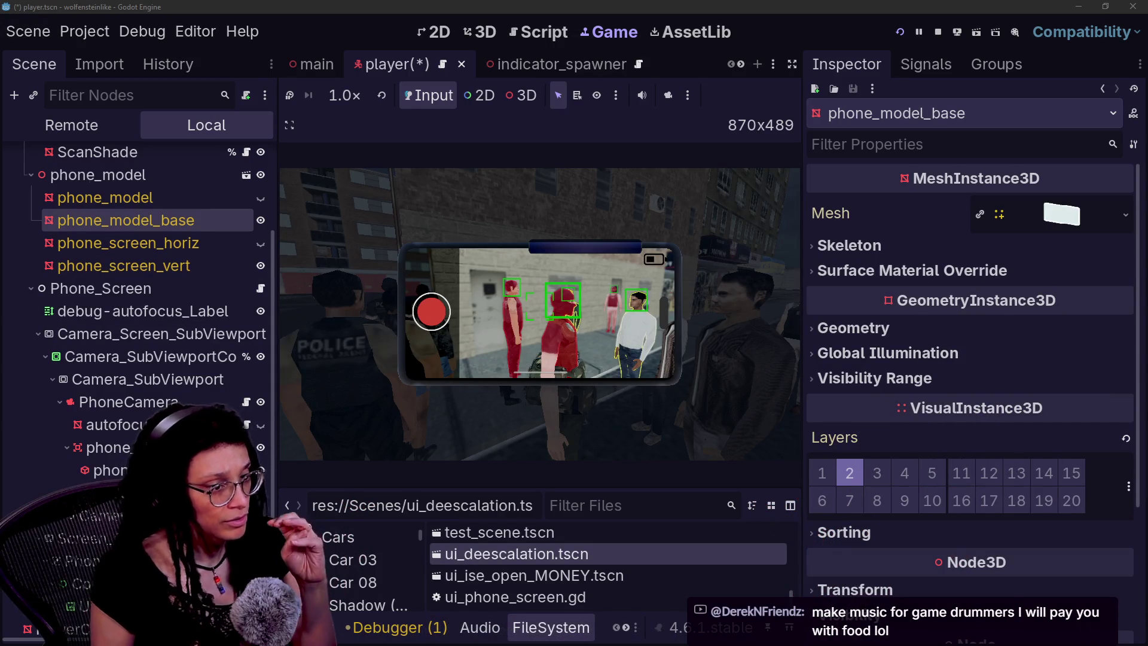
- Turn render layer 2 off and back on to test the phone frame
mouse_move(887, 429)
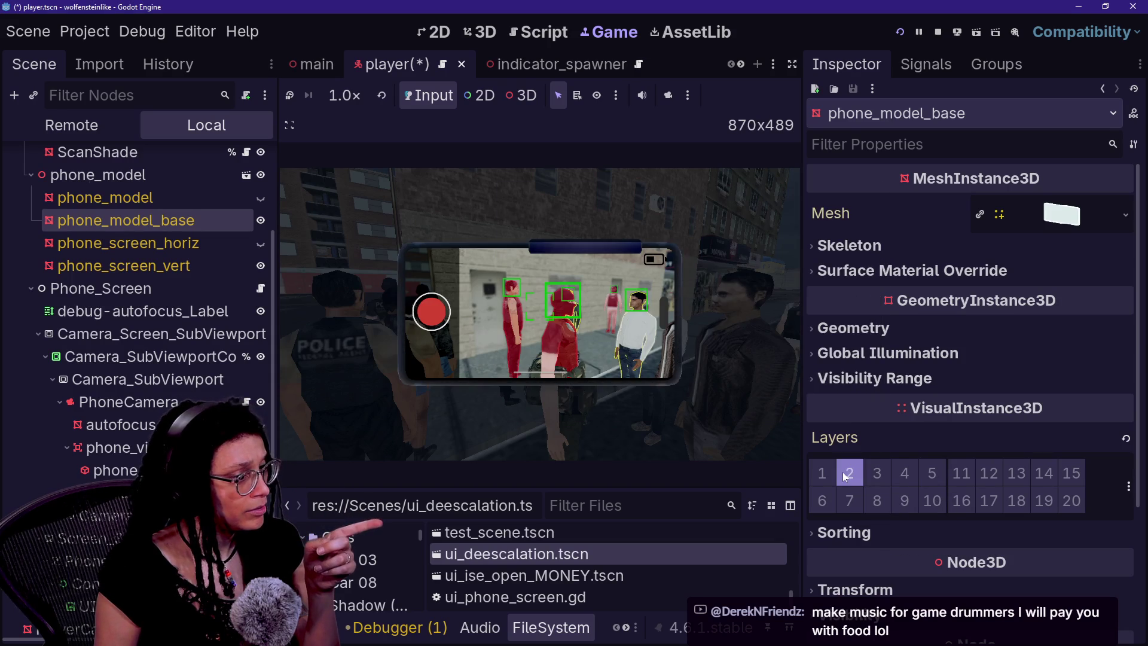
click(842, 472)
click(842, 471)
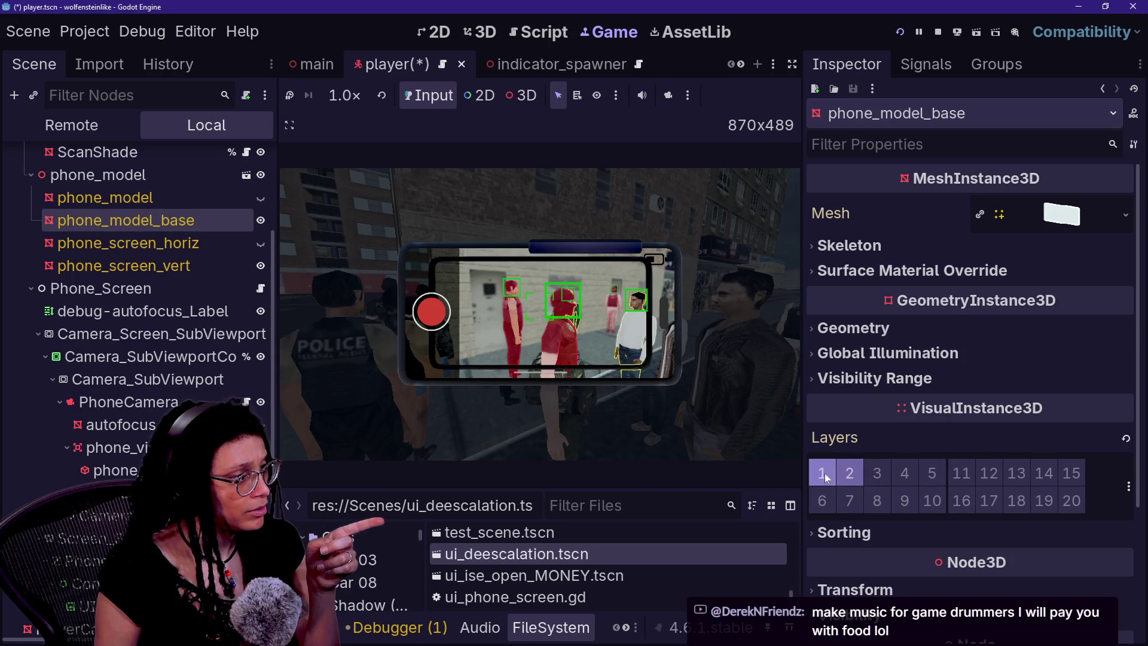
- Set Render Priority to -100 on phone_model_base's slot 0 surface material
scroll(927, 429, down, 1)
scroll(927, 429, up, 1)
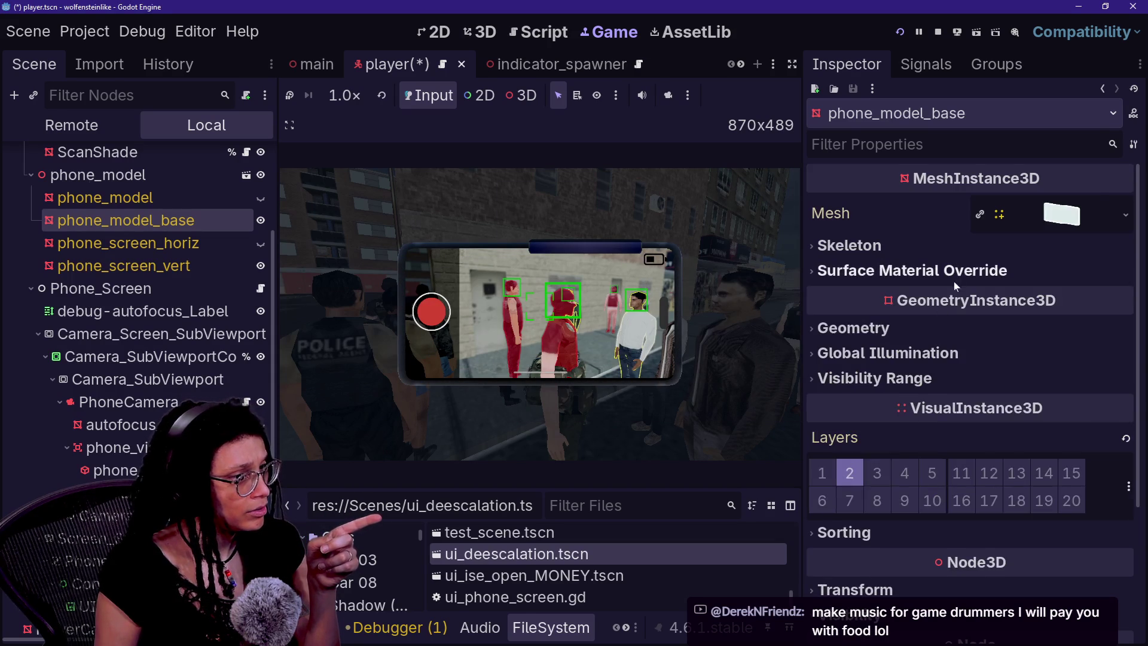
click(953, 276)
click(1041, 302)
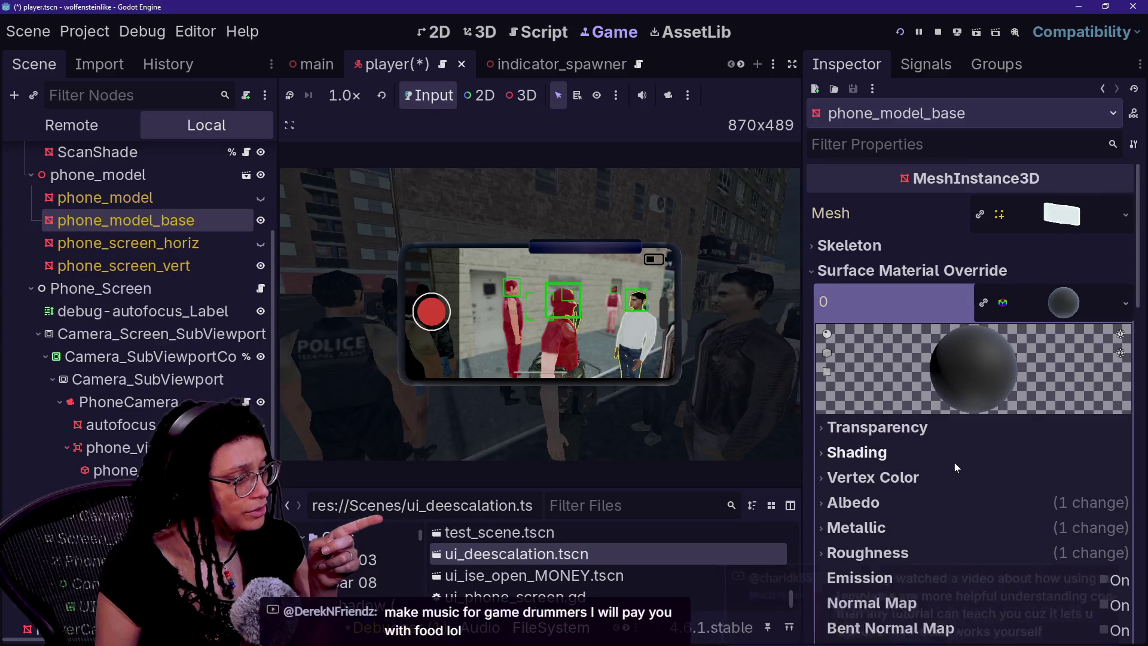
scroll(954, 461, down, 2)
click(944, 315)
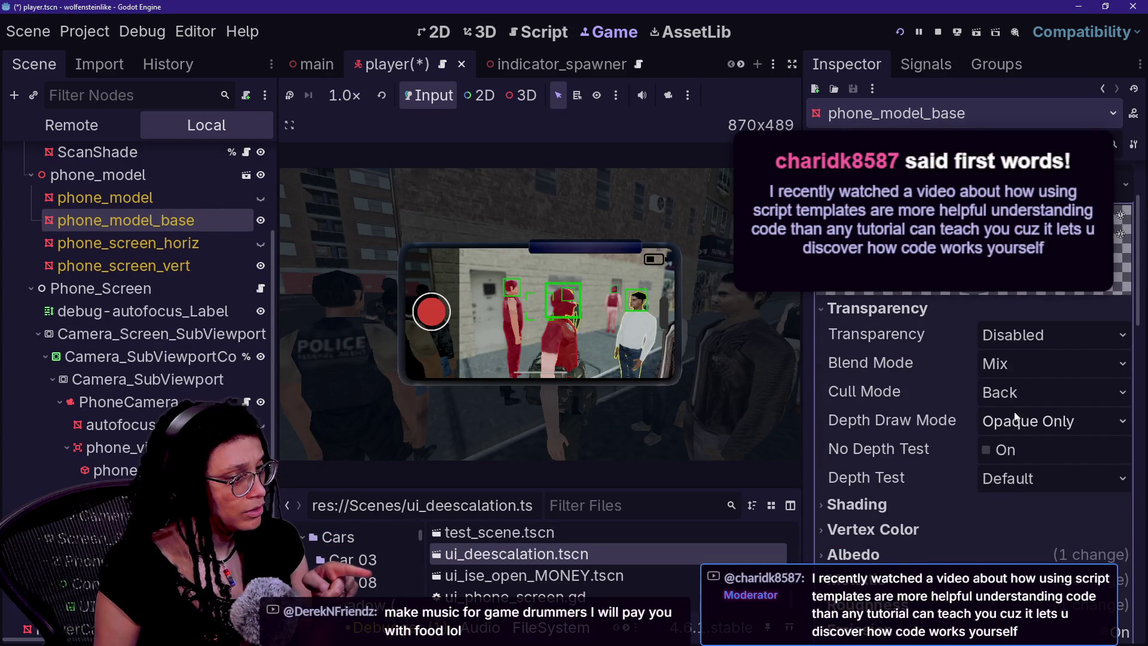
scroll(883, 438, down, 5)
scroll(884, 439, down, 3)
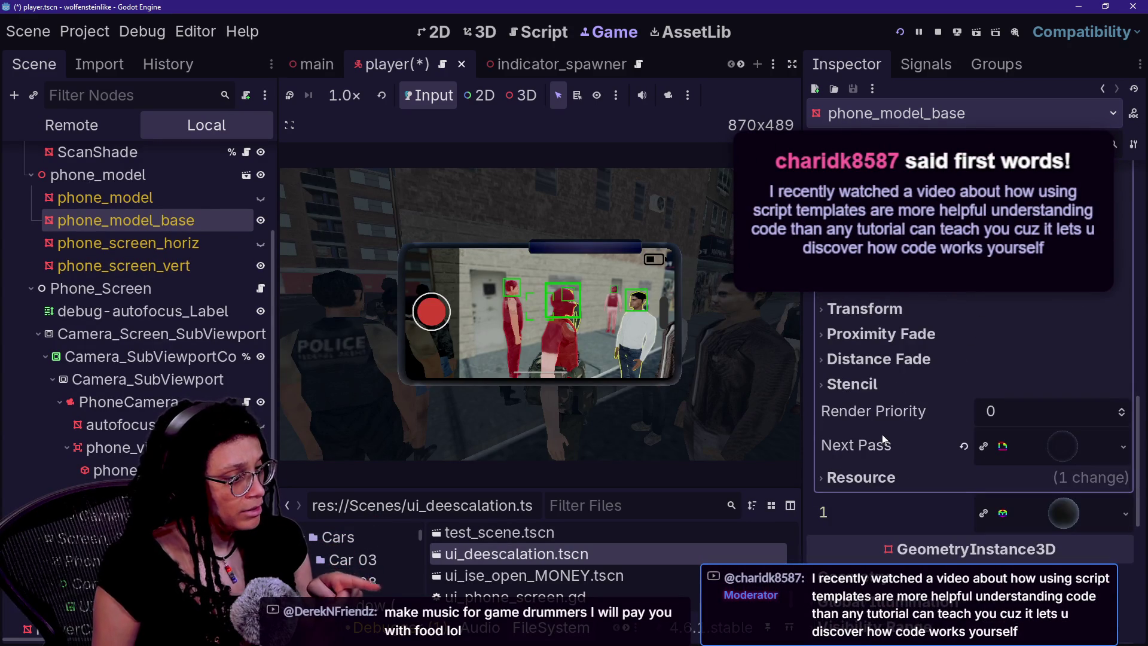
click(1010, 411)
text(=)
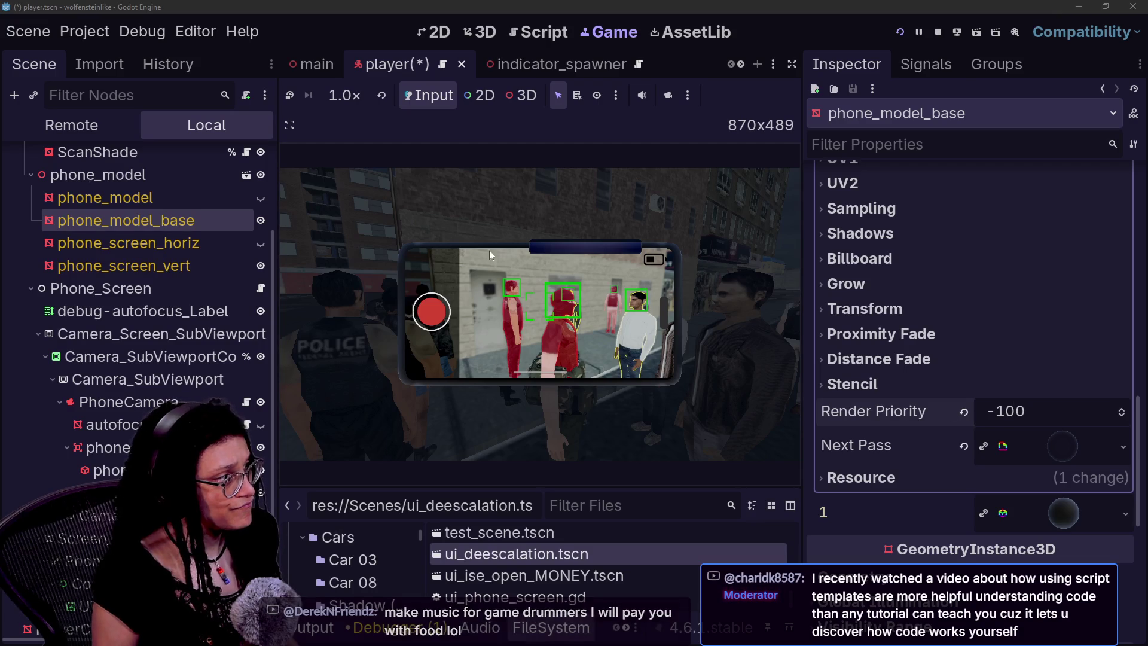
- Toggle visibility of phone_model_base and phone_screen_vert, leaving both hidden
click(260, 220)
click(260, 221)
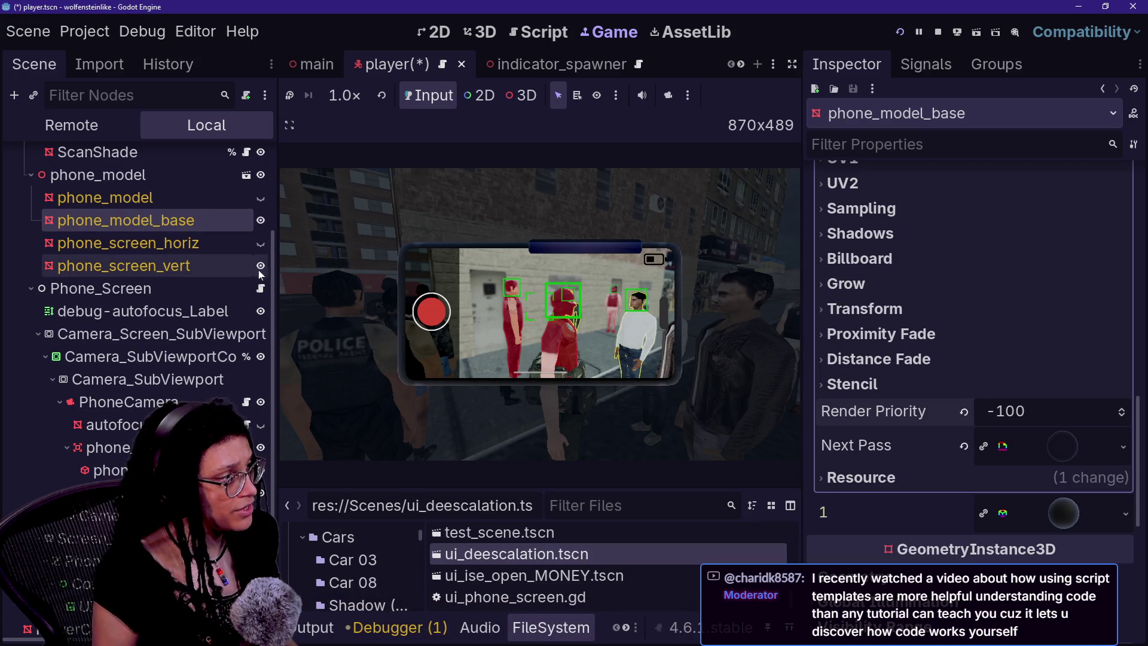
click(260, 266)
click(261, 222)
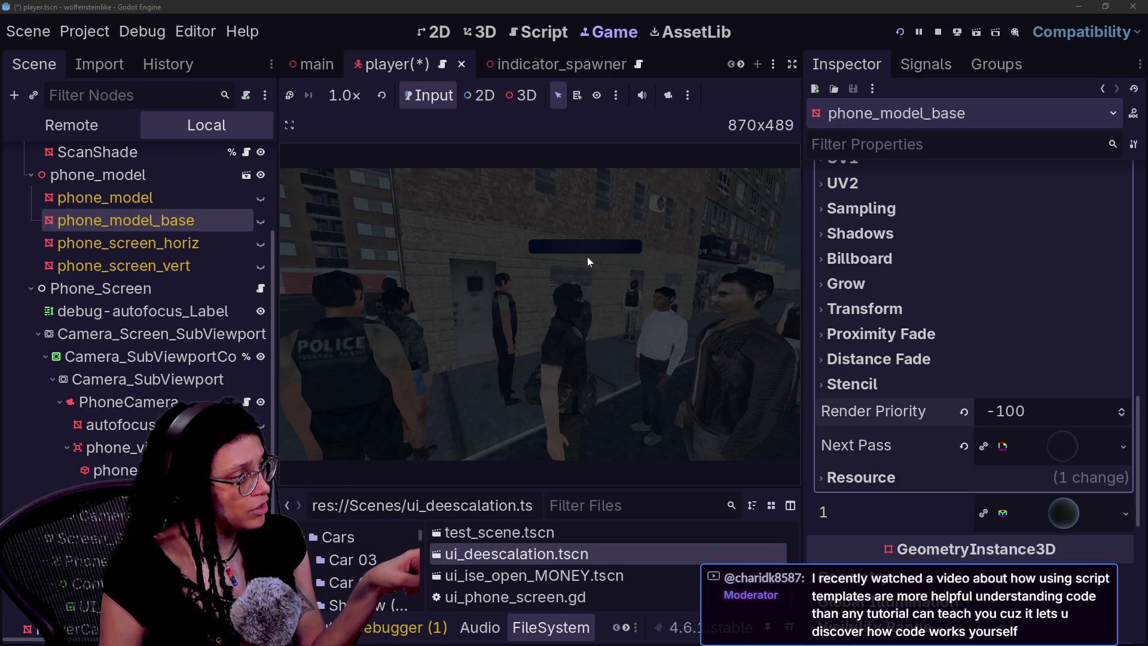
- Unhide both phone meshes and reset phone_screen_vert's material Render Priority to 0
click(260, 223)
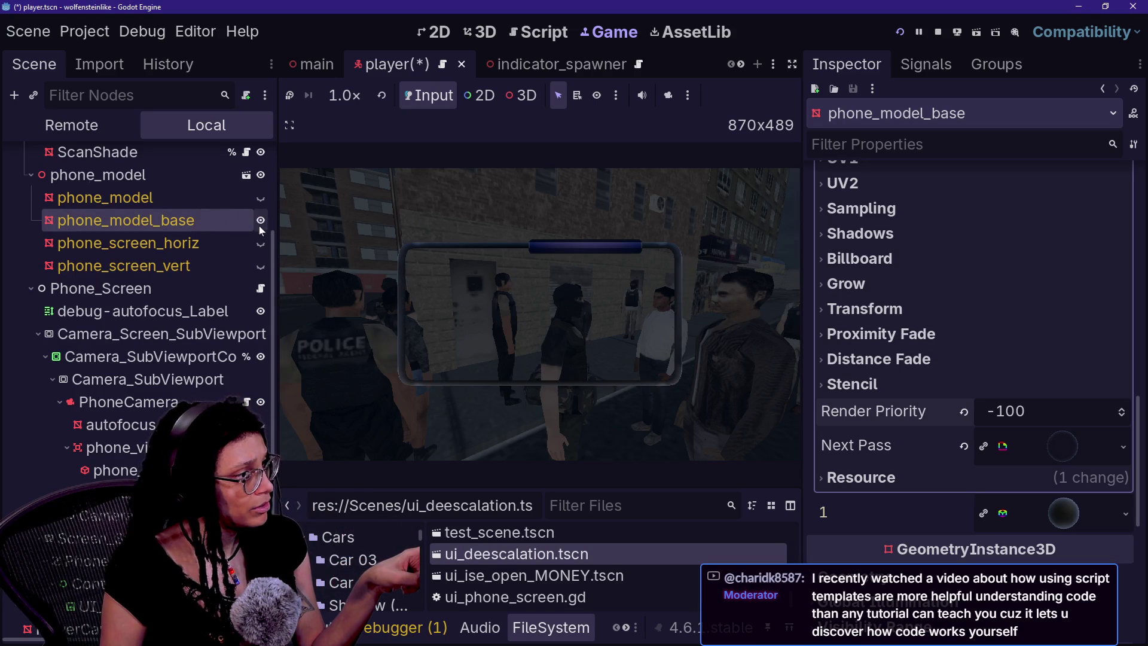
click(260, 267)
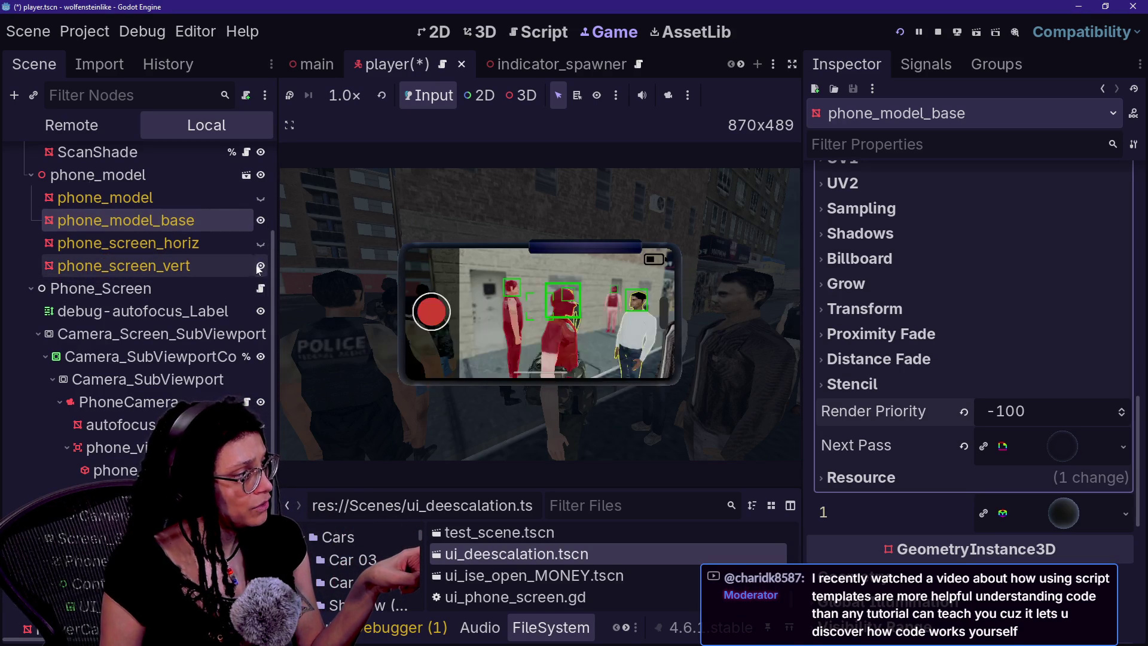
click(184, 265)
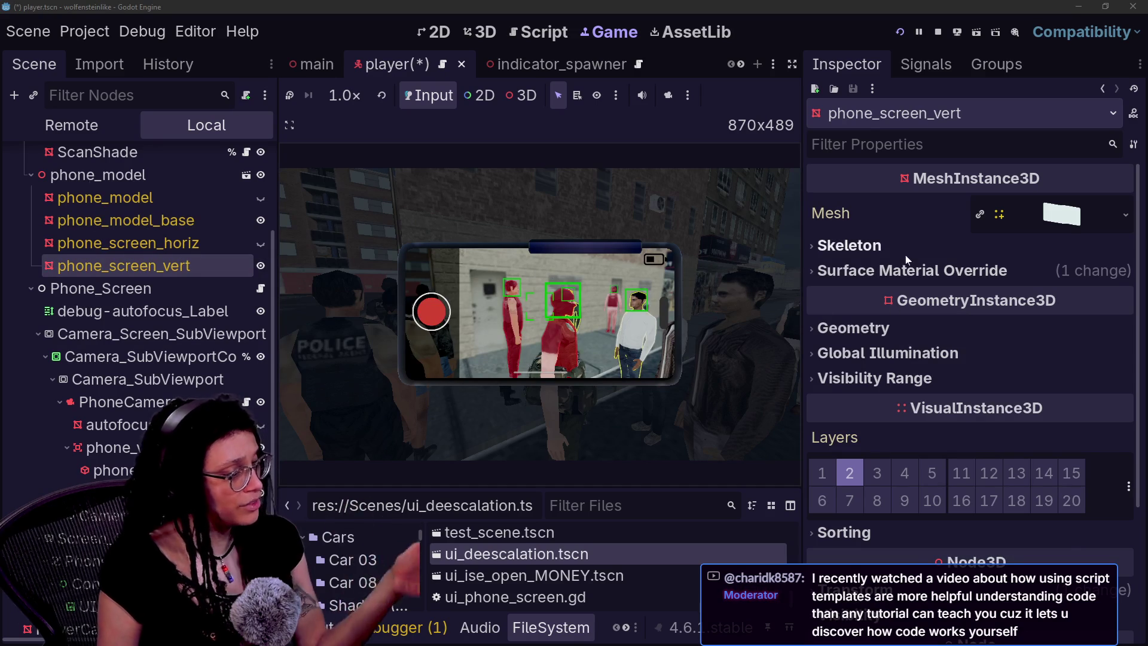
click(942, 277)
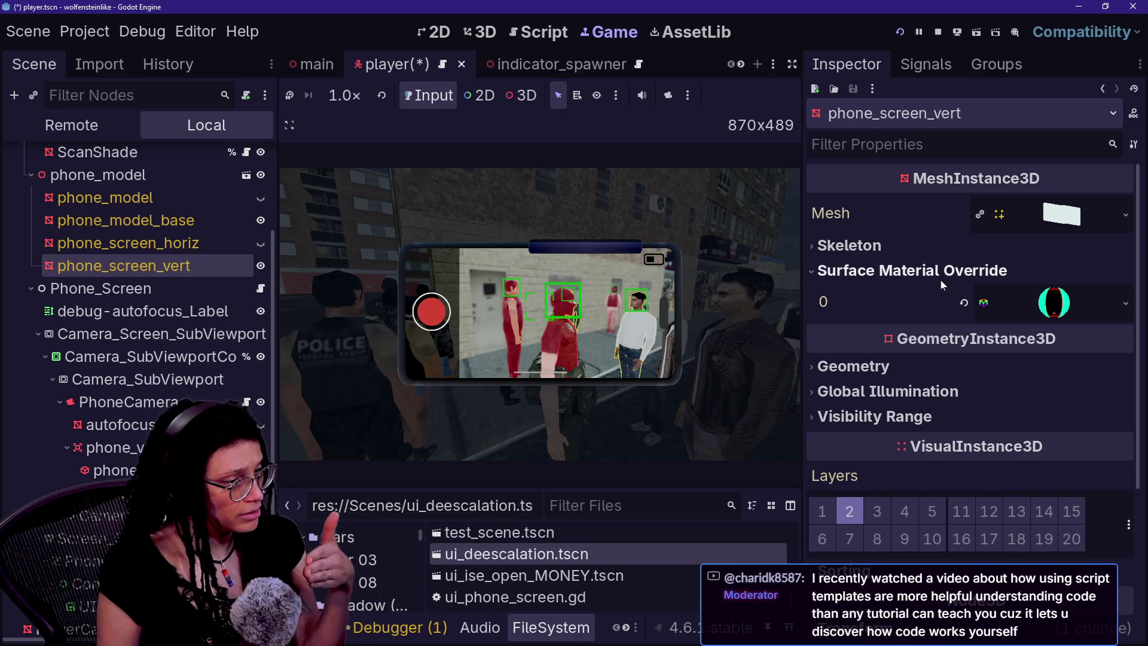
click(1071, 308)
scroll(995, 361, down, 8)
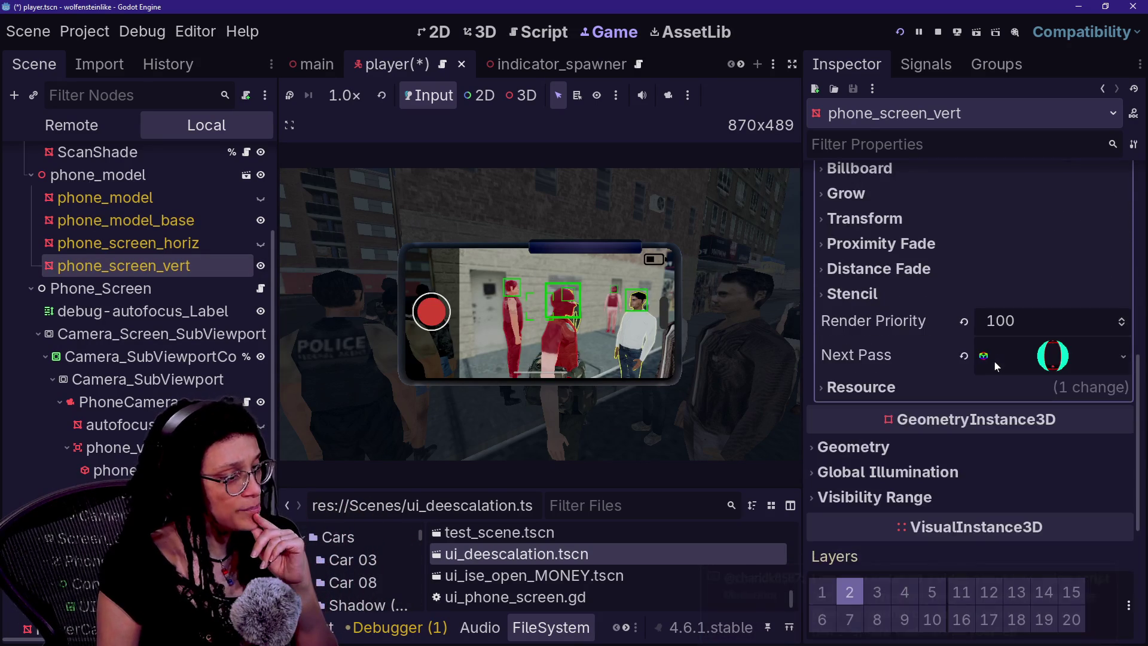
click(964, 321)
click(988, 323)
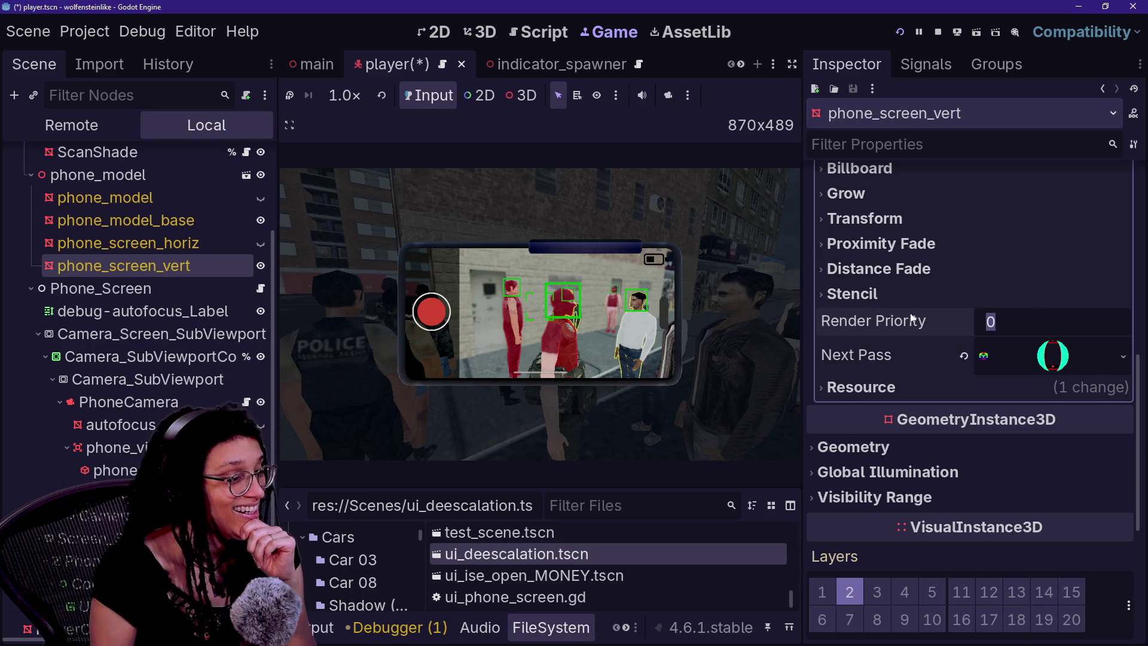
- Expand the material's Shading settings, then select the phone_model node
scroll(910, 314, up, 10)
click(938, 452)
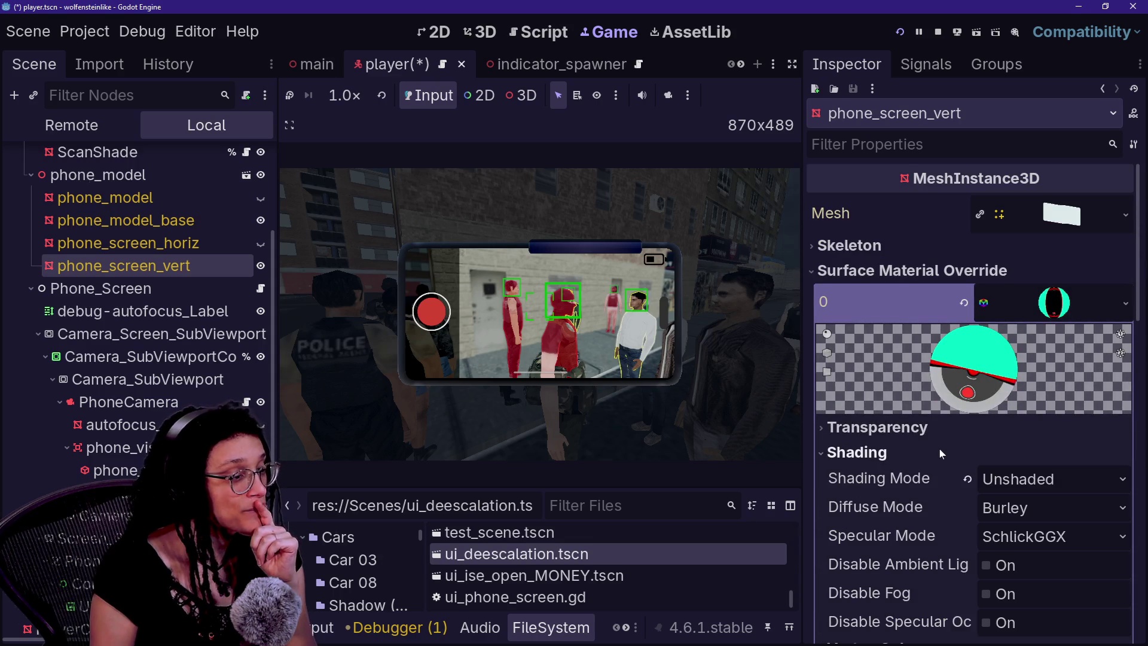
scroll(940, 448, down, 2)
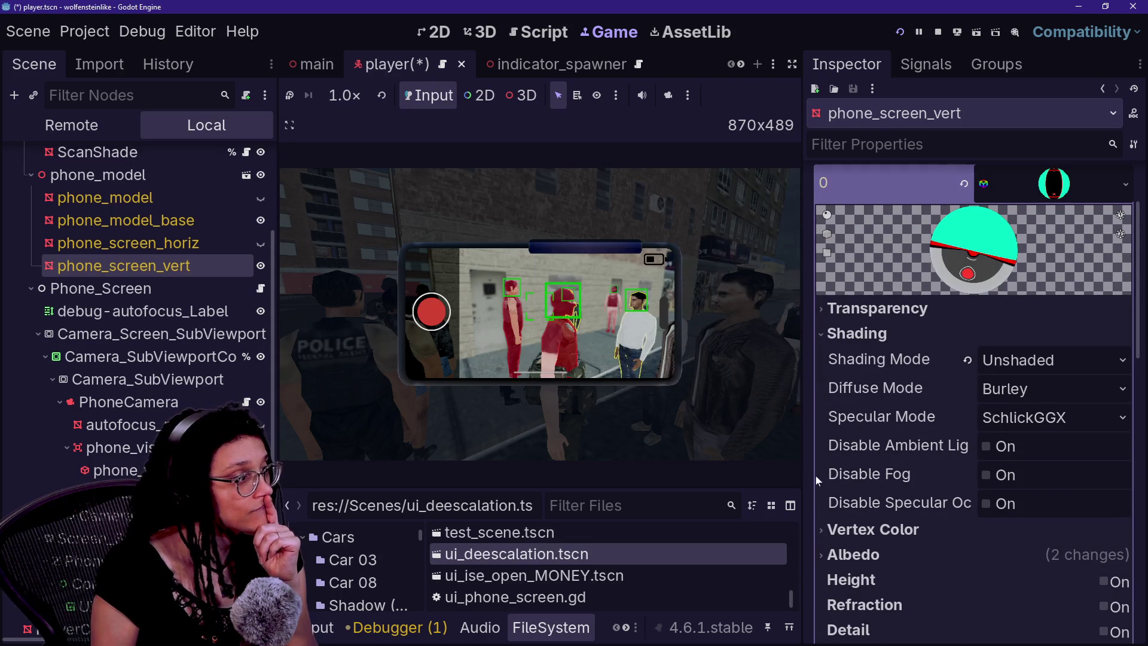
click(120, 175)
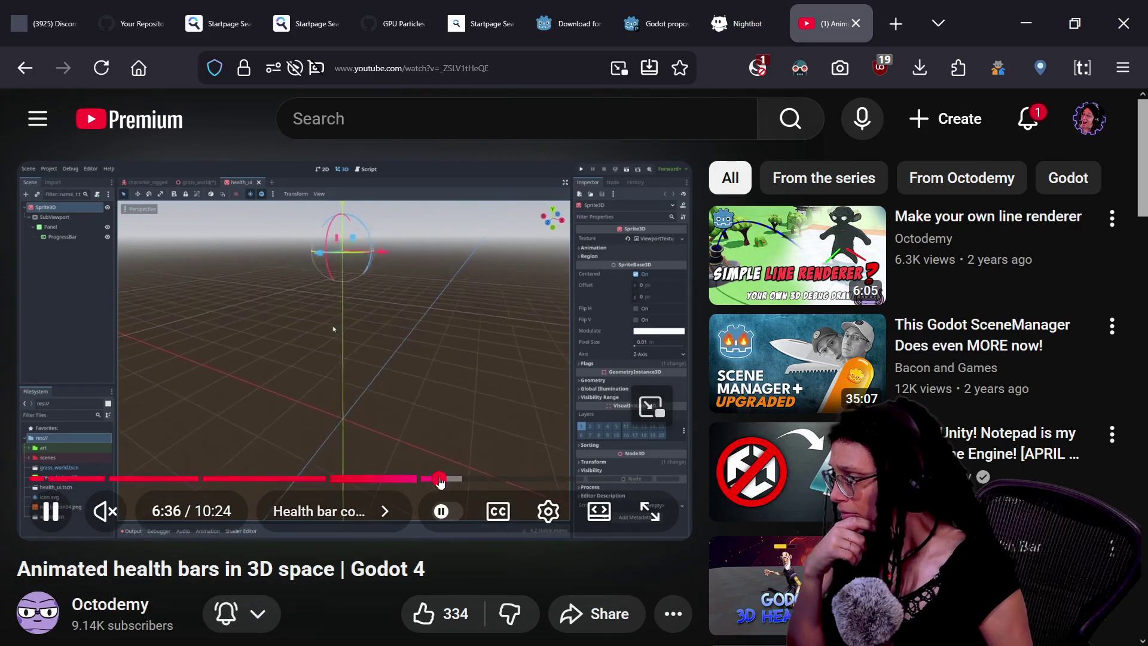
- Turn on captions, review the health bar section and pause at 6:46, then return to Godot
click(490, 513)
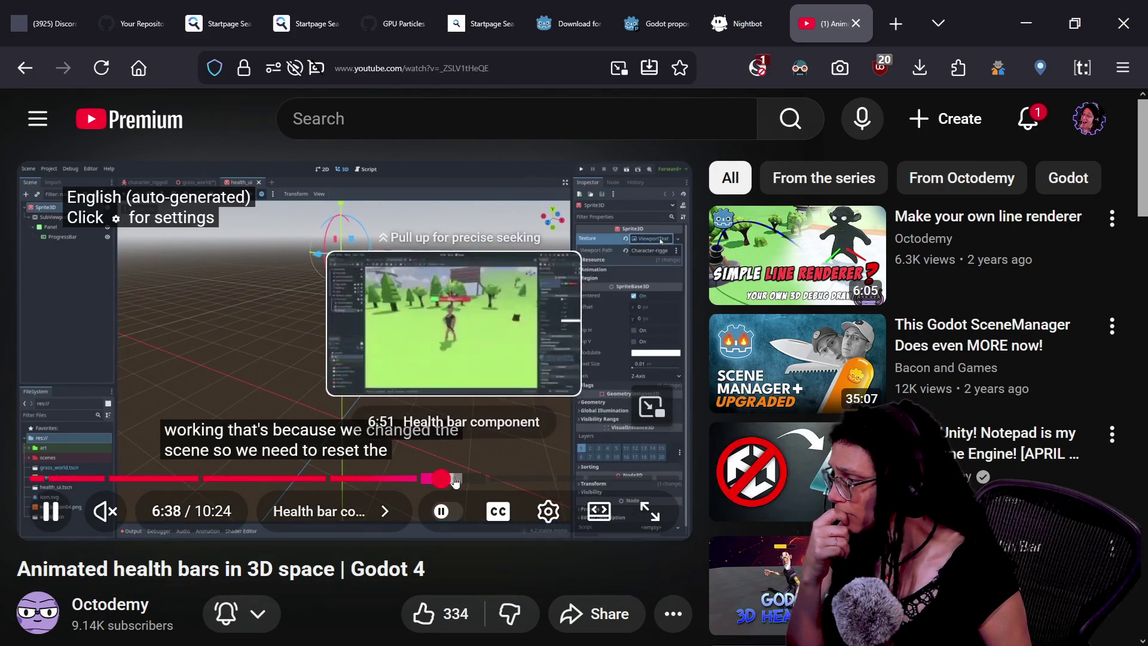
click(475, 478)
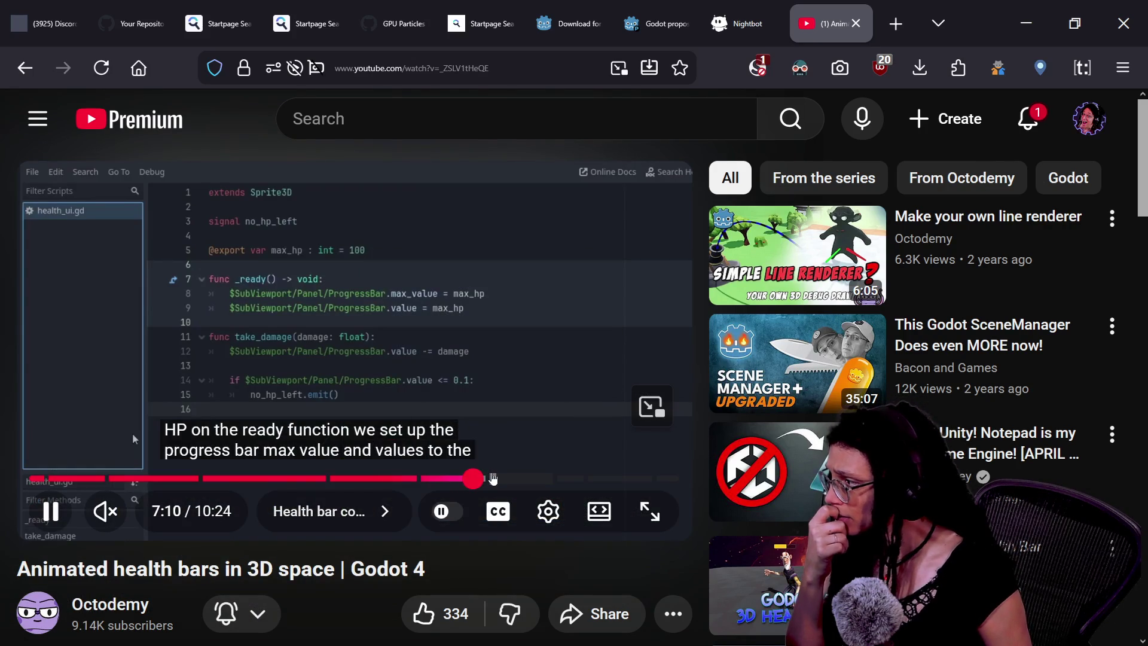
key(Left)
key(Left)
key(Left)
key(Left)
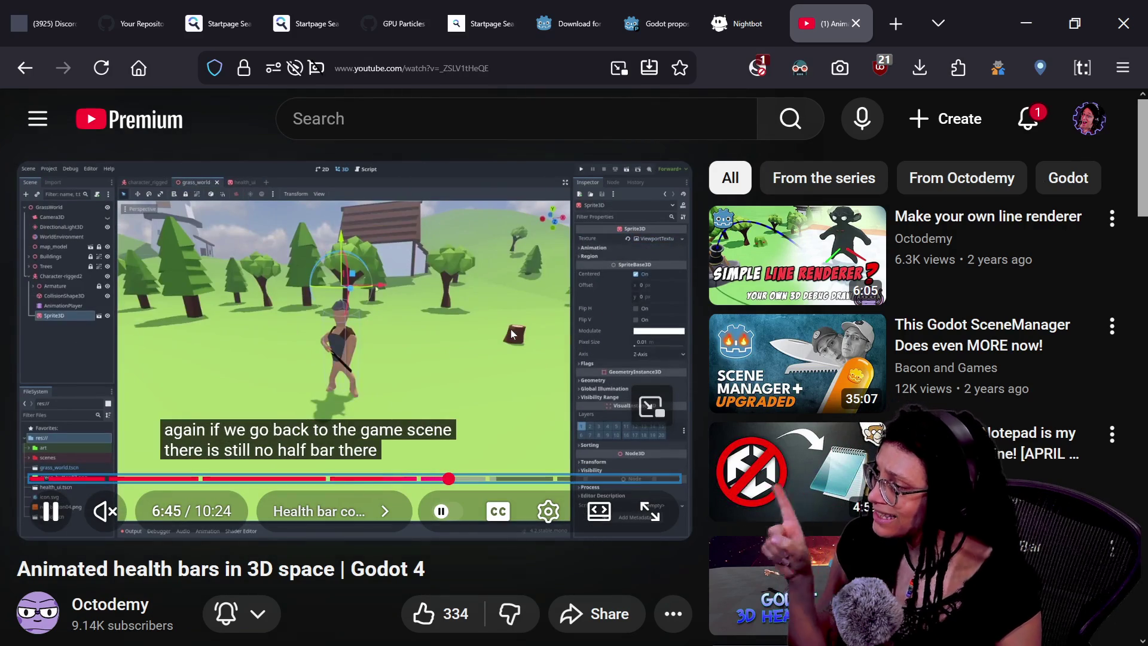
click(504, 377)
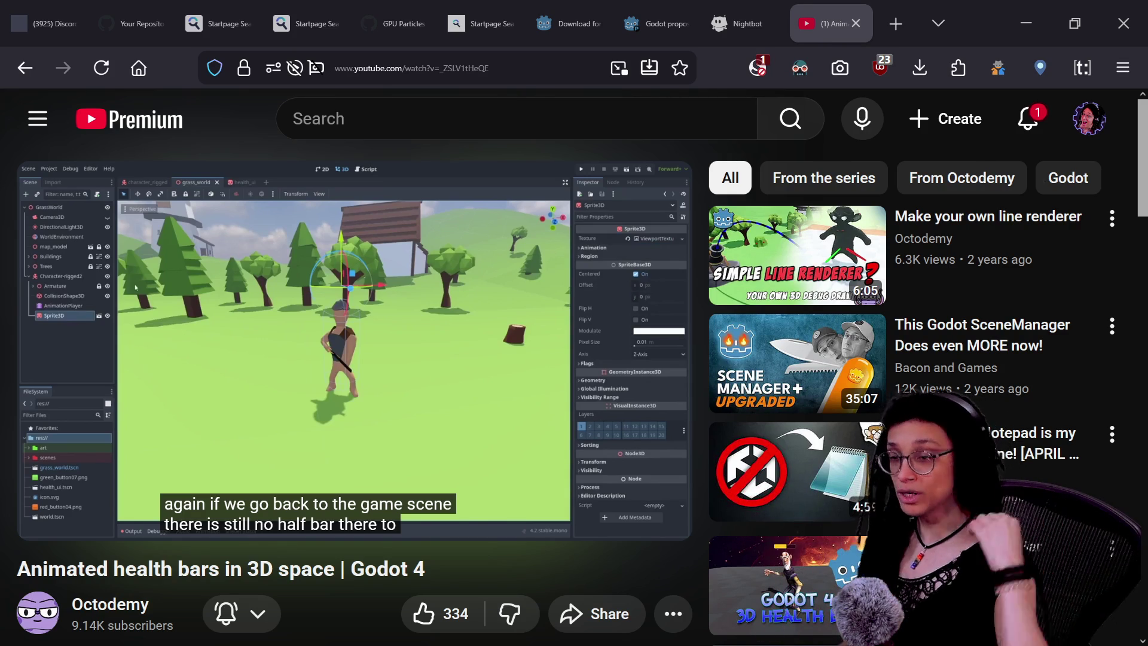
key(alt+Tab)
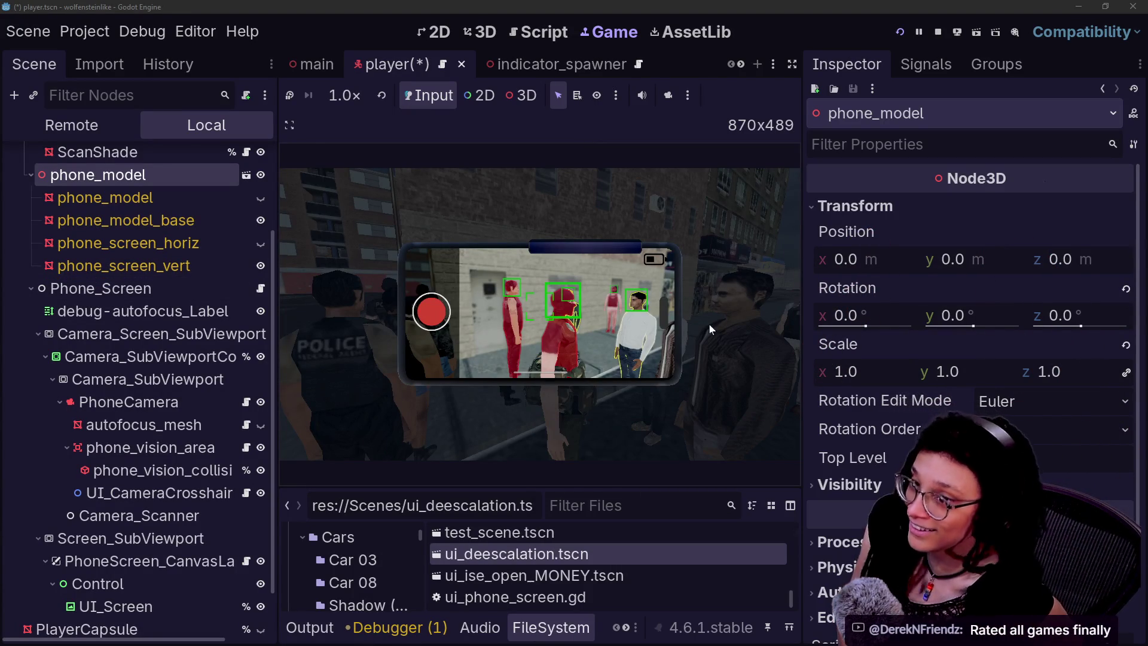
- Select the ScanShade mesh under Phone > UI_Altercation to inspect its properties
scroll(220, 202, up, 2)
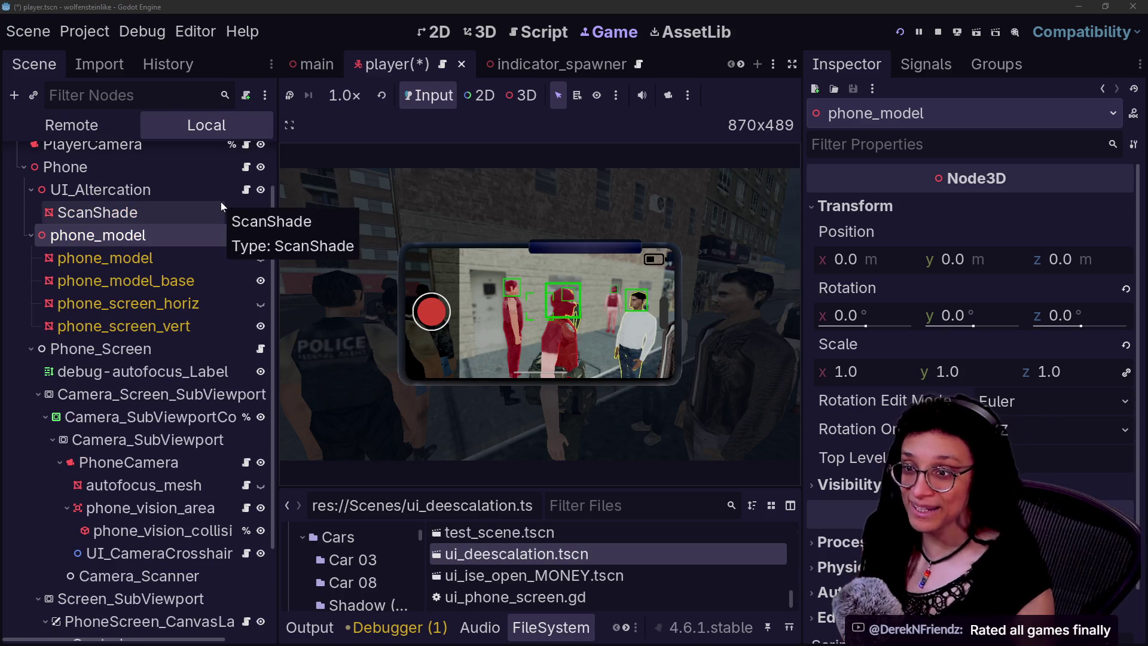
scroll(166, 313, up, 2)
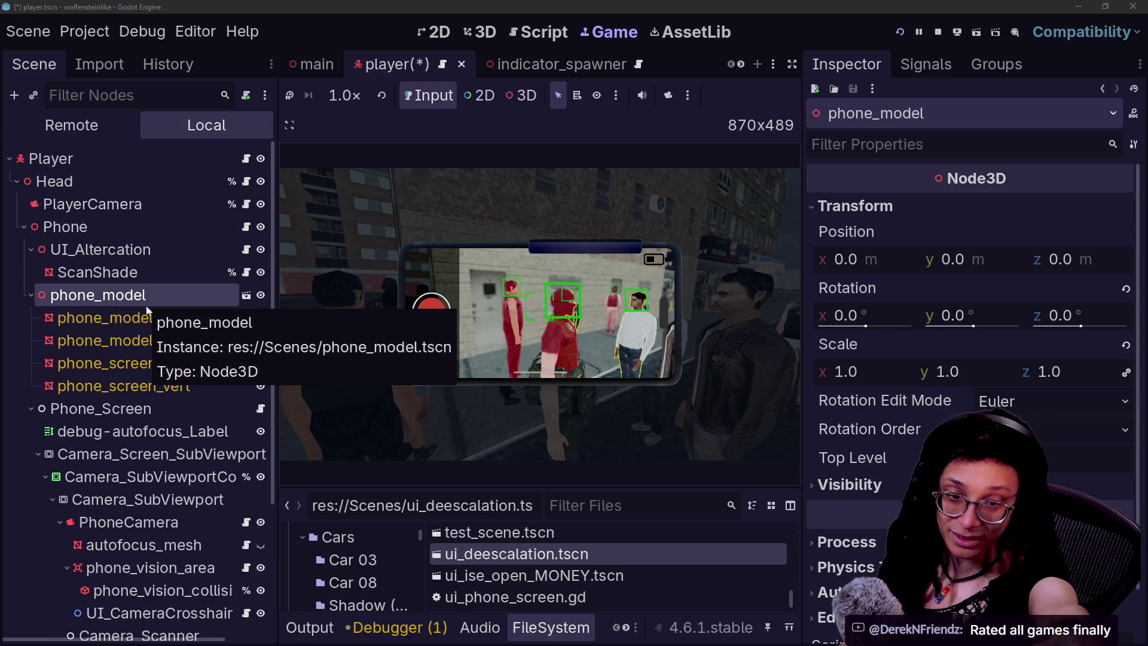
click(114, 272)
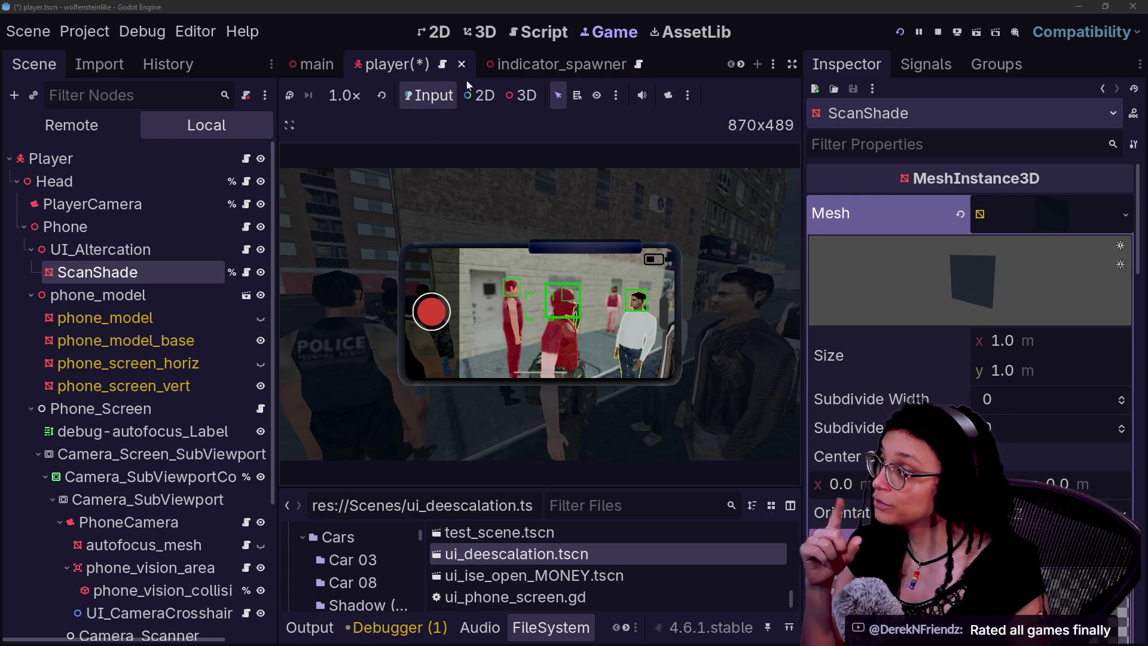
scroll(523, 69, down, 8)
- Save the player.tscn scene
key(ctrl+s)
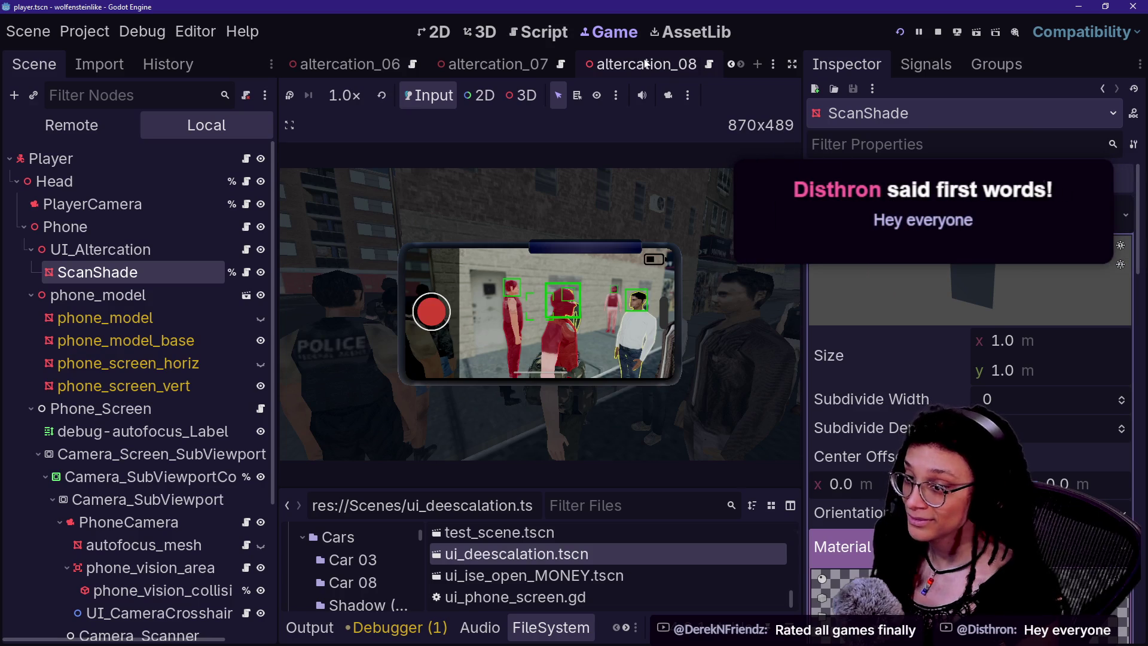
scroll(592, 63, down, 1)
scroll(592, 63, up, 1)
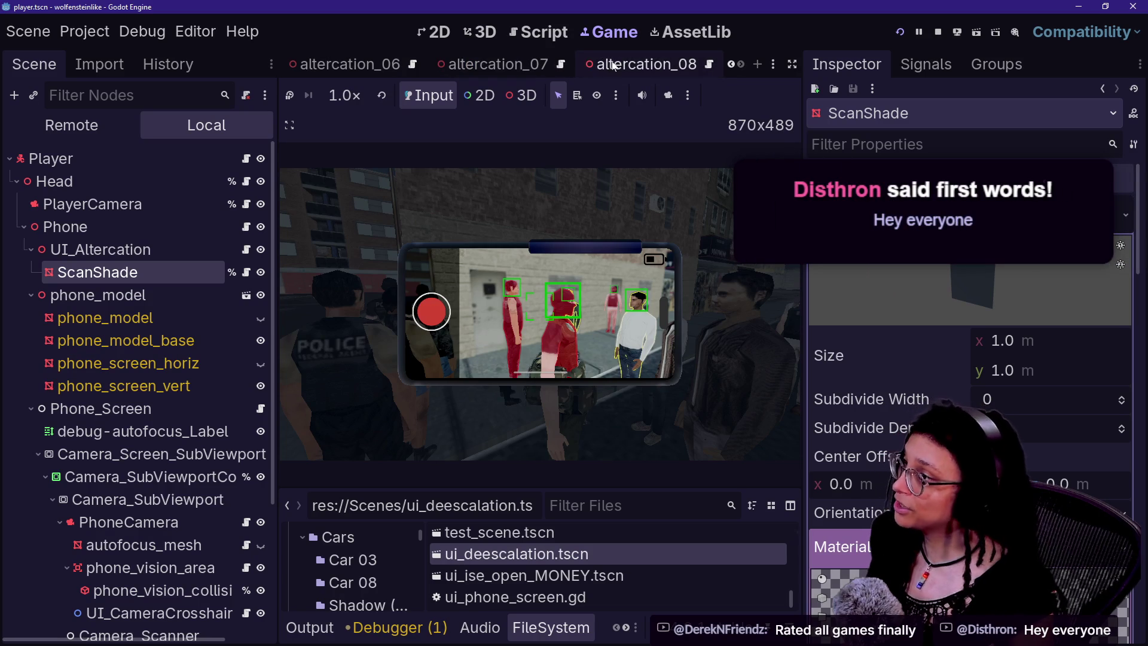
scroll(610, 64, down, 3)
scroll(578, 64, up, 3)
scroll(578, 64, down, 2)
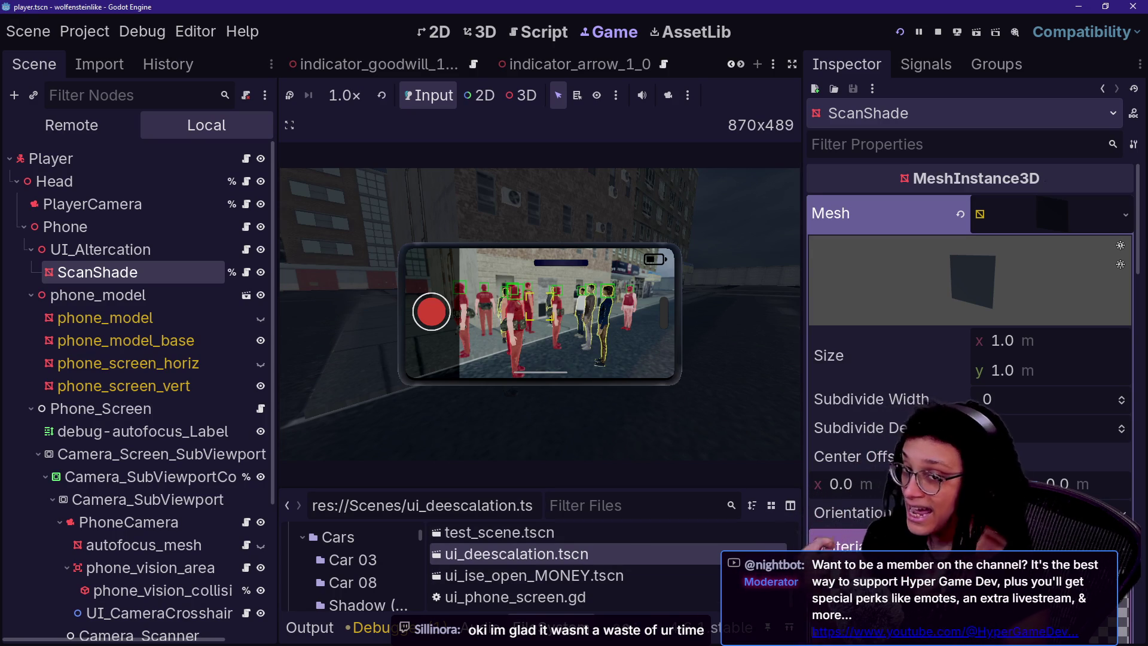
- Capture the mouse in the running game and aim the phone camera at the crowd
click(701, 387)
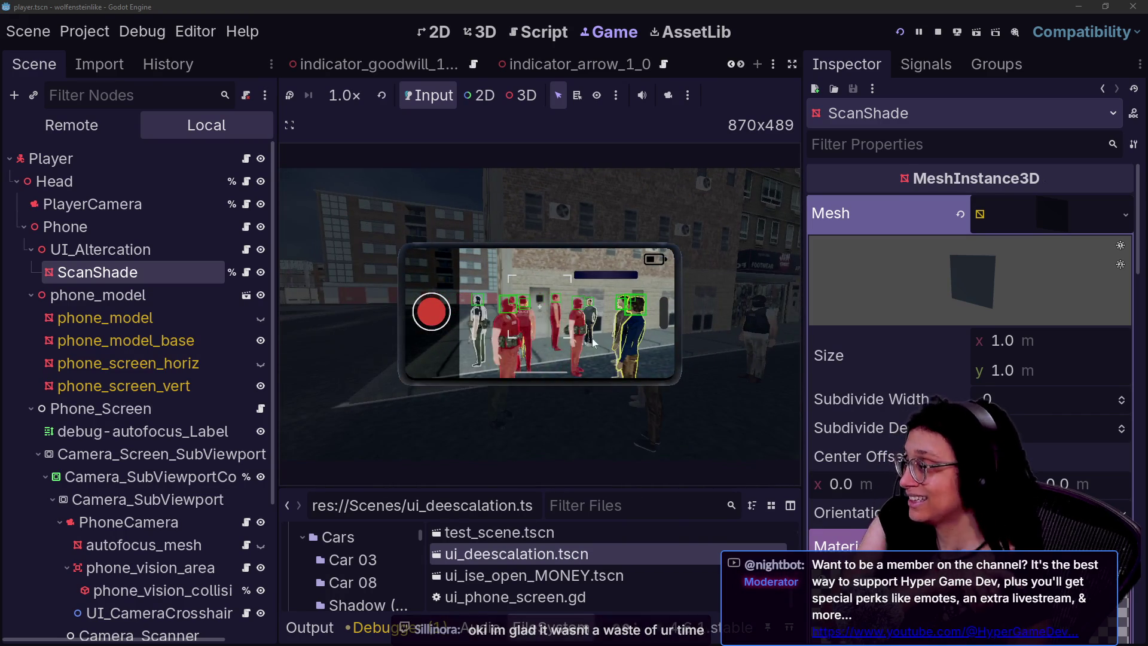
scroll(540, 63, up, 3)
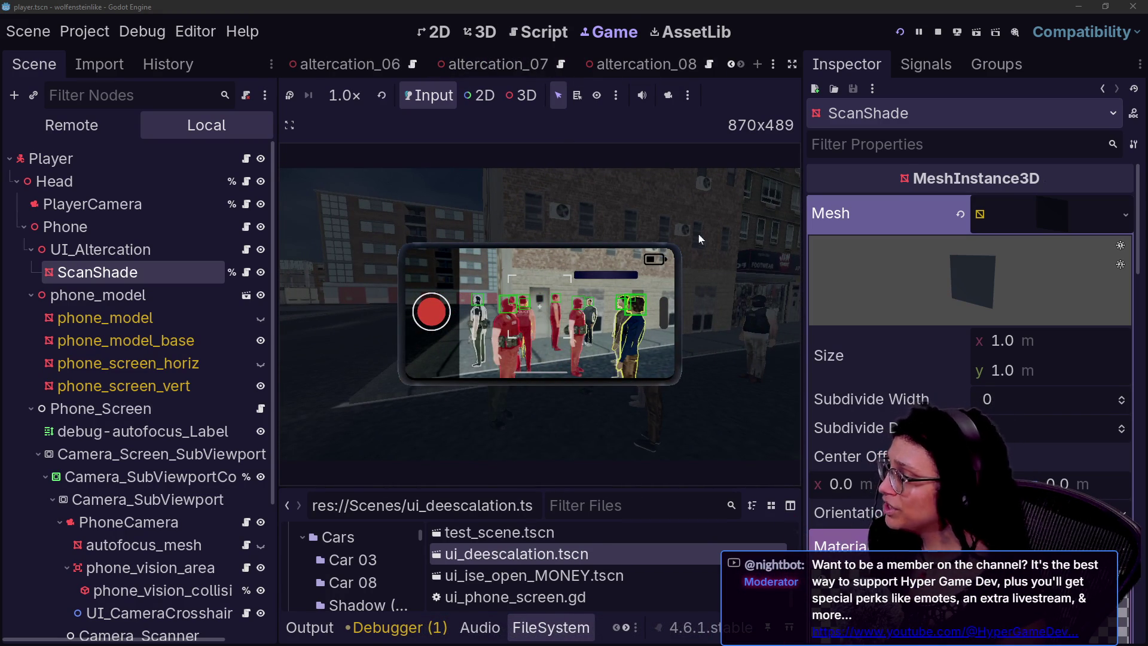
- Open the UI_Deescalation script from altercation_08 in a full-width editor with the bottom panel hidden
click(612, 67)
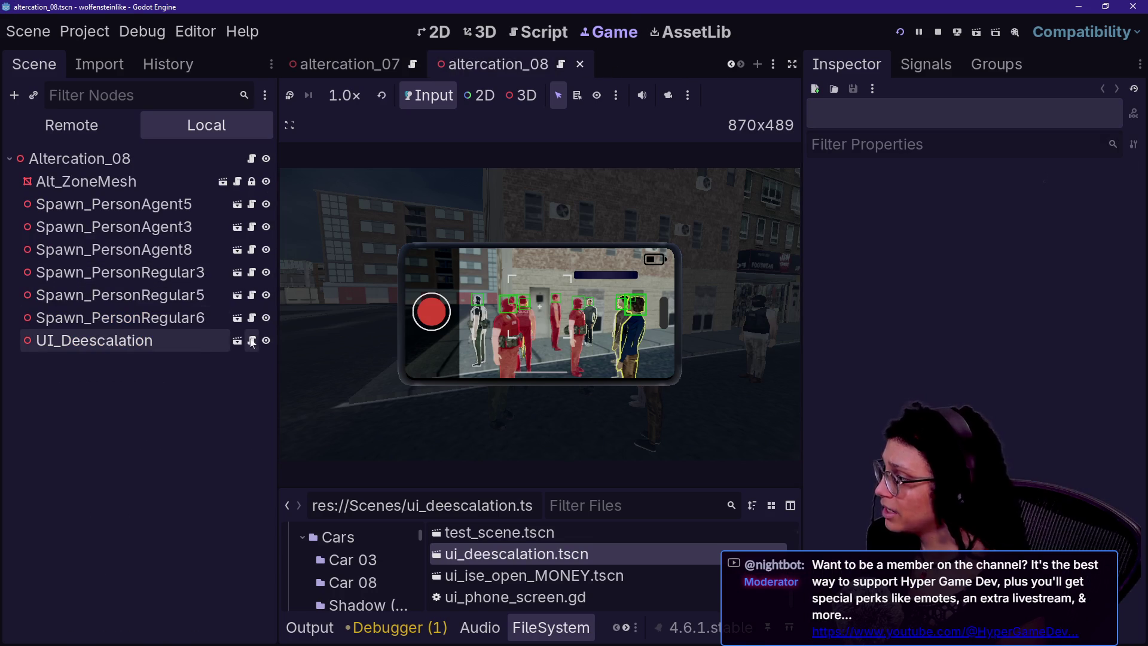
click(252, 340)
click(658, 221)
key(ctrl+shift+F11)
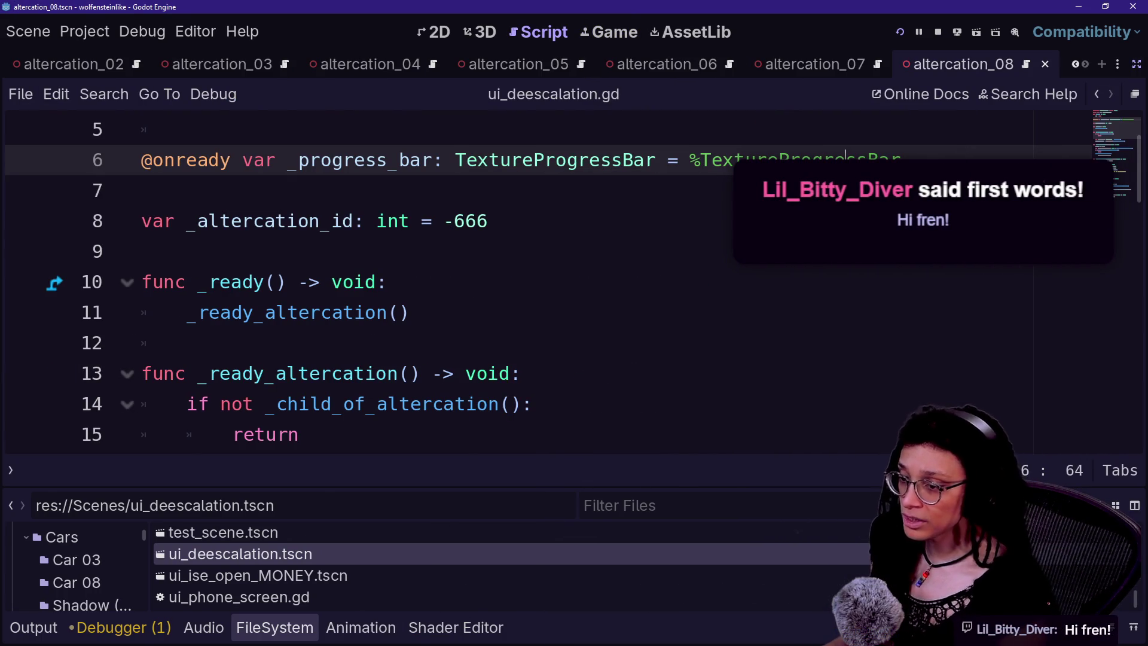
key(alt+o)
key(alt+o)
- Select update_escalation_progress on line 28 and open Find in Files for it
scroll(538, 335, down, 6)
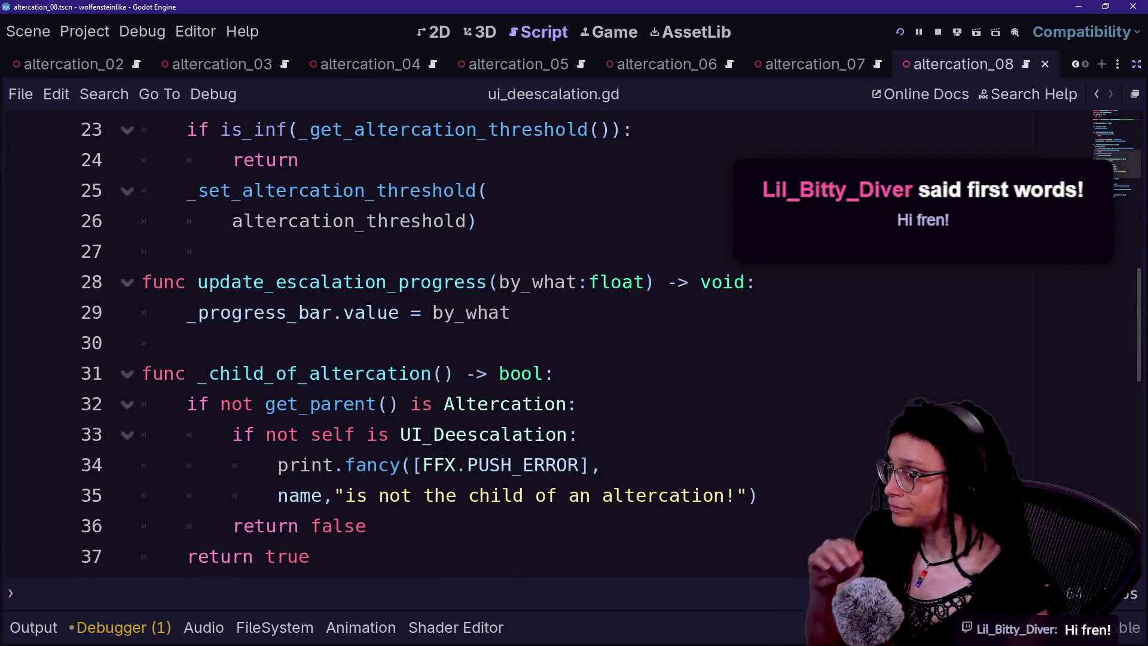
scroll(539, 341, up, 1)
scroll(539, 341, down, 2)
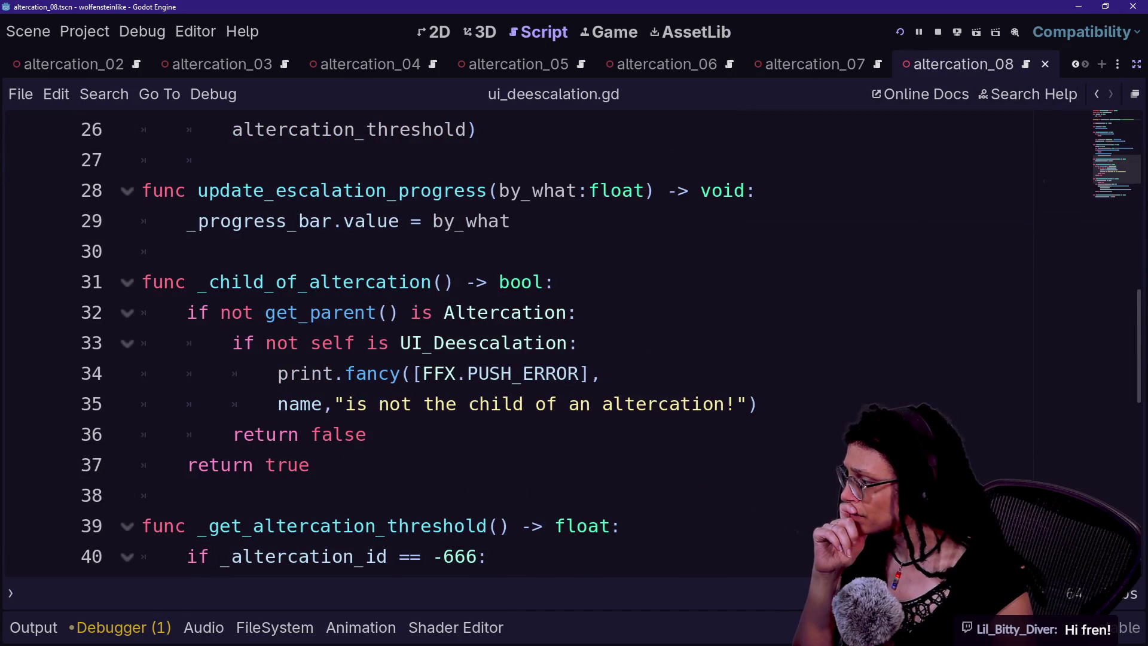
scroll(539, 340, down, 2)
scroll(538, 341, up, 6)
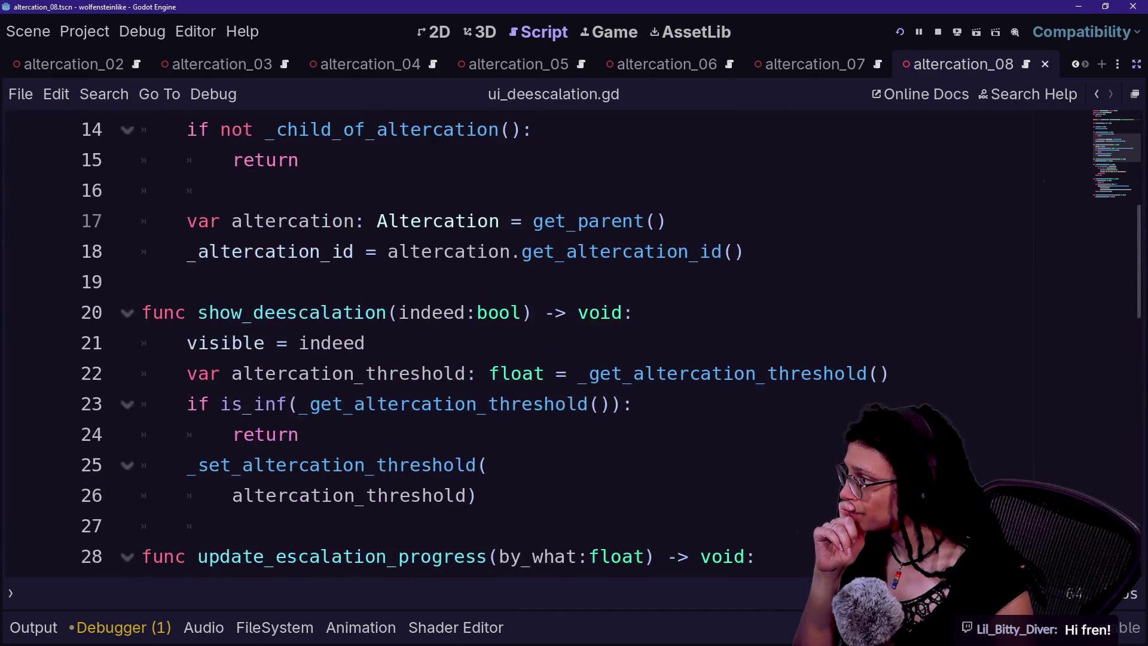
scroll(538, 341, up, 5)
scroll(538, 340, down, 3)
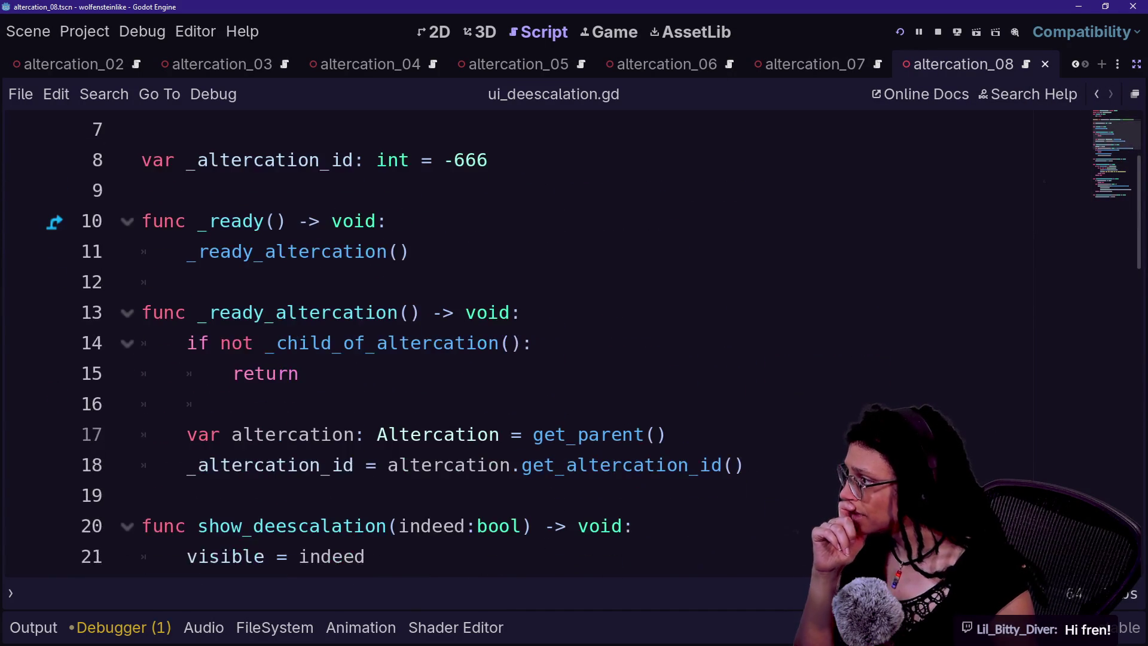
scroll(538, 341, down, 3)
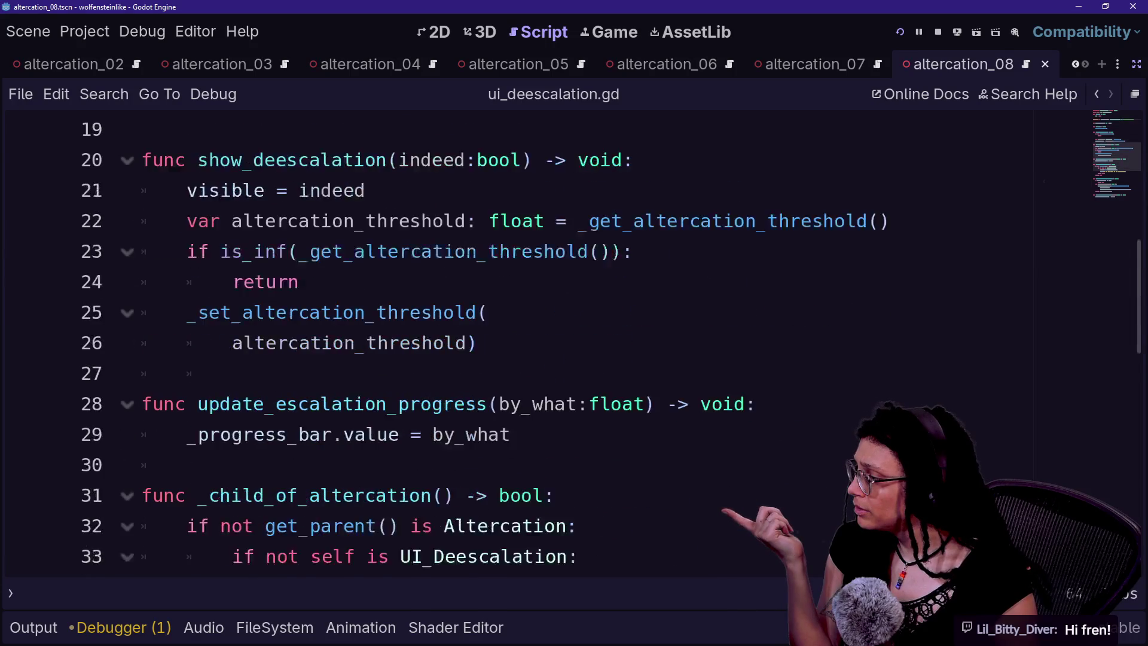
scroll(538, 341, up, 4)
scroll(538, 341, down, 3)
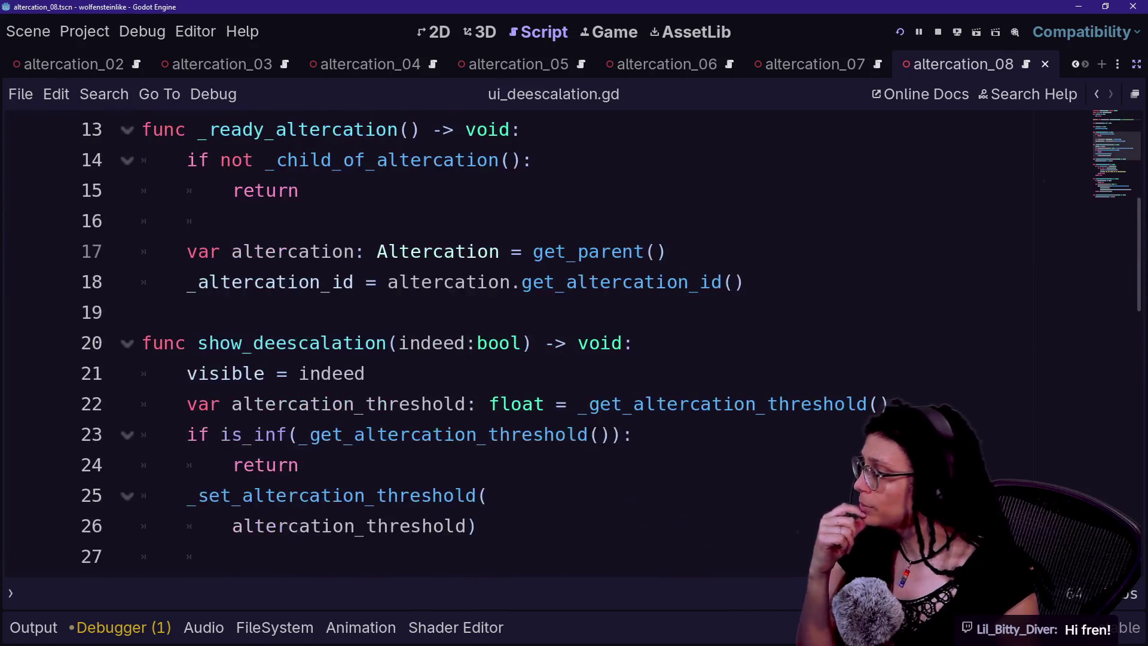
scroll(538, 341, down, 3)
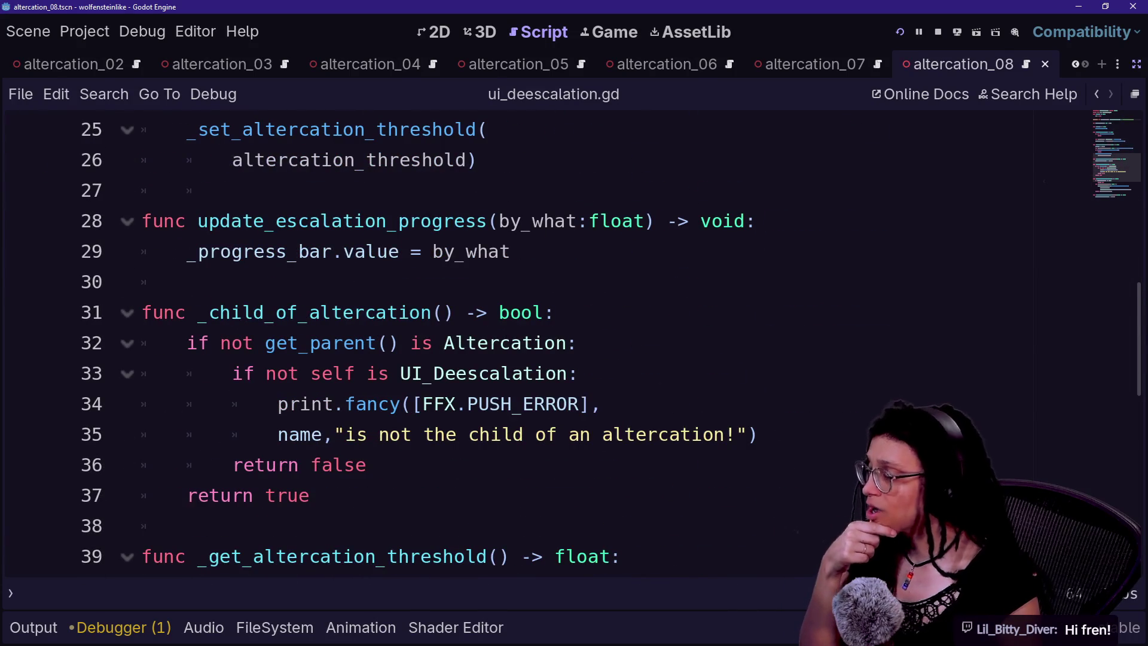
scroll(538, 341, down, 2)
scroll(538, 341, up, 2)
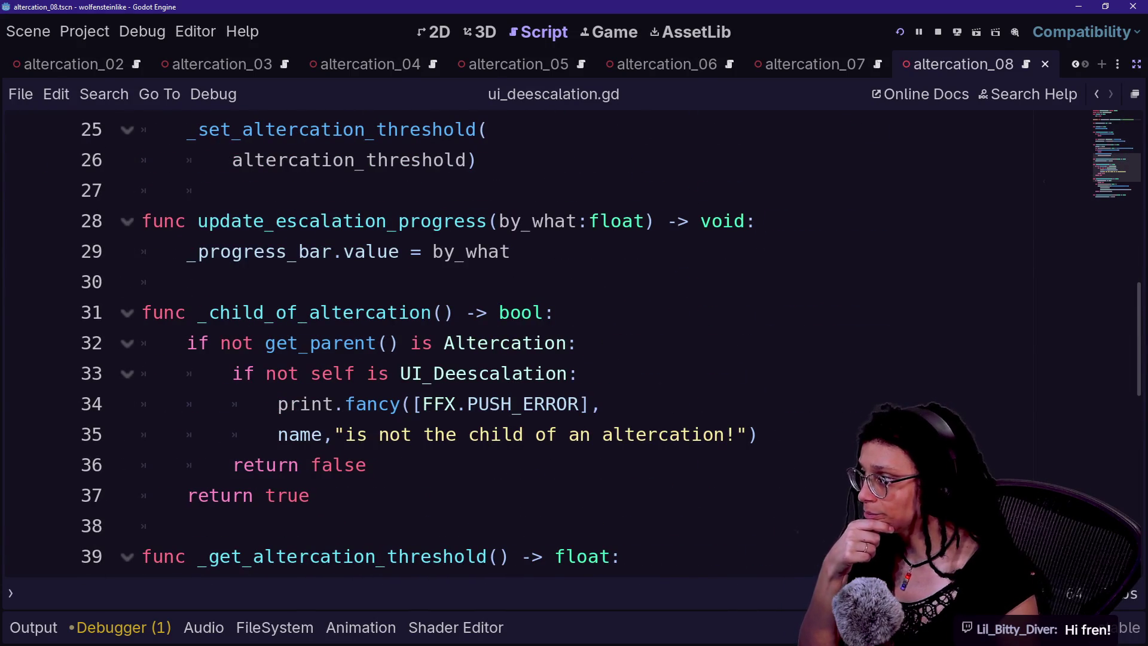
click(332, 251)
mouse_move(198, 221)
mouse_down()
mouse_move(578, 222)
mouse_move(487, 221)
mouse_up()
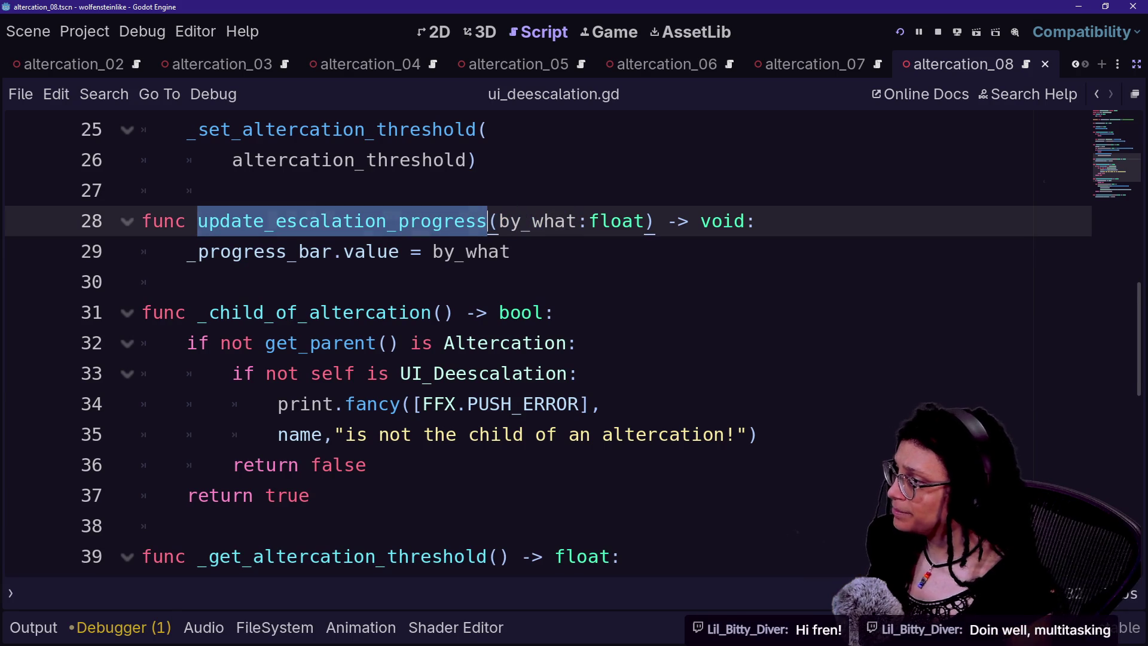
key(ctrl+shift+d)
key(ctrl+z)
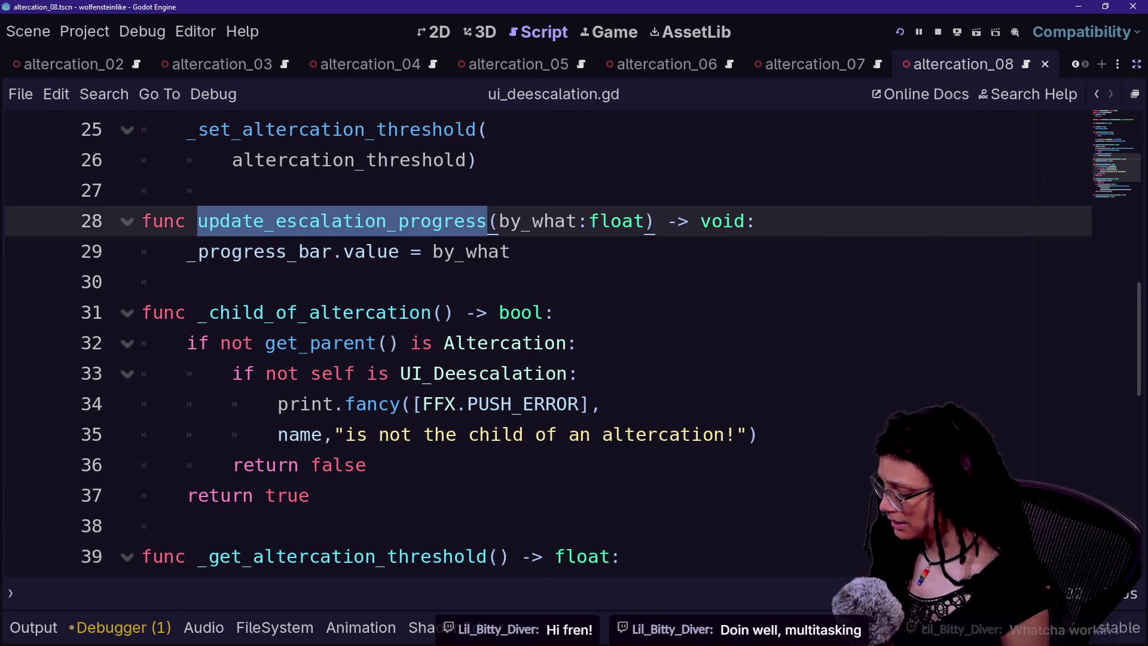
key(ctrl+shift+f)
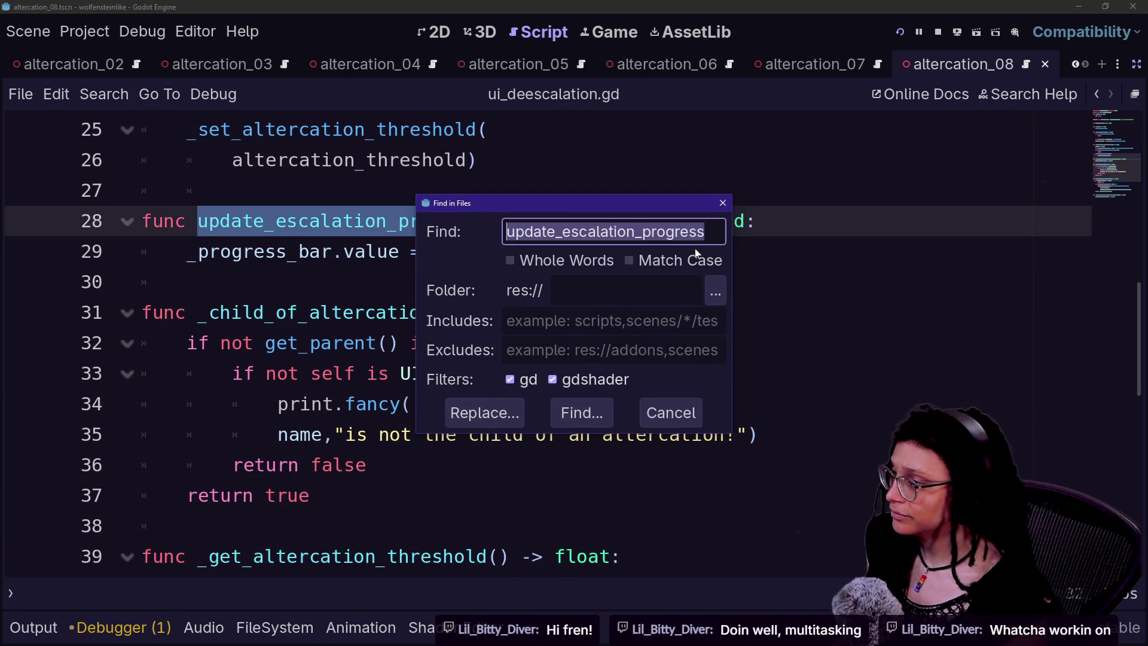
- Search res:// for update_escalation_progress and jump to the line 59 call in manage_deescalation.gd
key(Return)
drag(445, 313, 418, 366)
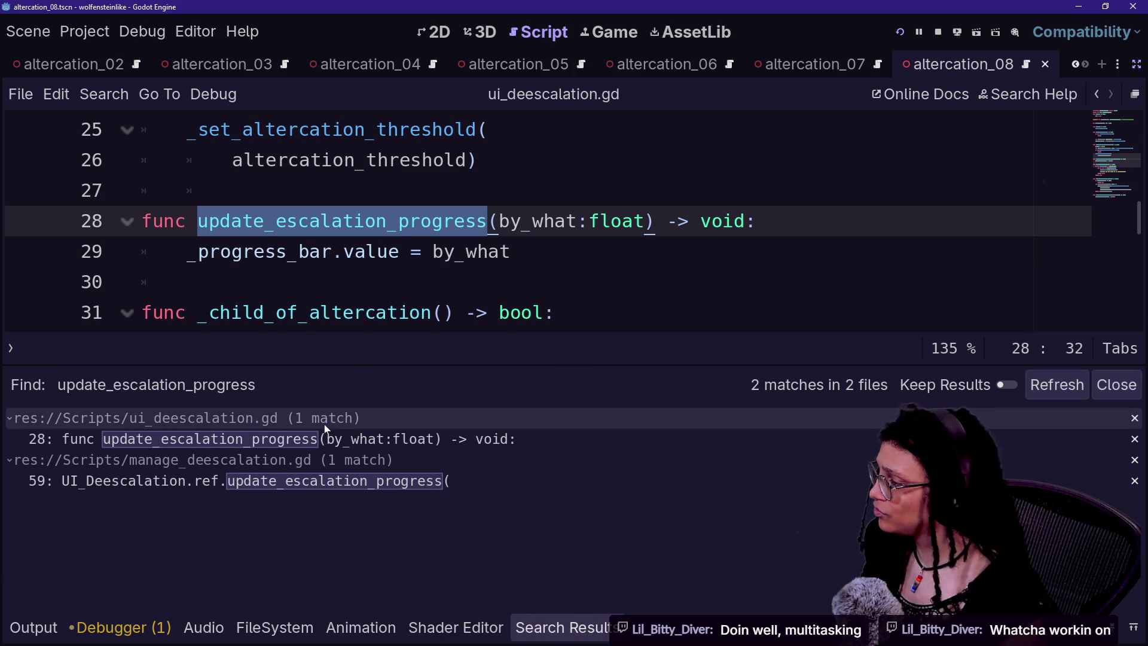
click(332, 482)
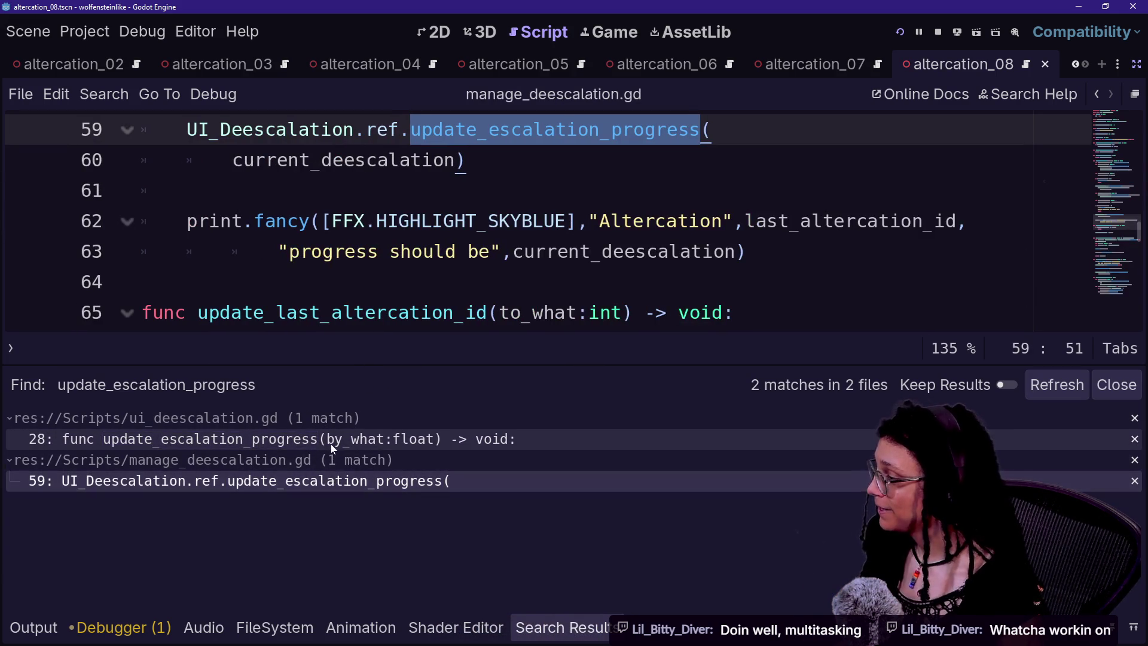
key(alt+Tab)
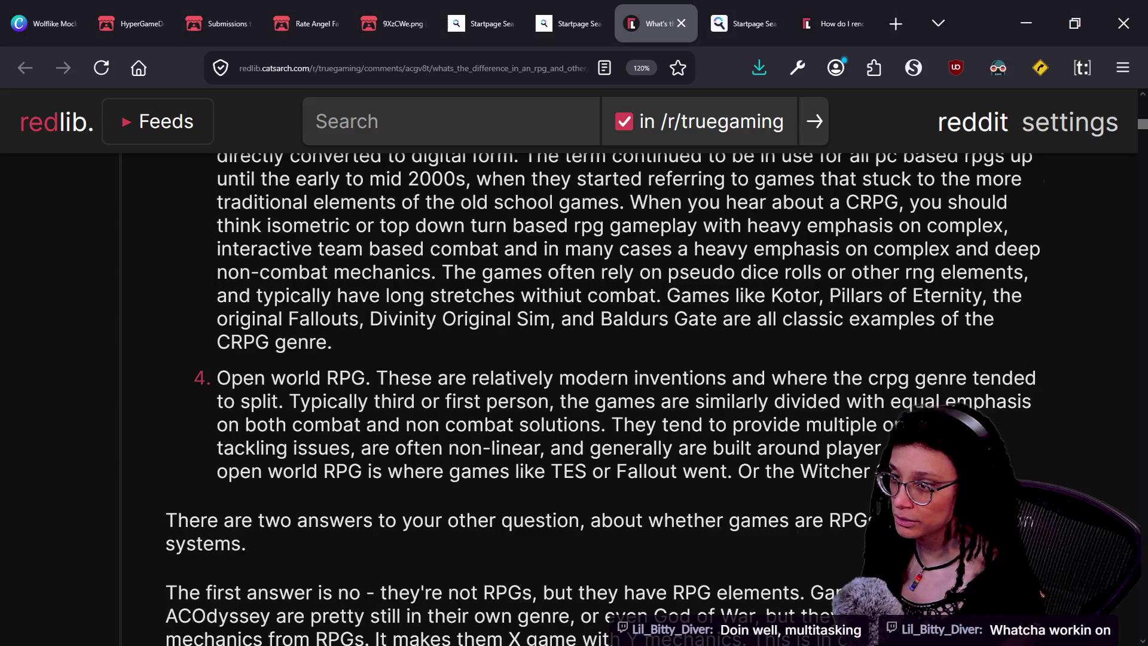
- Load the ise-open itch.io page from its bookmark in a new Firefox tab
key(alt+Tab)
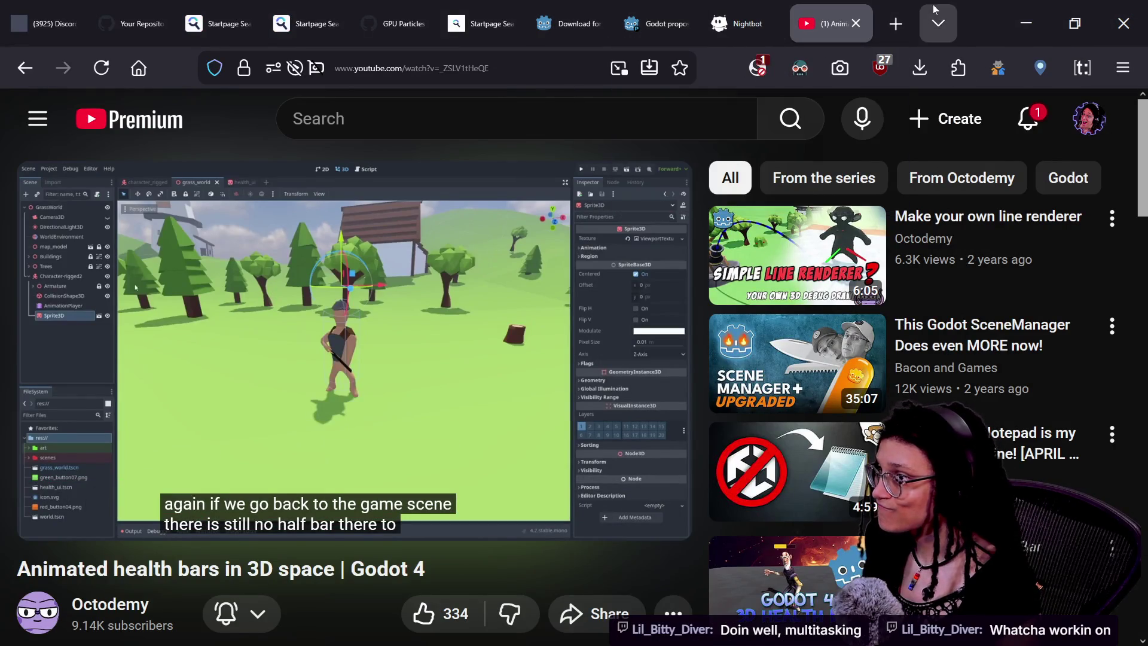
click(896, 23)
key(alt+Tab)
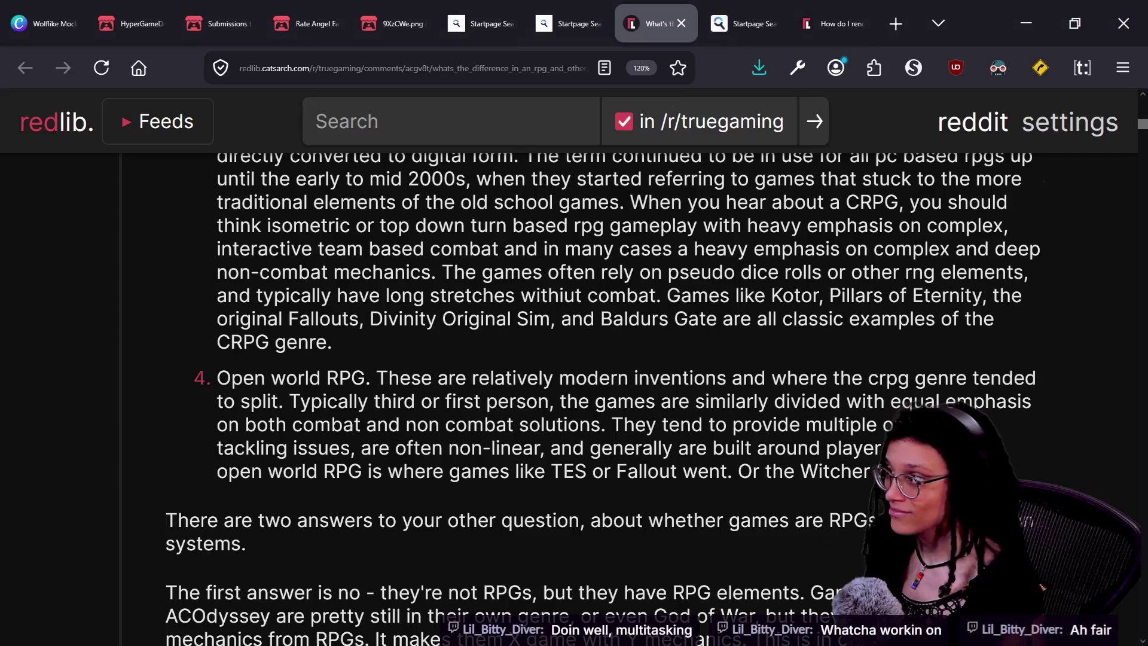
key(alt+Tab)
click(286, 101)
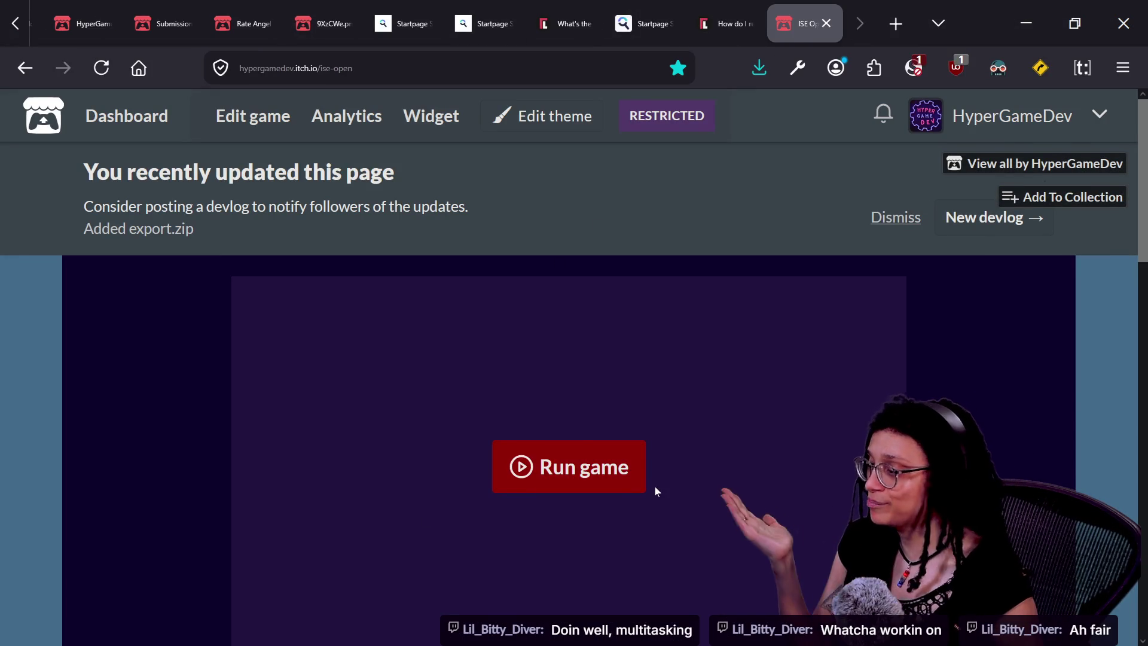
- Run the ise-open browser build and click into the game to control the view
click(644, 485)
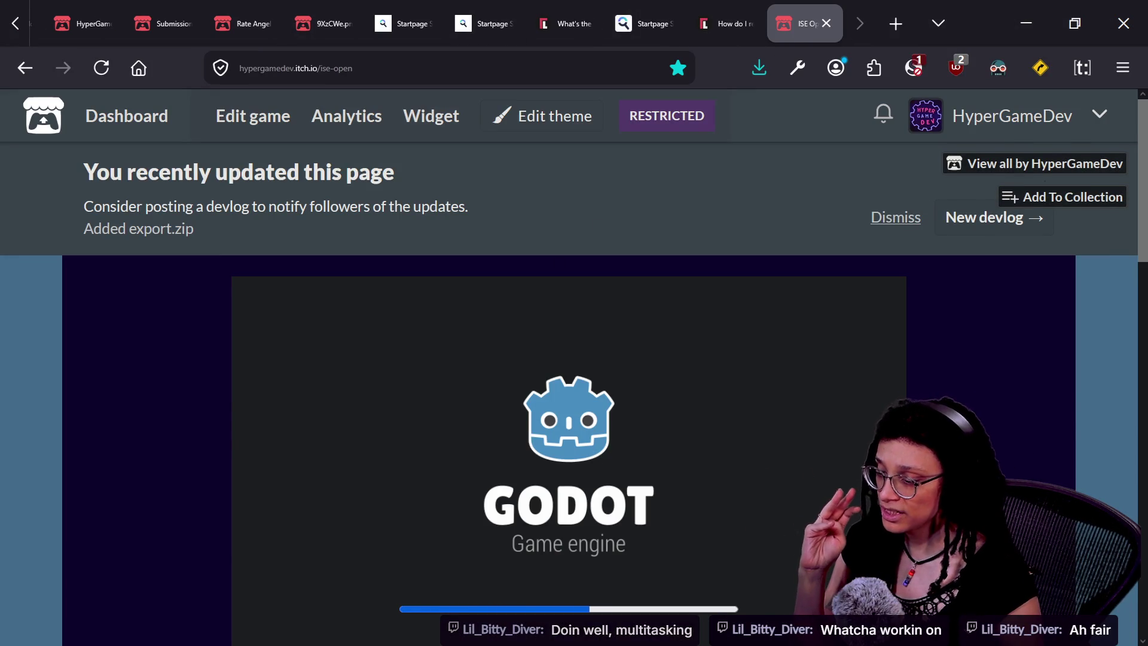
scroll(568, 359, down, 2)
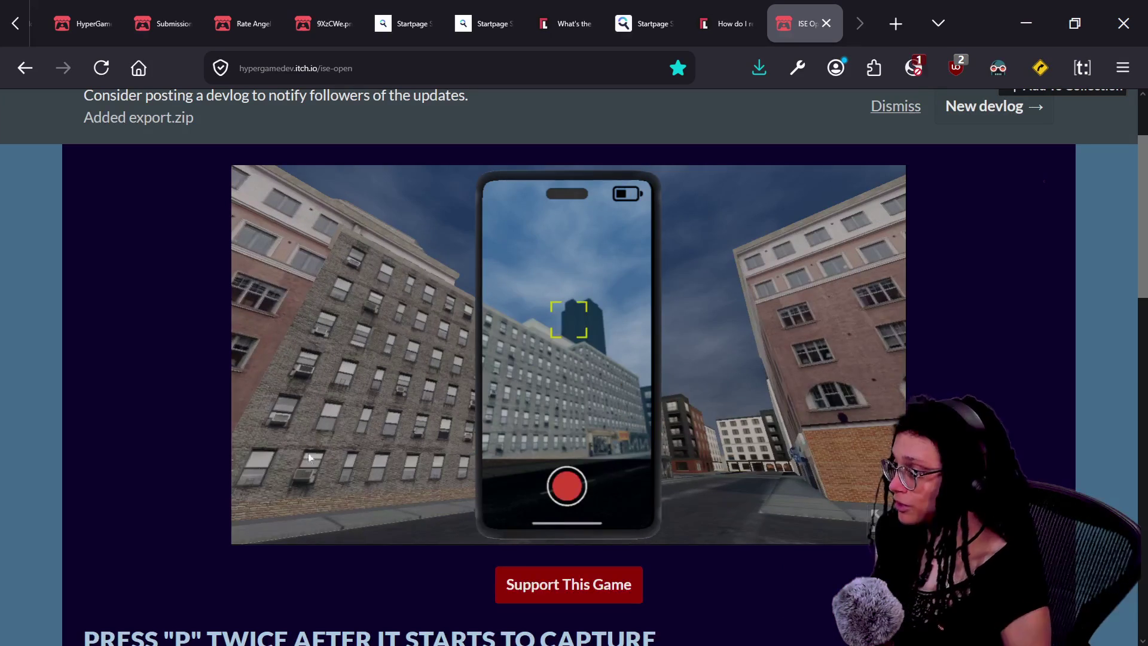
click(347, 445)
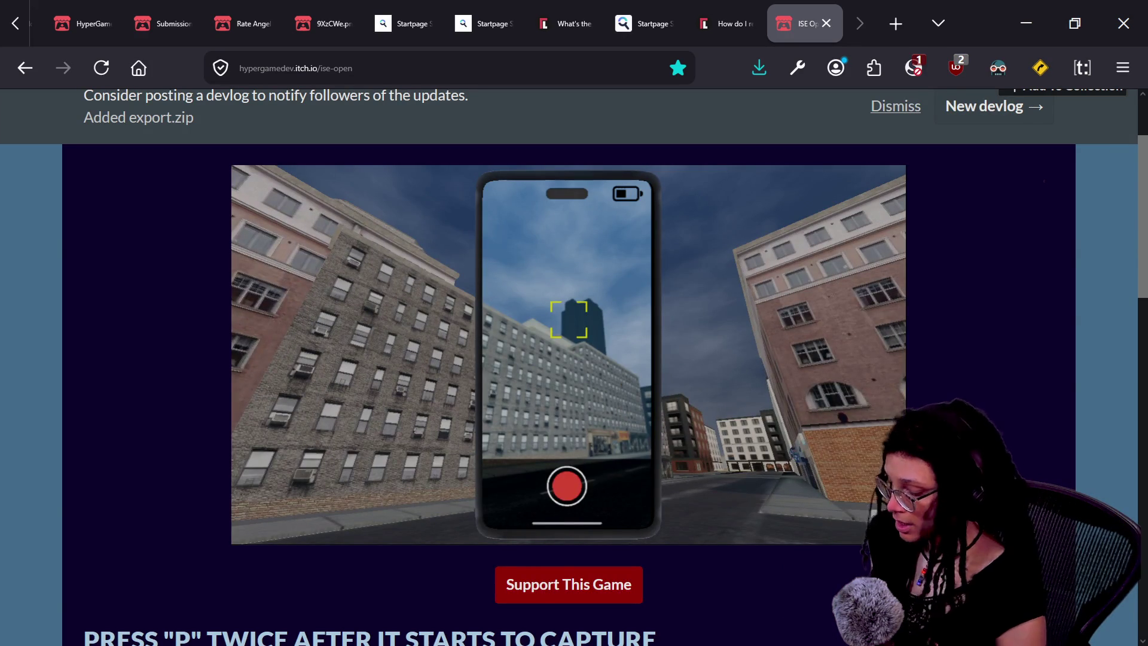
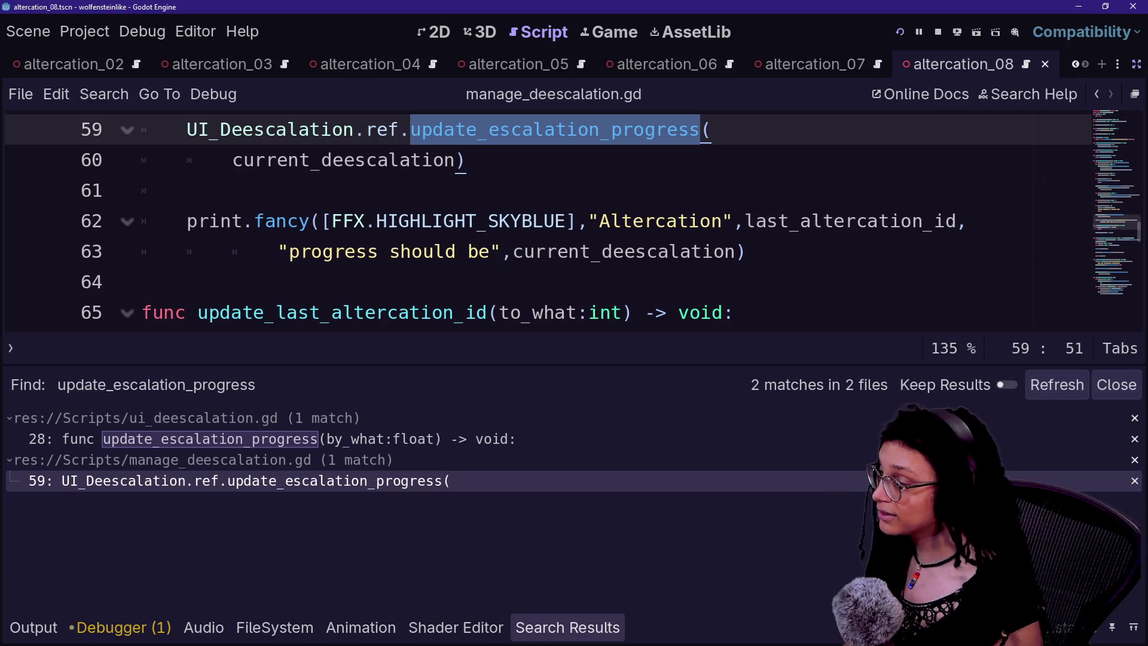
- Collapse the bottom panel and restore the scene tree and Inspector around manage_deescalation.gd
click(143, 281)
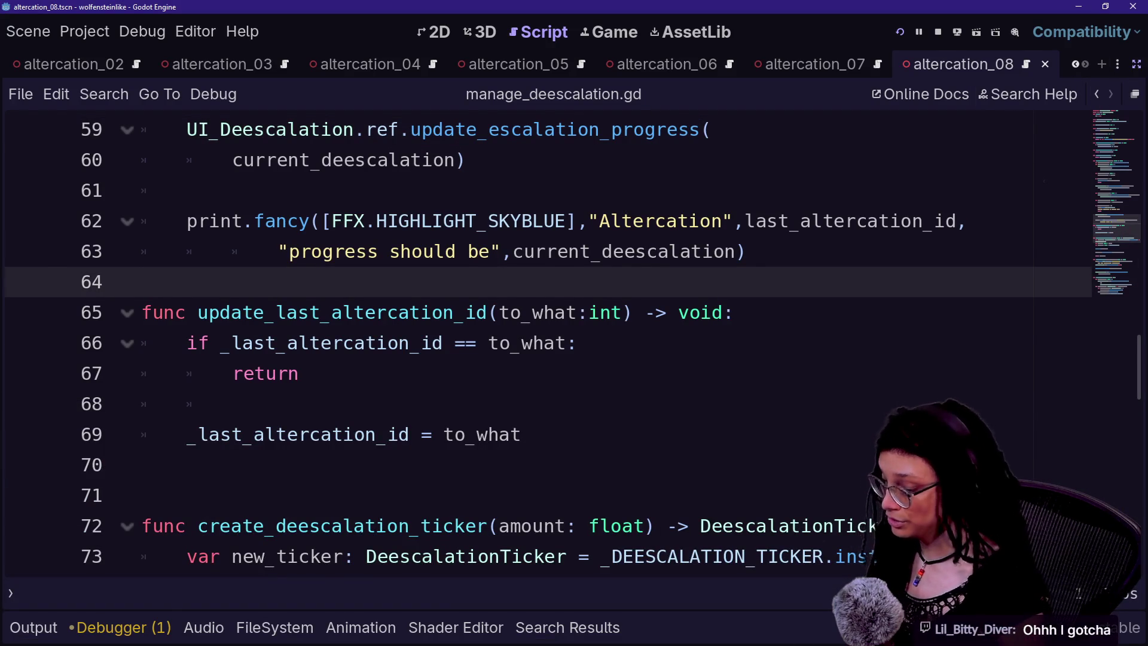
click(1136, 65)
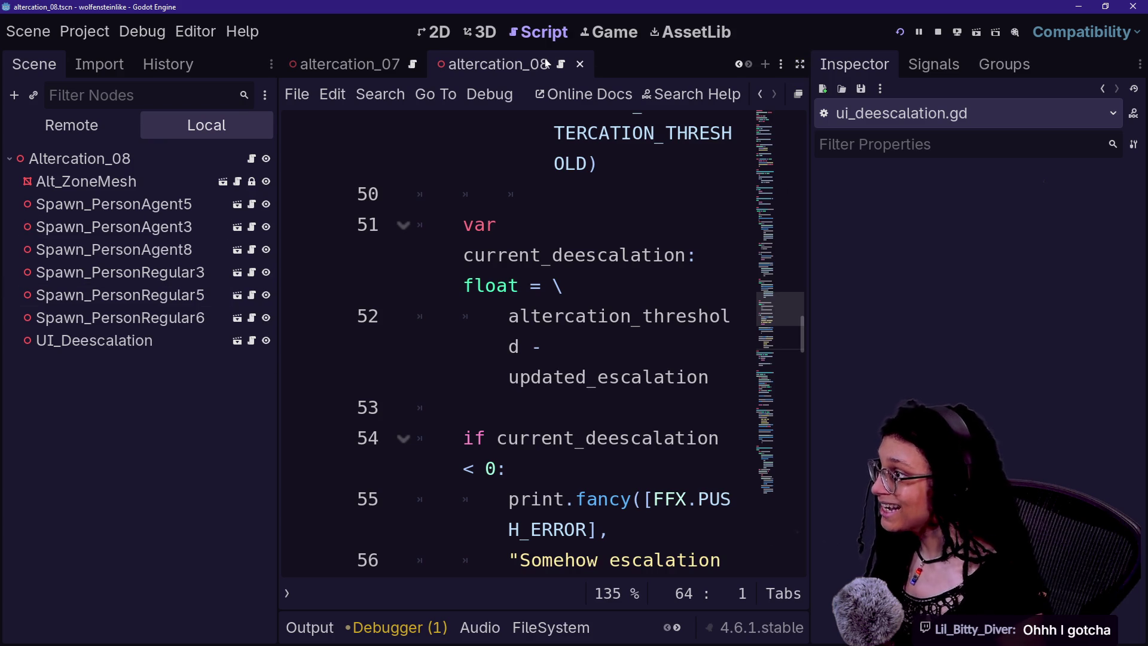
- Quick-open the indicator_goodwill.gd script by searching 'good'
key(alt+shift+o)
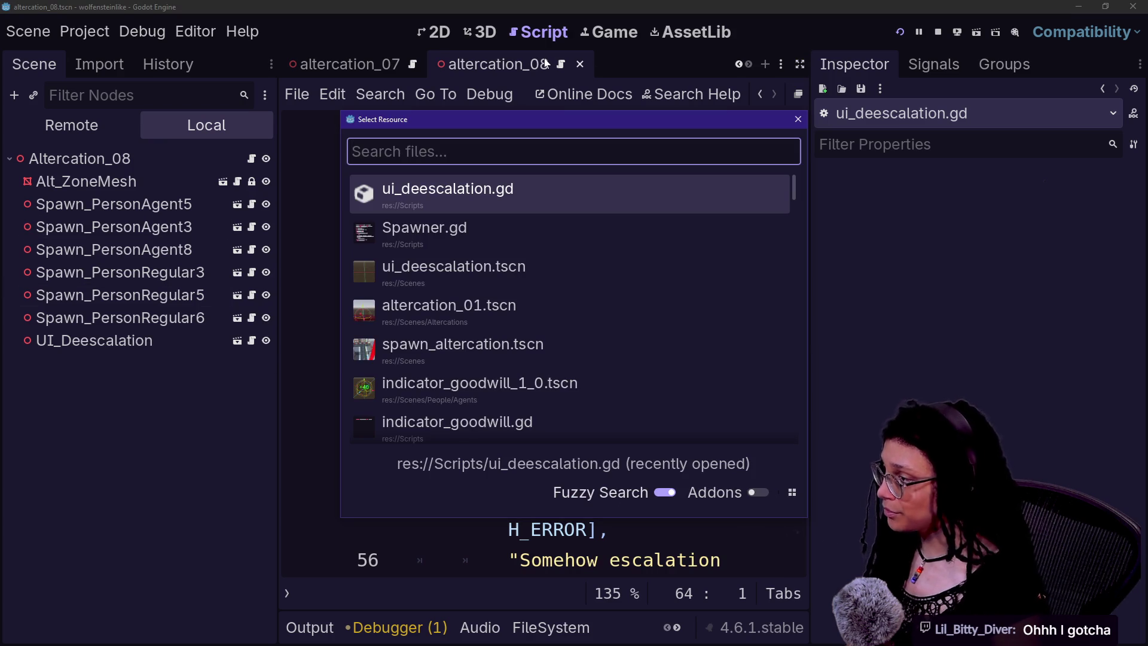
text(good)
key(Return)
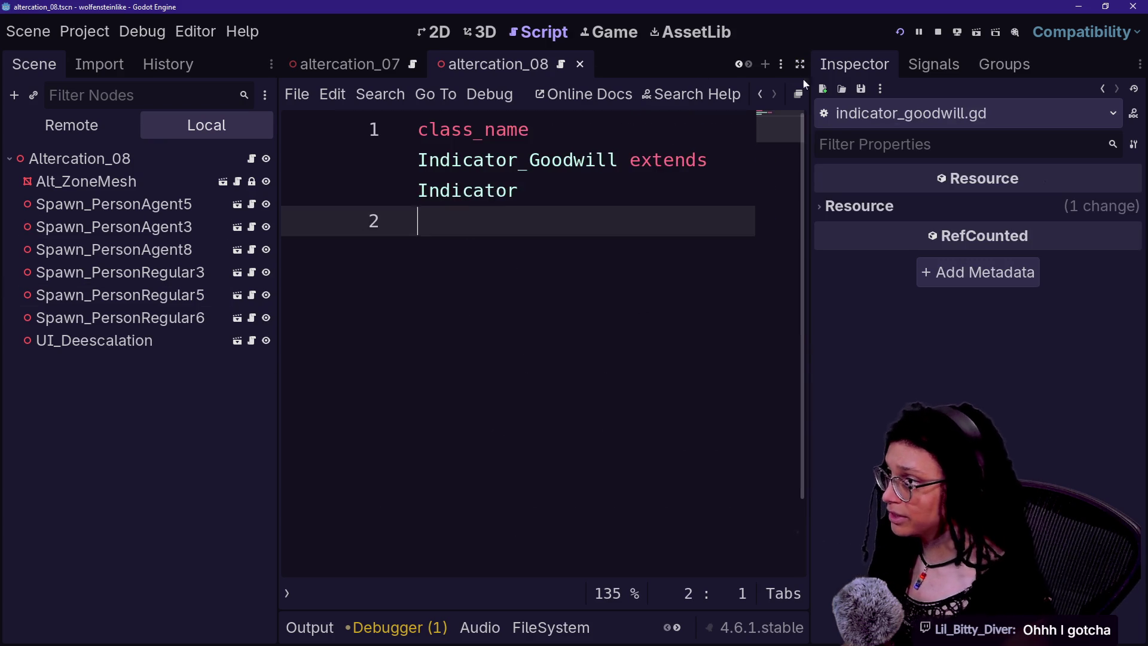
- In the 3D view, quick-open the indicator_goodwill_1_0.tscn scene
click(470, 36)
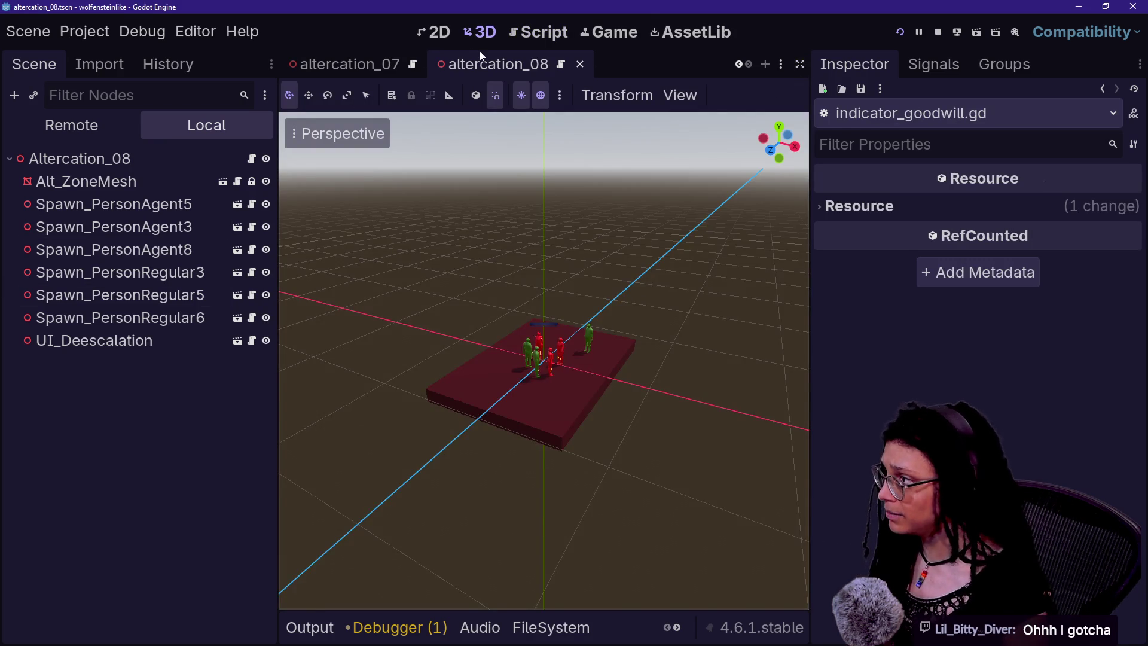
key(alt+shift+o)
text(googw)
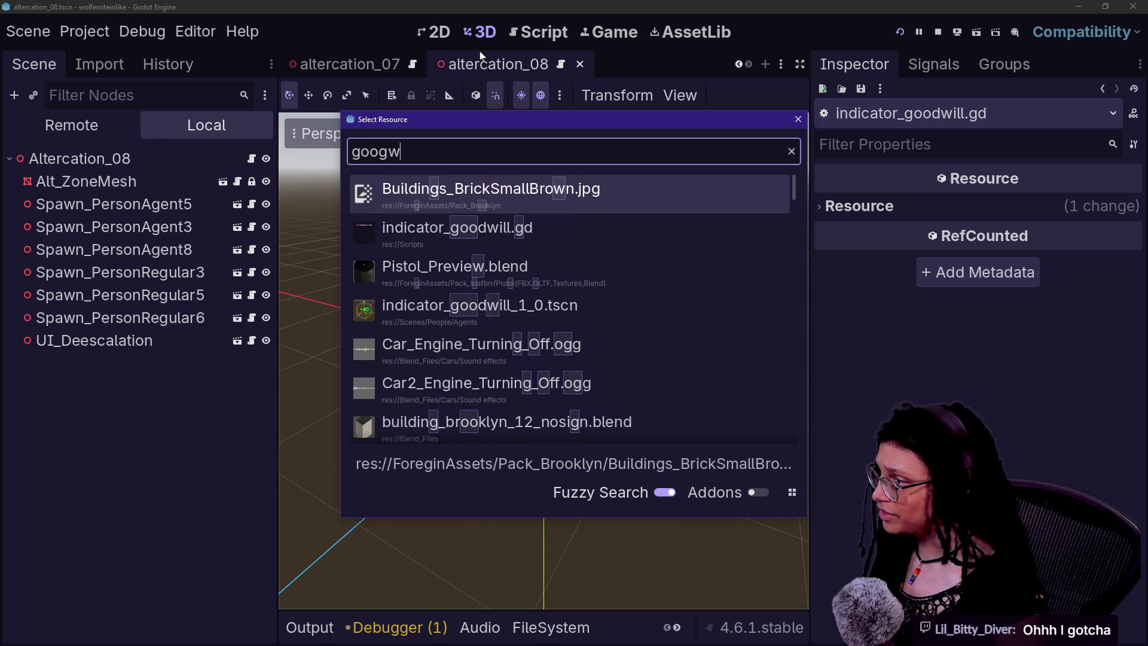
key(Down)
key(Down)
key(Down)
key(Return)
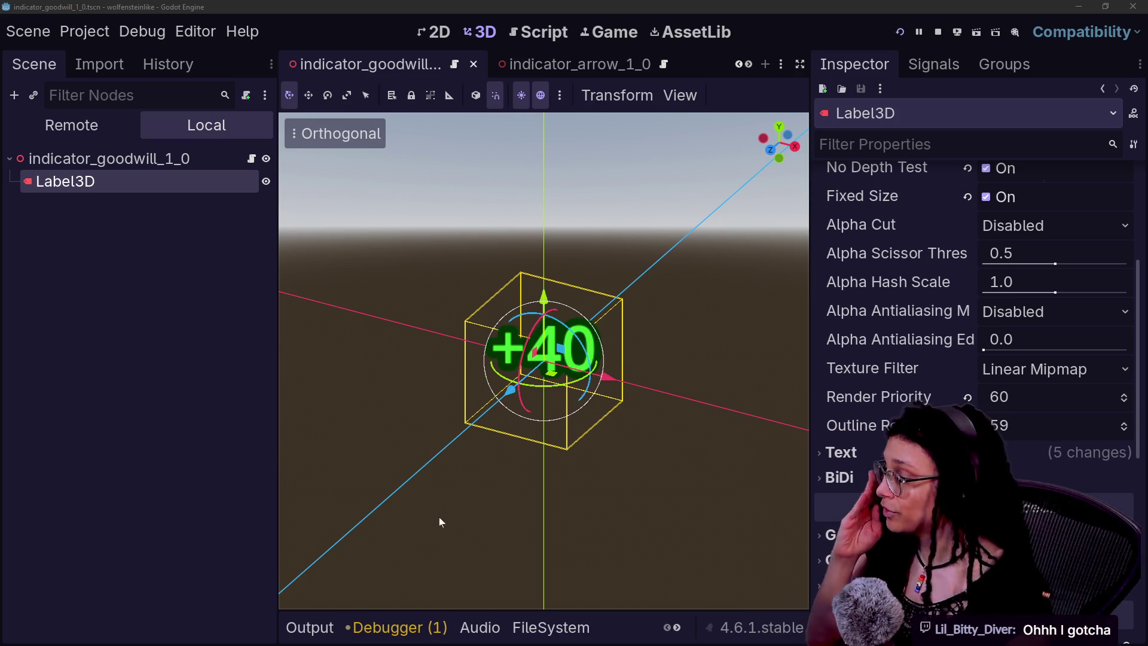
- Add a MeshInstance3D child to the root node and give it a new BoxMesh
click(421, 516)
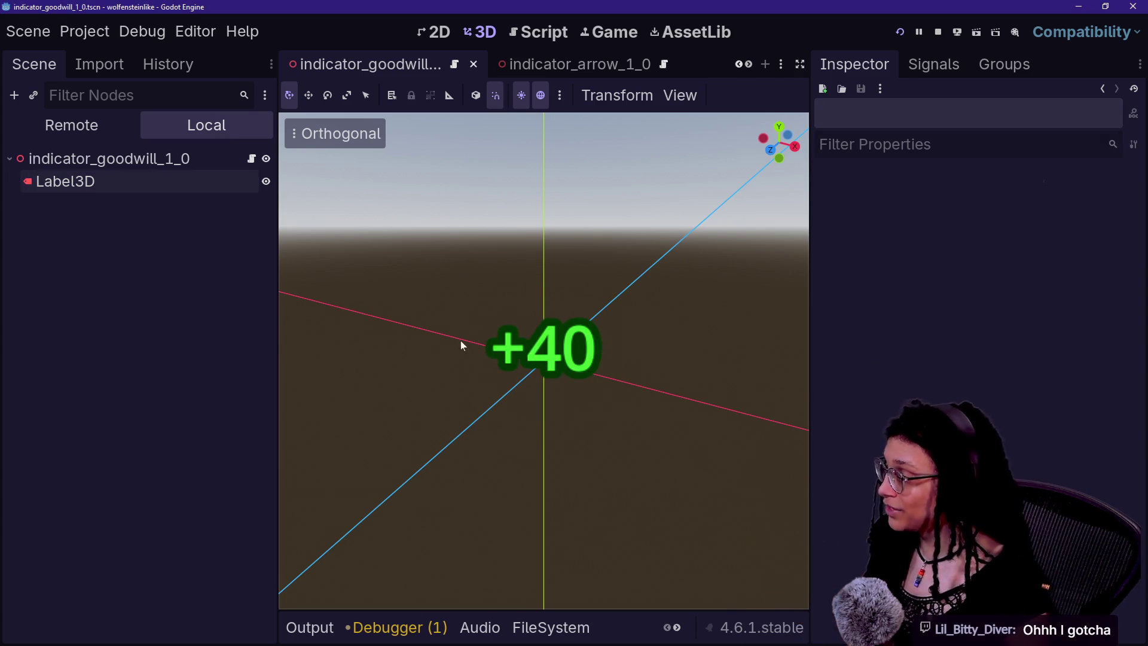
right_click(164, 163)
click(201, 203)
text(meshi)
key(Return)
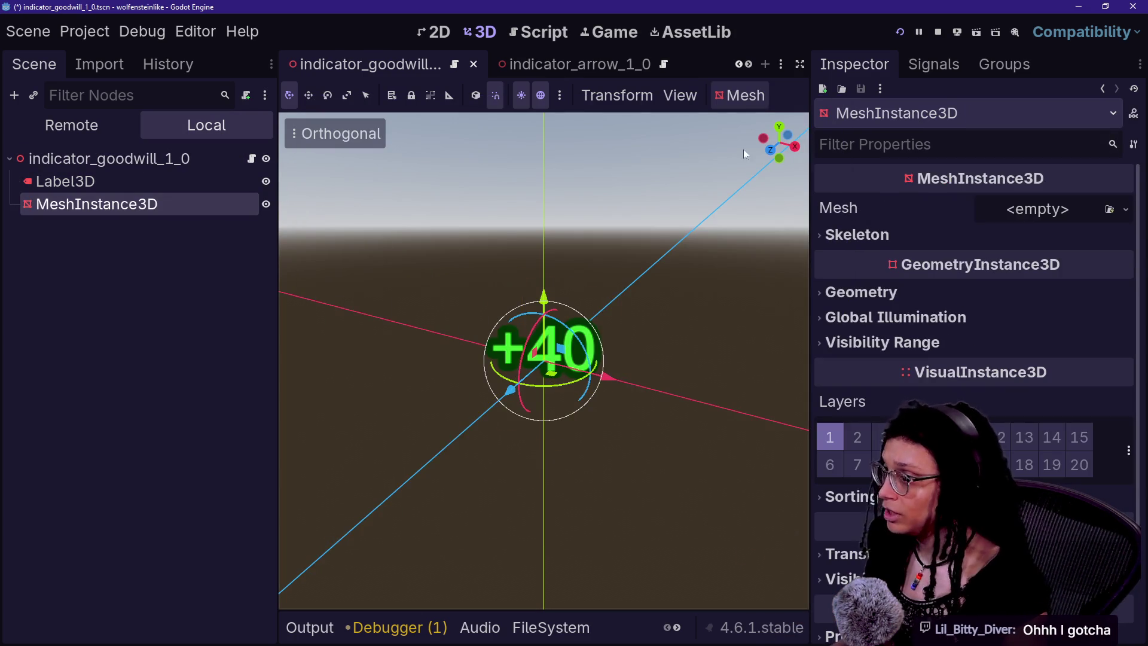
click(1076, 210)
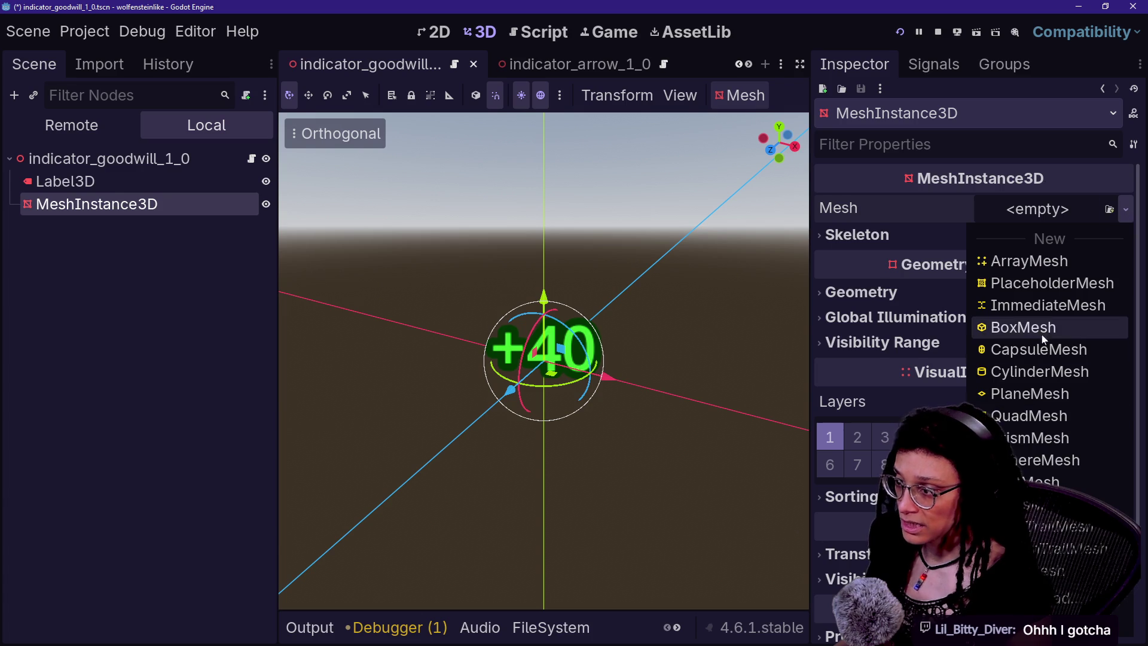
click(1043, 339)
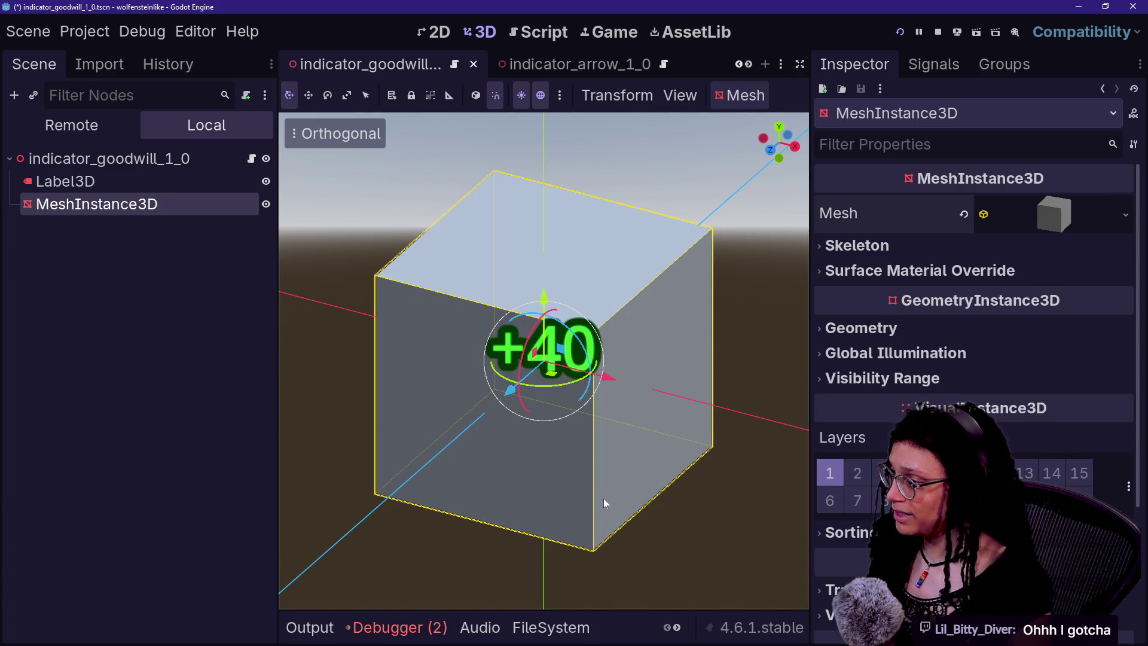
- Switch the viewport to Perspective and enable Lock View Rotation
click(302, 133)
click(364, 334)
click(586, 396)
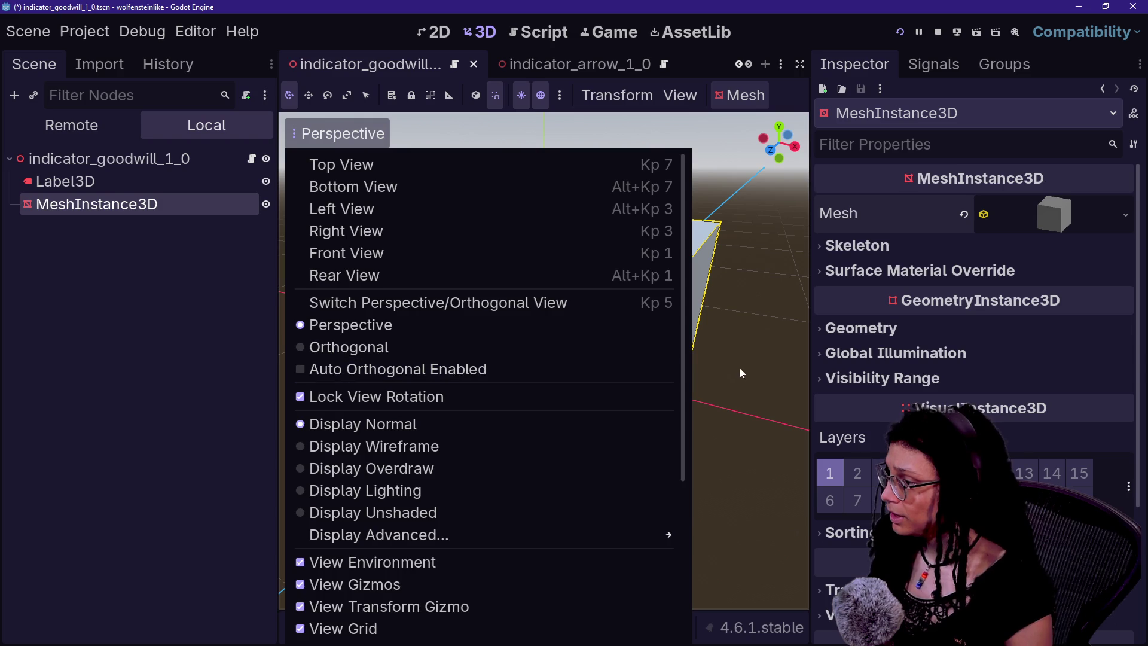
click(780, 375)
scroll(544, 359, up, 5)
scroll(716, 389, down, 5)
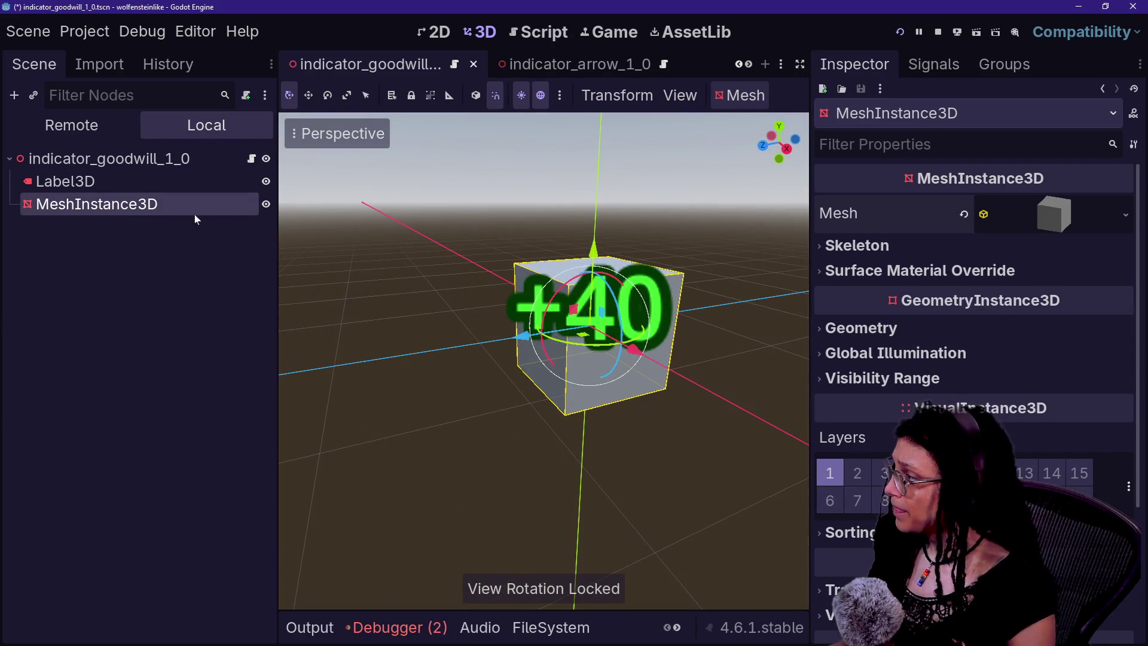
- Try moving the cube, undo back to its original placement, and select the Label3D
mouse_move(494, 346)
mouse_down()
mouse_move(359, 358)
mouse_move(496, 346)
mouse_move(665, 533)
mouse_move(794, 643)
mouse_up()
mouse_move(663, 524)
mouse_down()
mouse_move(676, 182)
mouse_move(720, 227)
mouse_move(543, 248)
mouse_move(160, 422)
mouse_up()
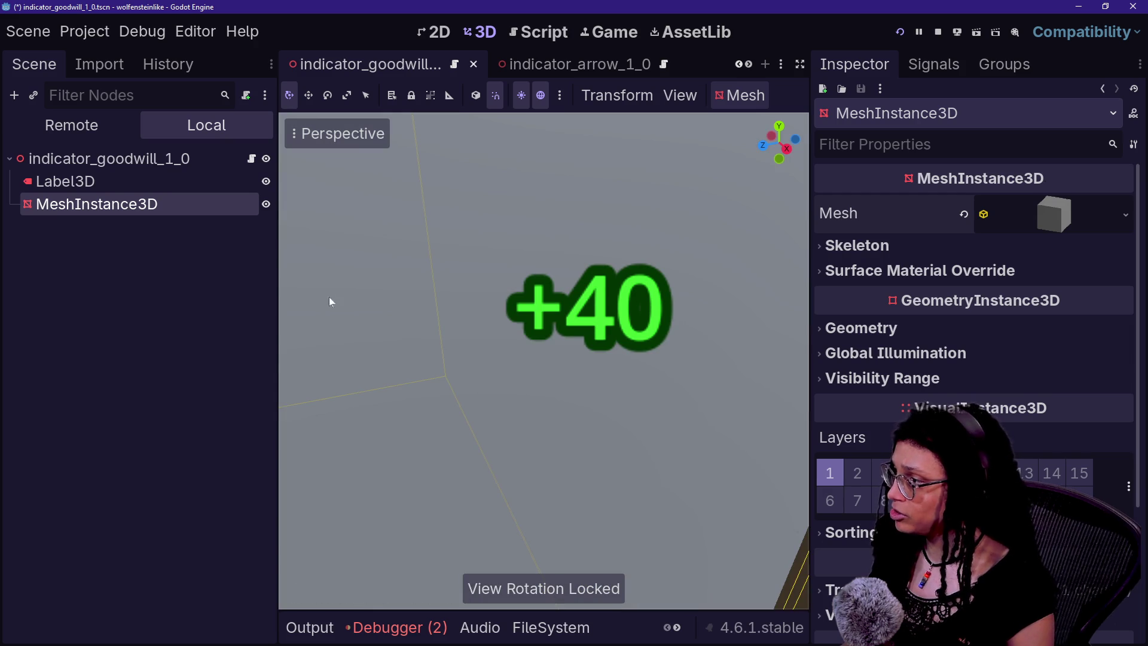
key(ctrl+z)
key(ctrl+z)
key(ctrl+z)
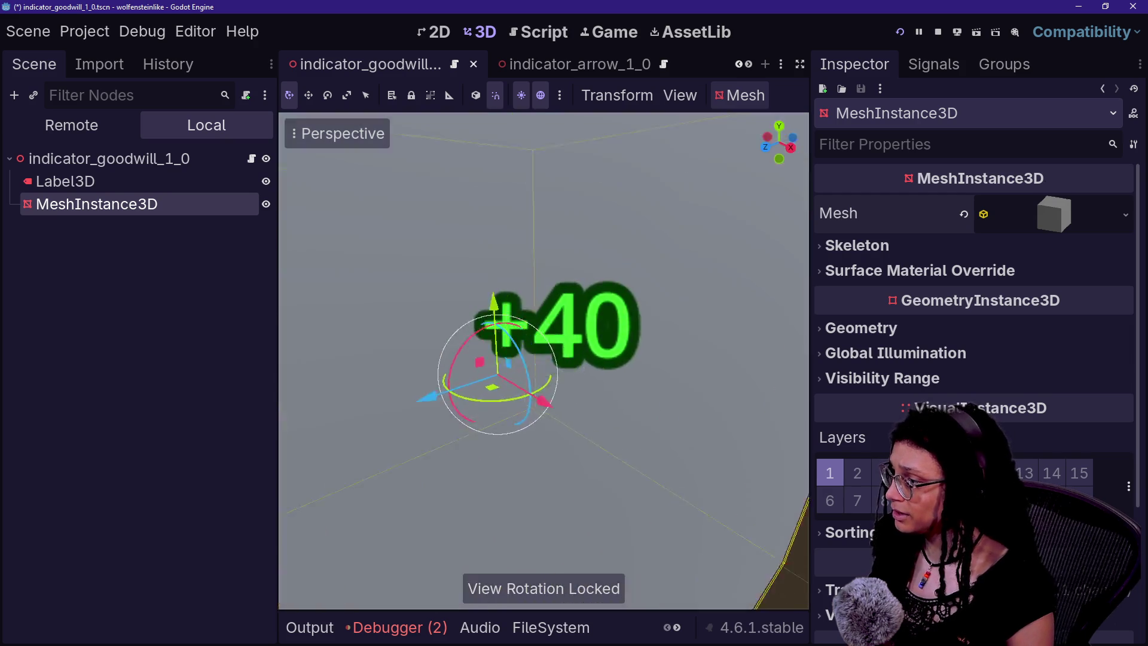
key(ctrl+z)
key(ctrl+z)
key(ctrl+z)
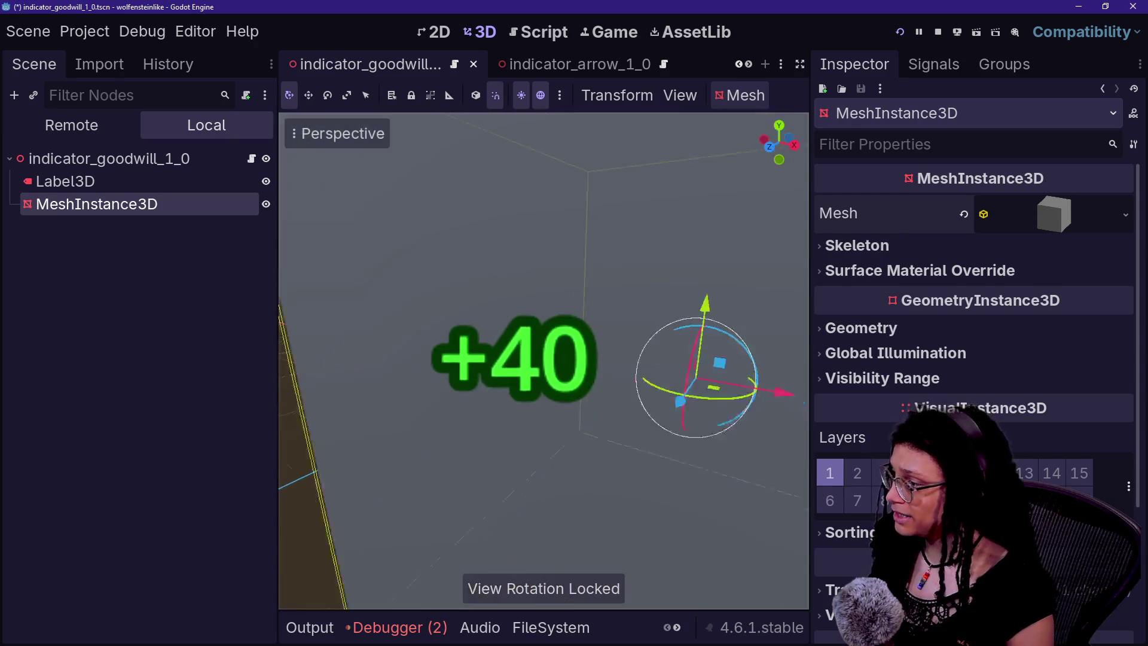
key(ctrl+z)
key(ctrl+z)
key(ctrl+z)
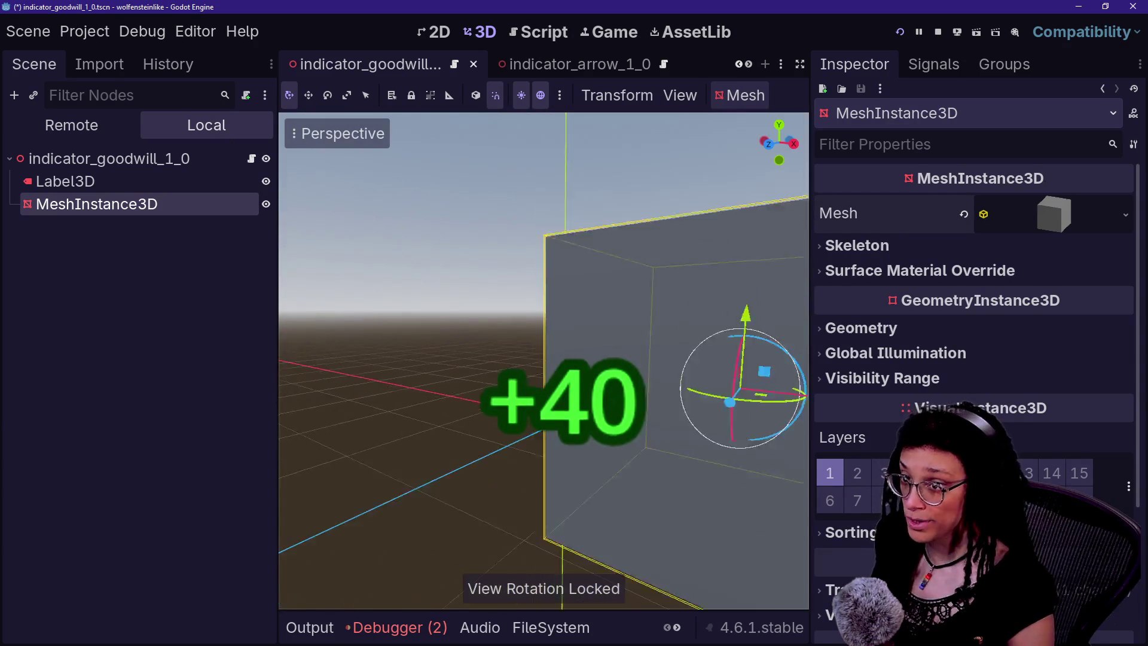
key(ctrl+z)
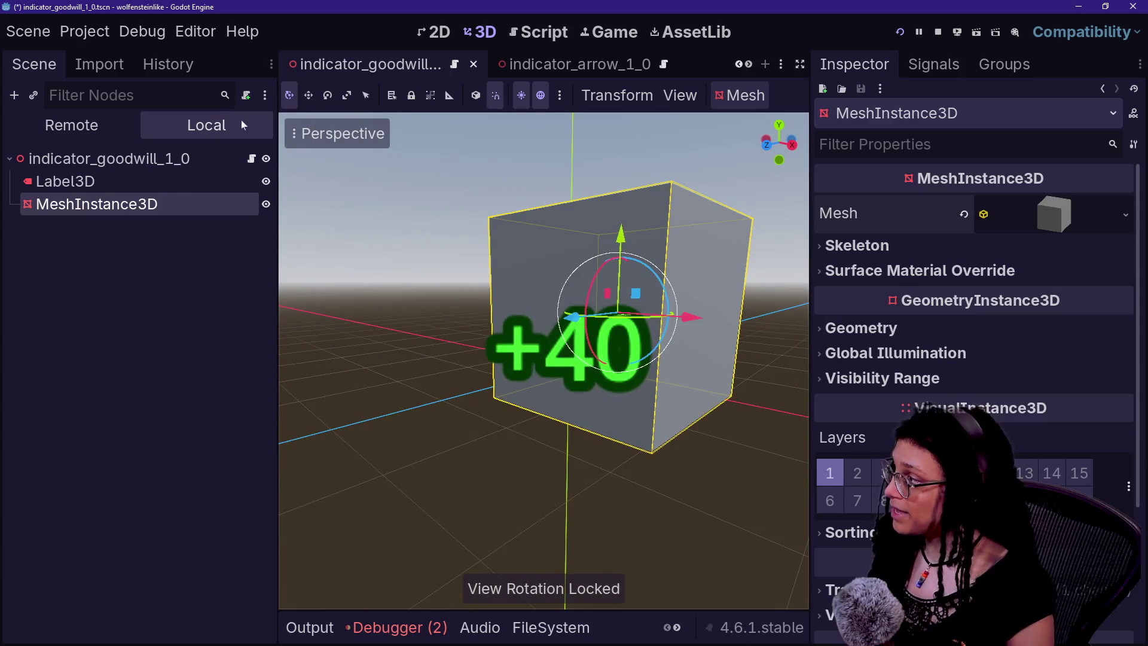
click(127, 185)
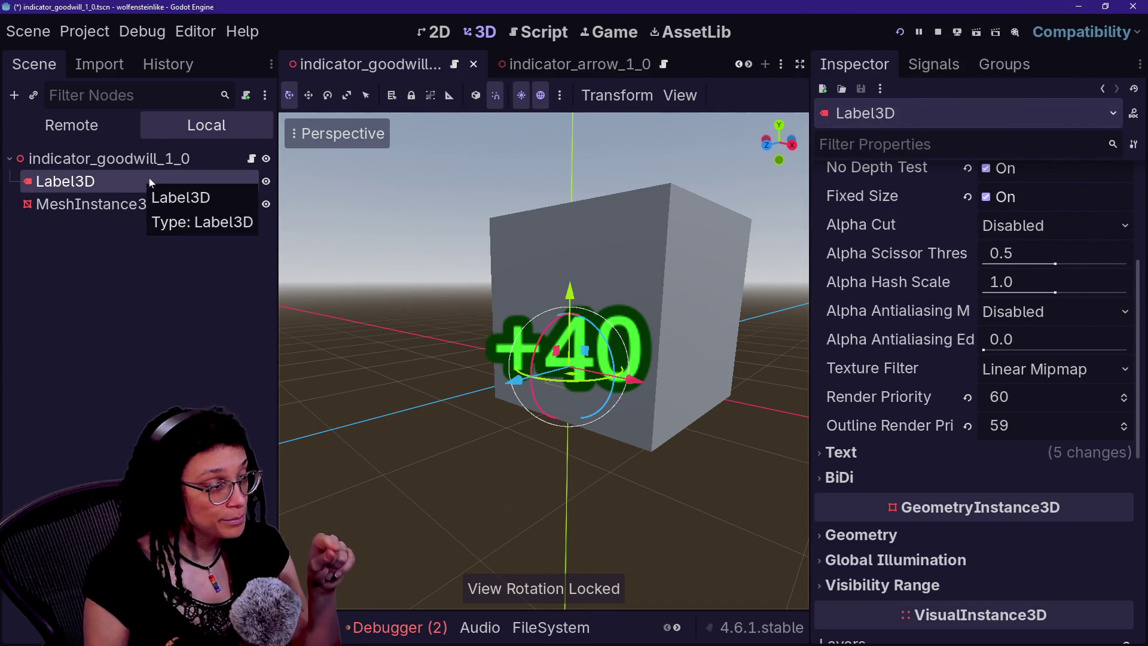
scroll(934, 400, up, 5)
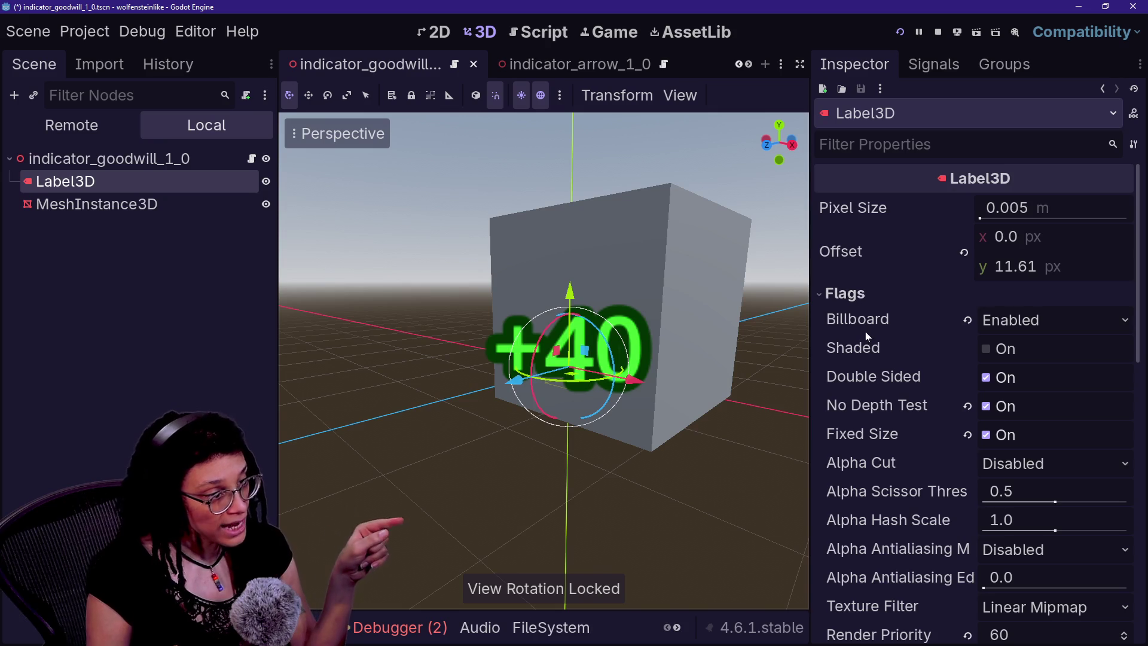
scroll(874, 360, down, 4)
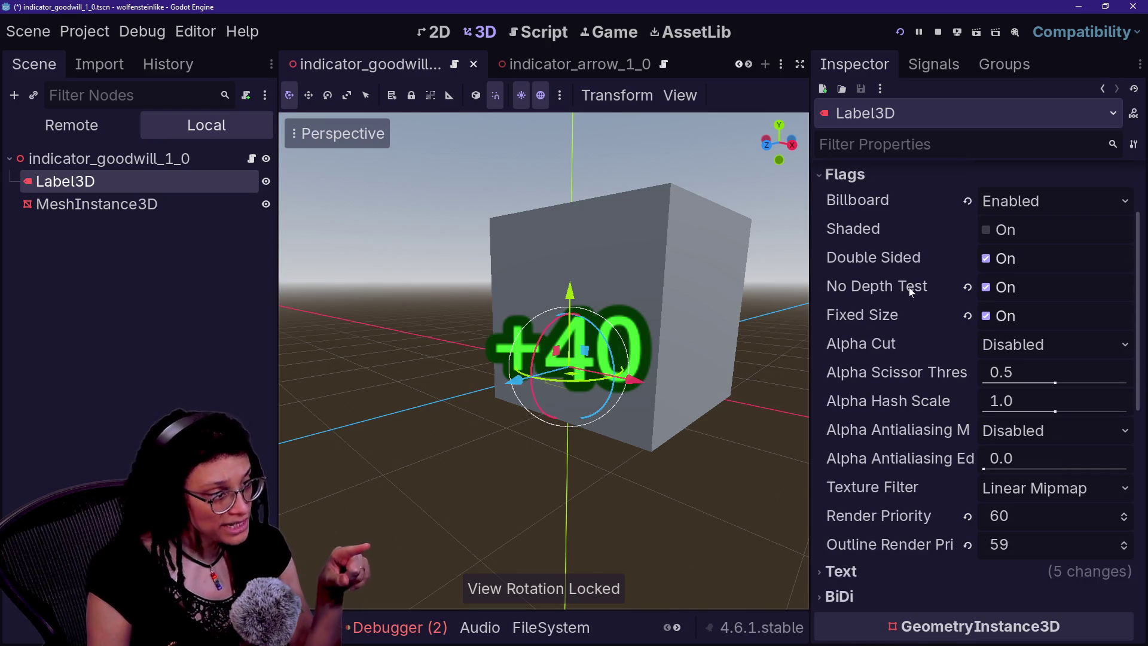
mouse_move(910, 291)
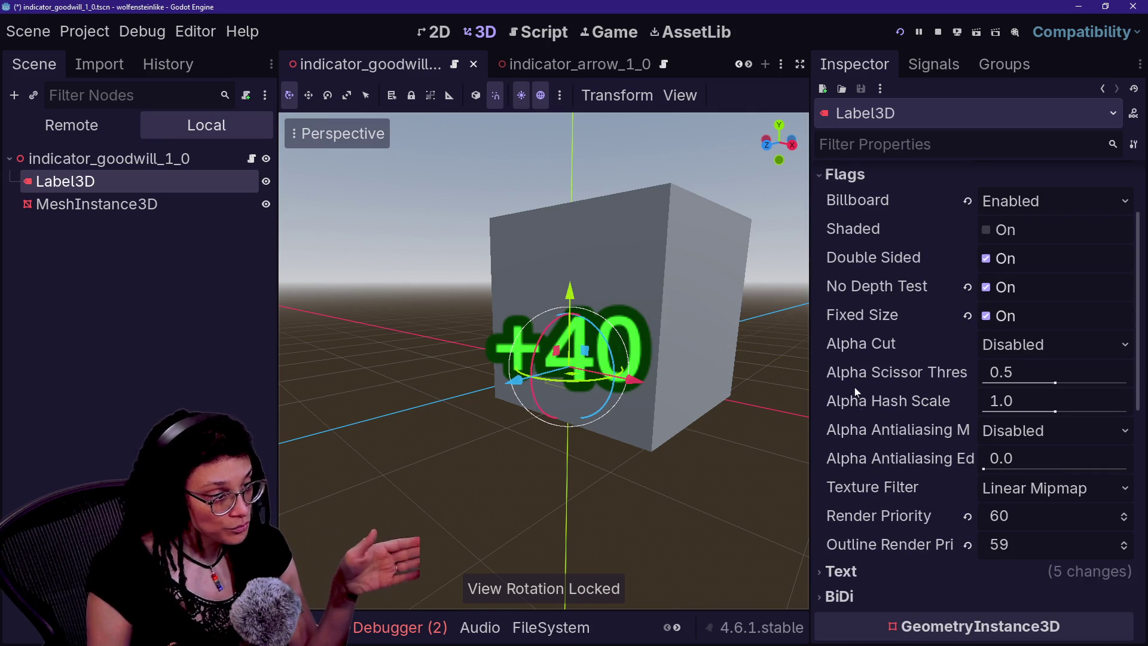
click(158, 158)
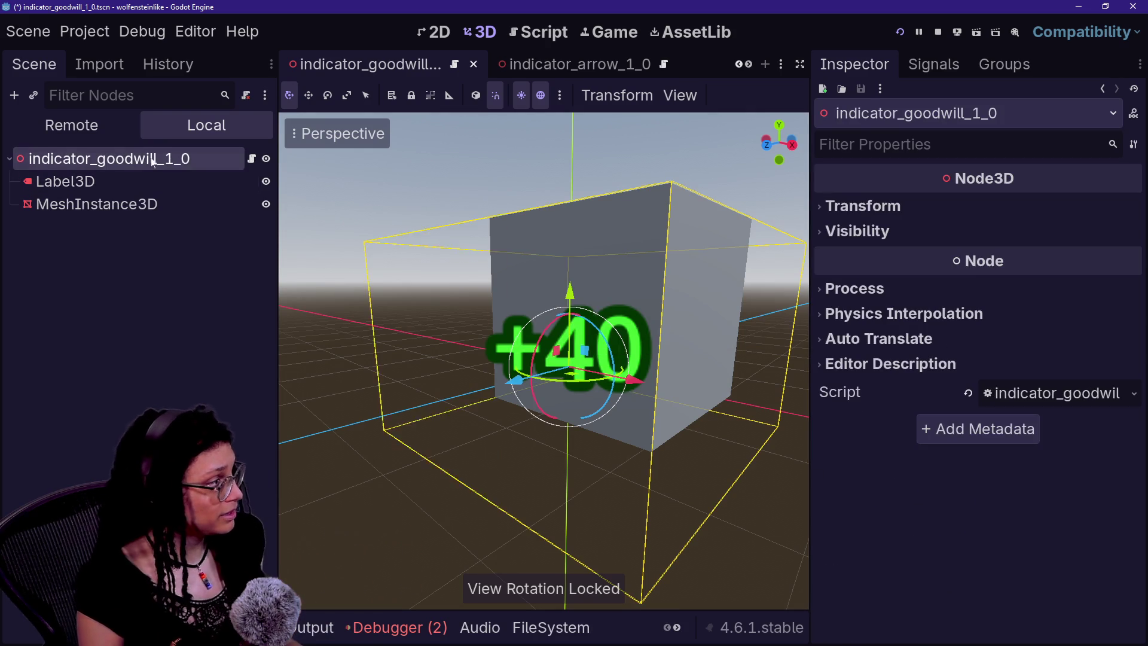
right_click(158, 158)
click(203, 197)
text(sprit)
key(Return)
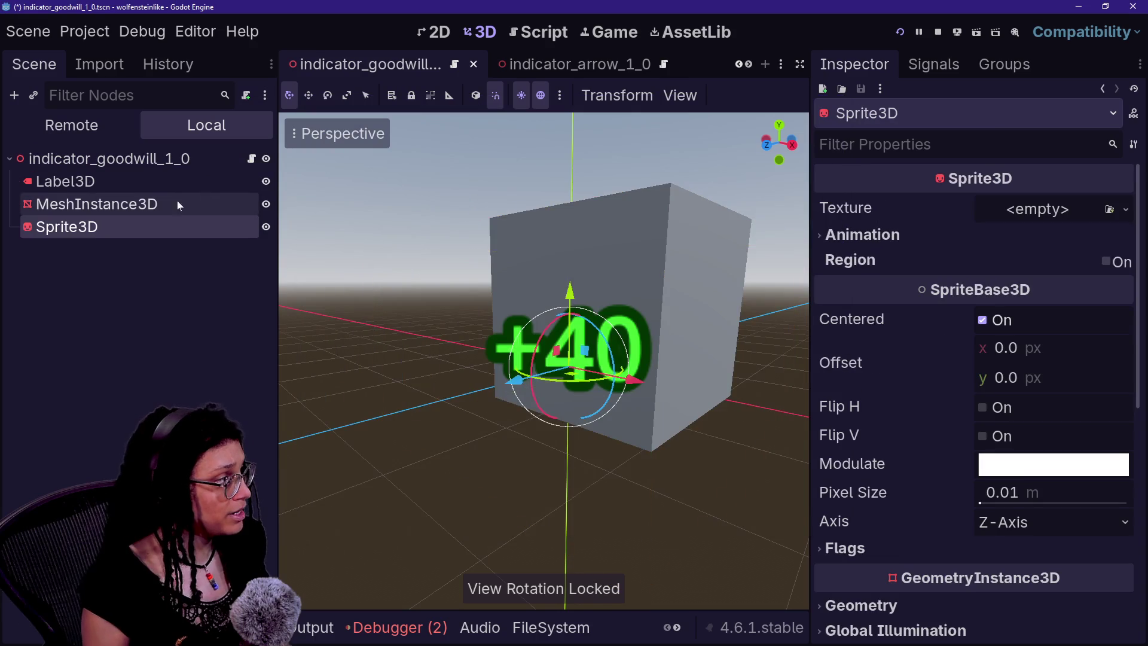
drag(115, 197, 116, 195)
scroll(848, 286, down, 2)
scroll(848, 286, up, 2)
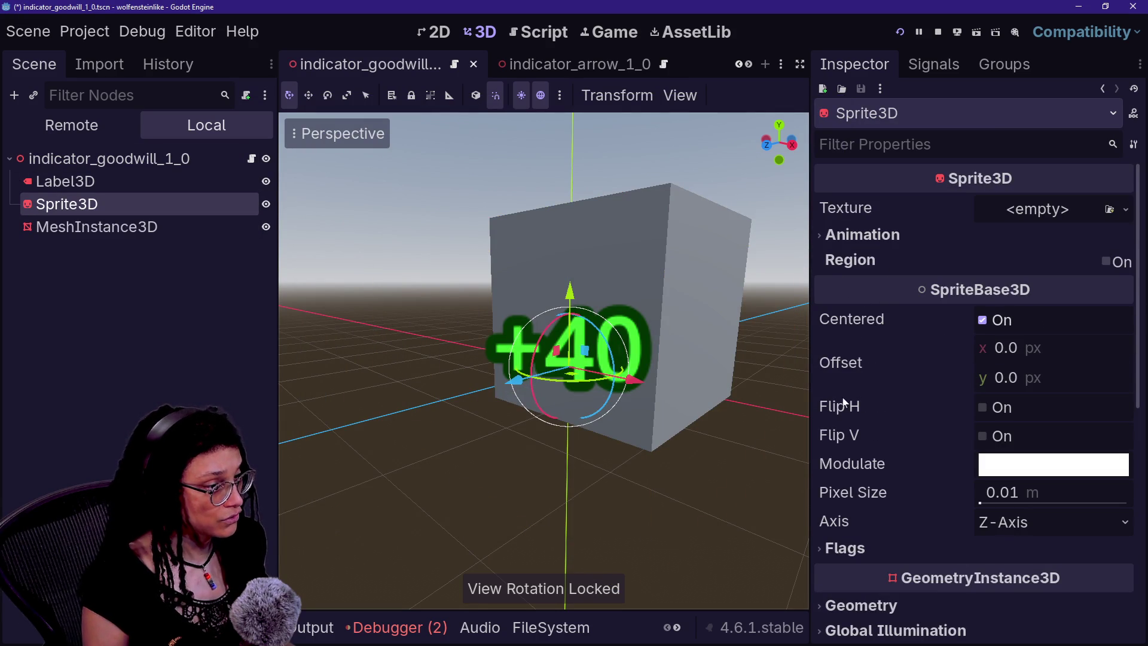
click(845, 548)
scroll(861, 547, down, 6)
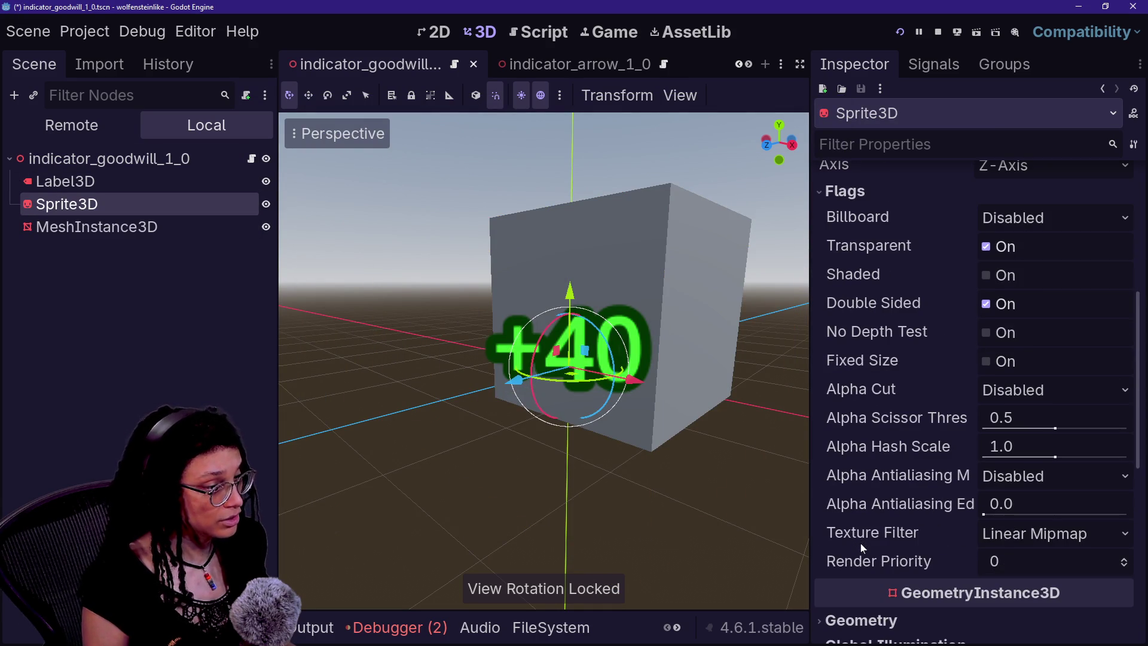
click(135, 188)
click(141, 202)
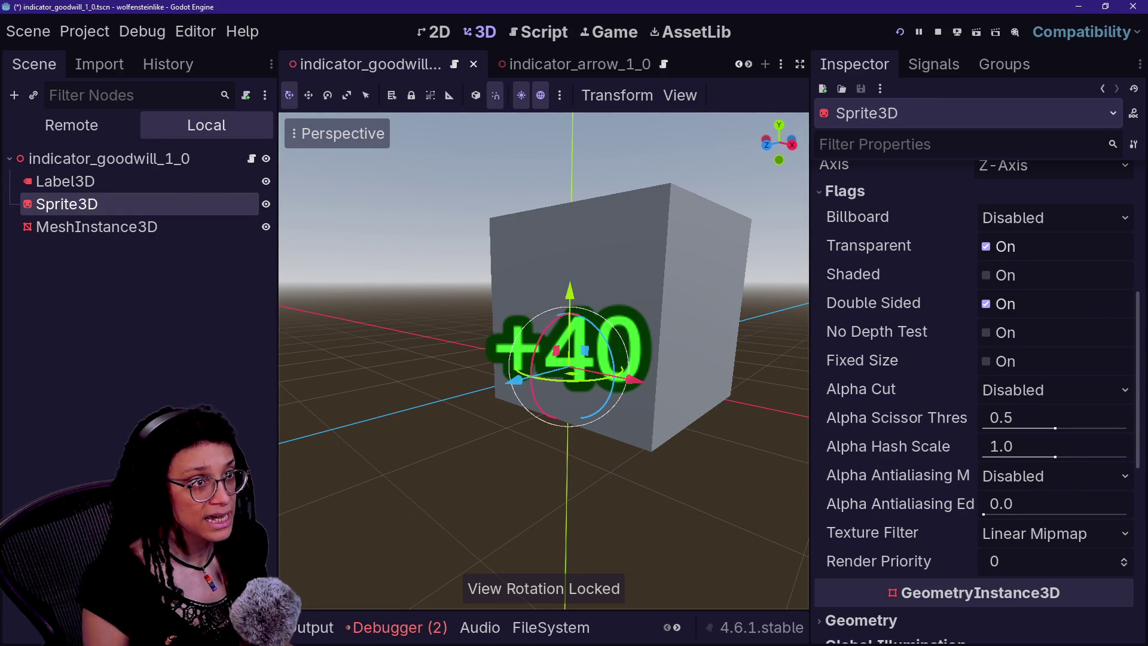
click(1134, 115)
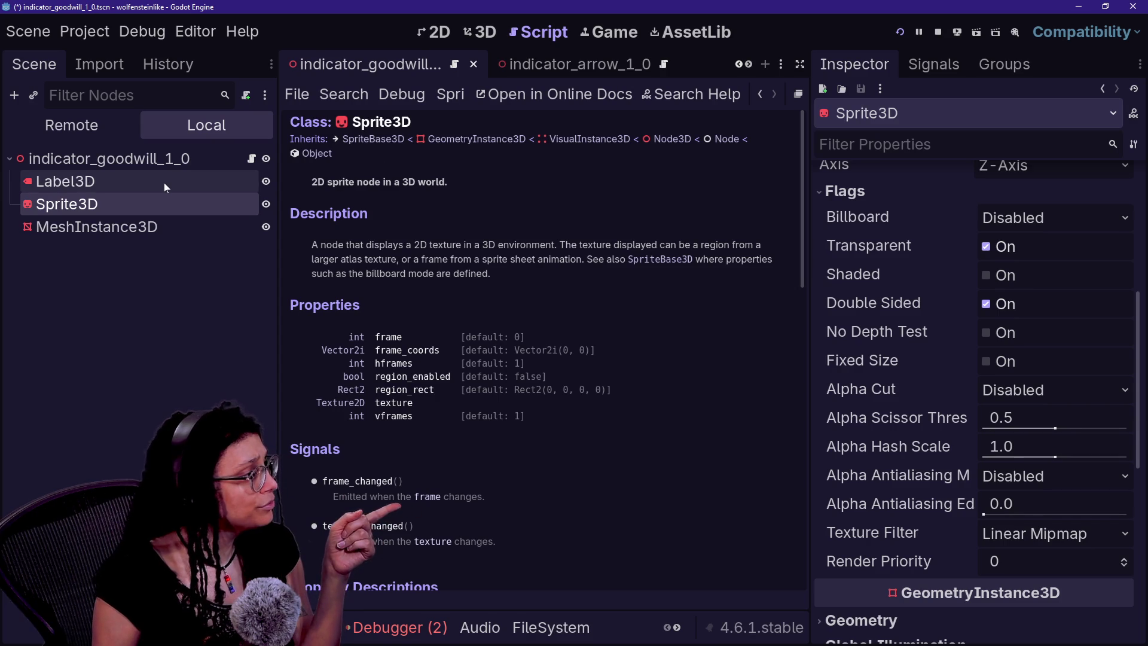
- Read the Label3D, GeometryInstance3D, MeshInstance3D and Sprite3D class docs, then return to 3D
click(209, 182)
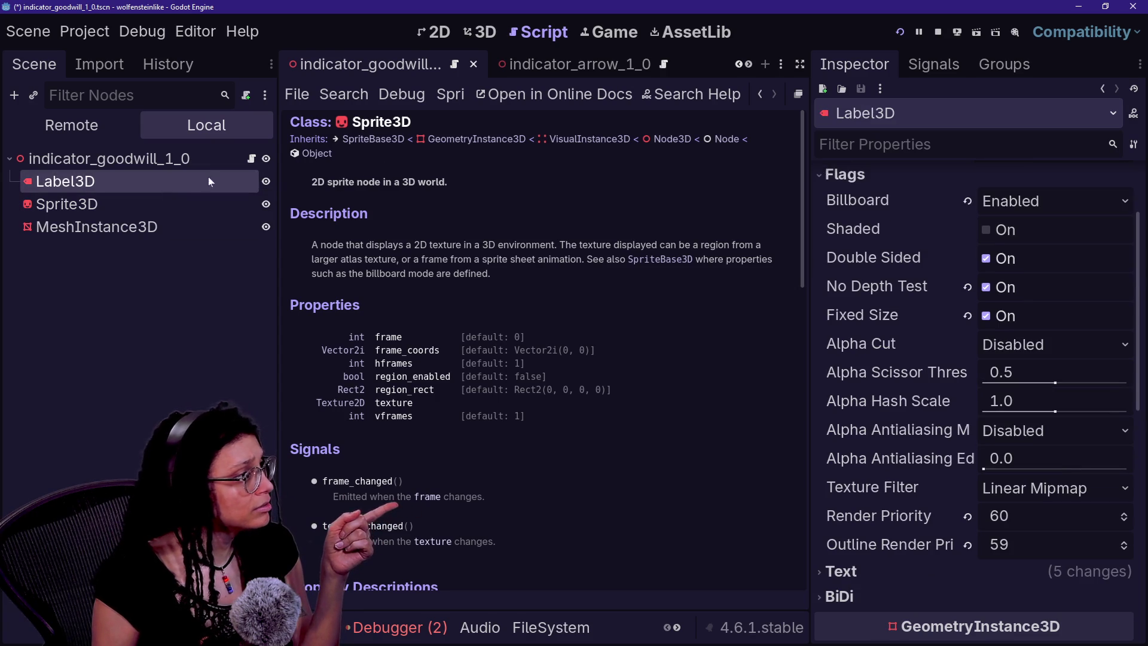
click(1134, 113)
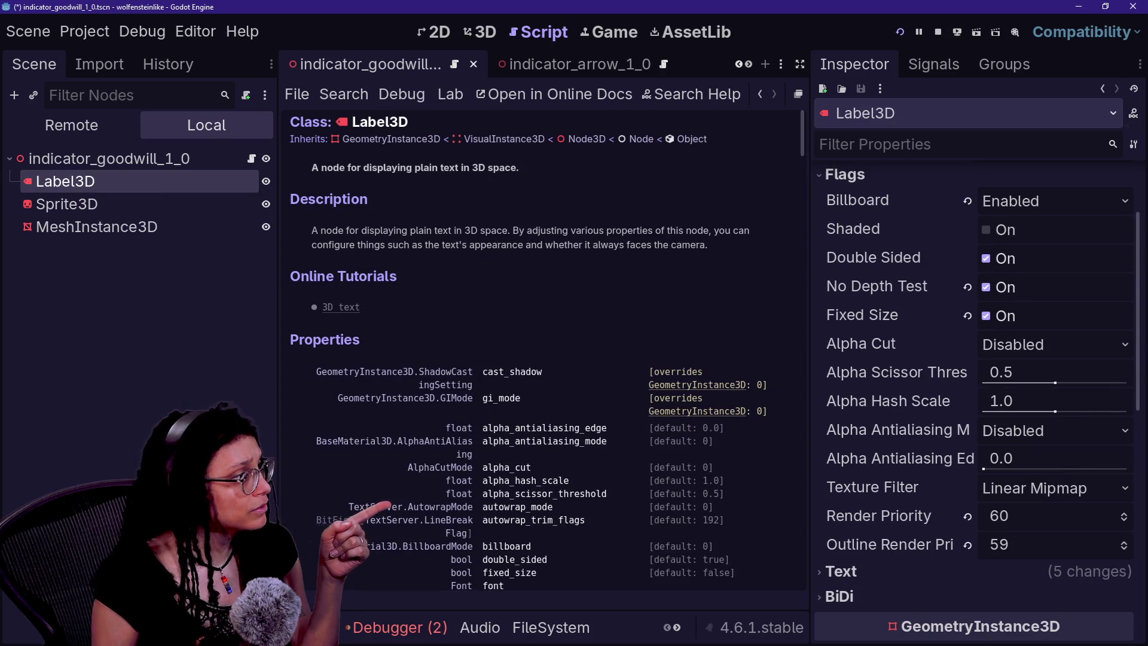
click(372, 140)
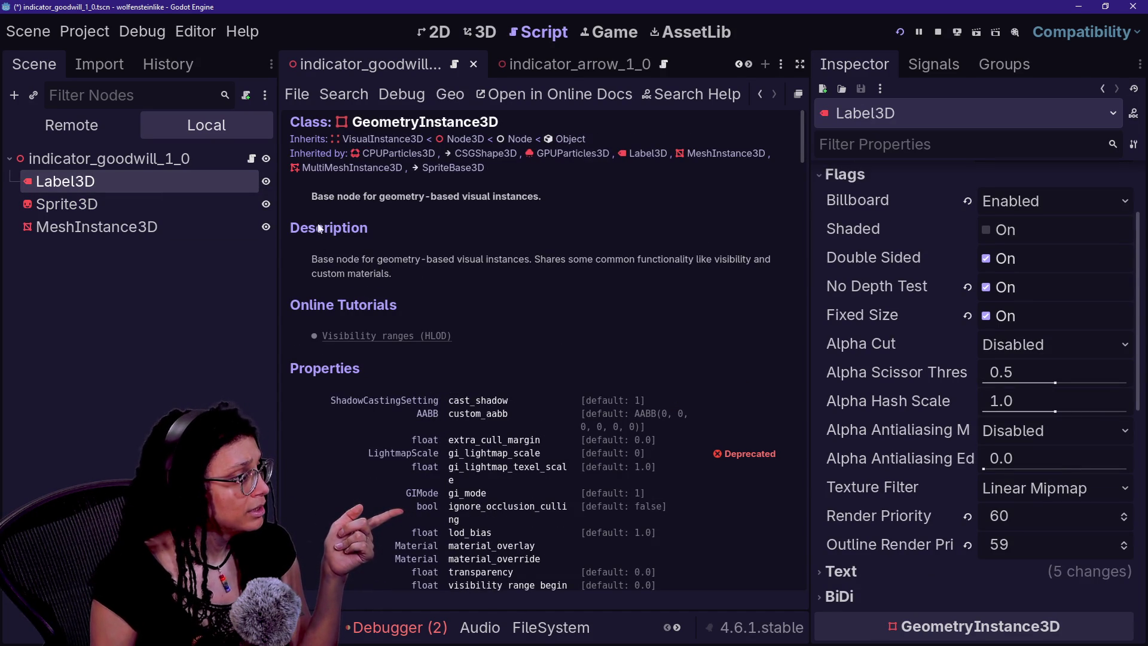
scroll(335, 275, down, 2)
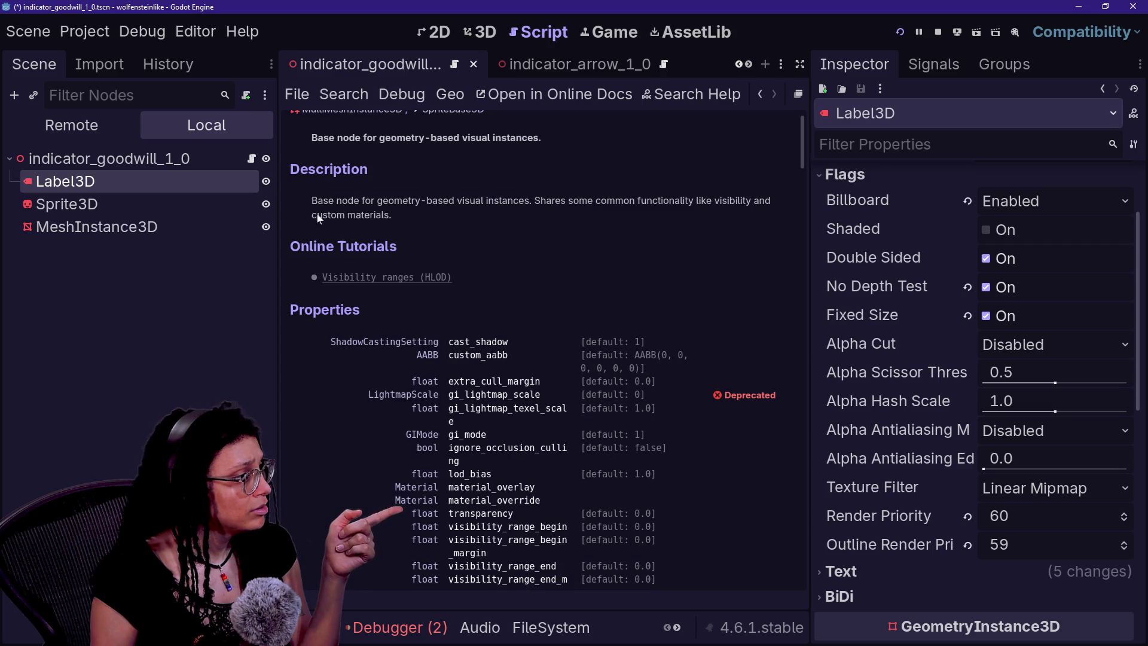
click(149, 227)
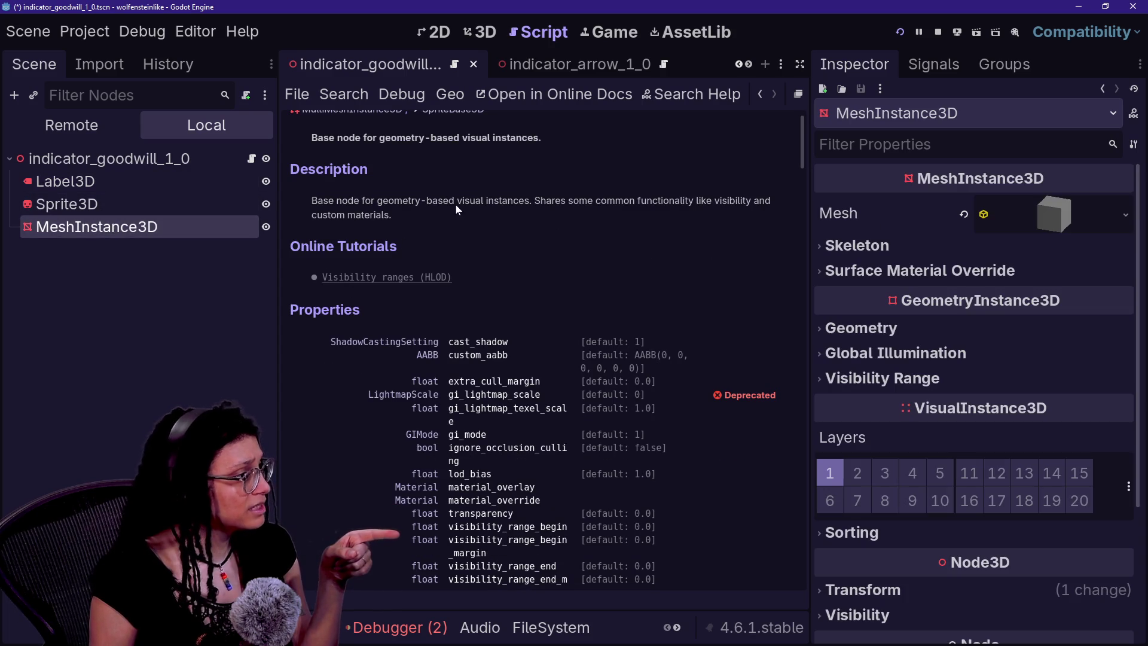
click(1131, 116)
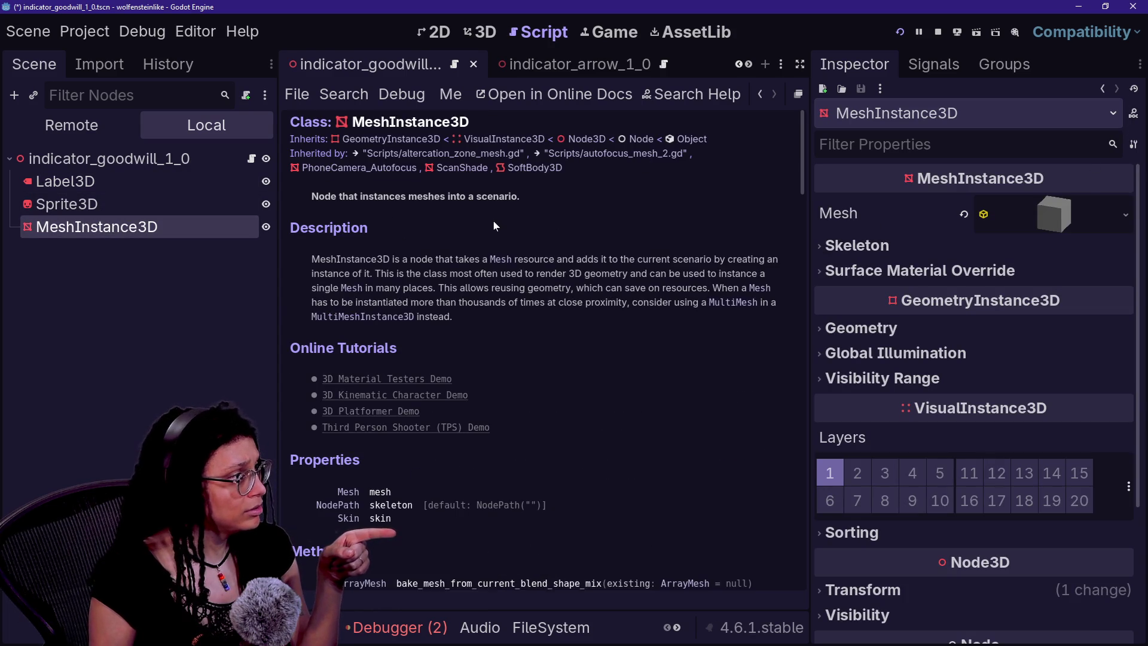
click(143, 204)
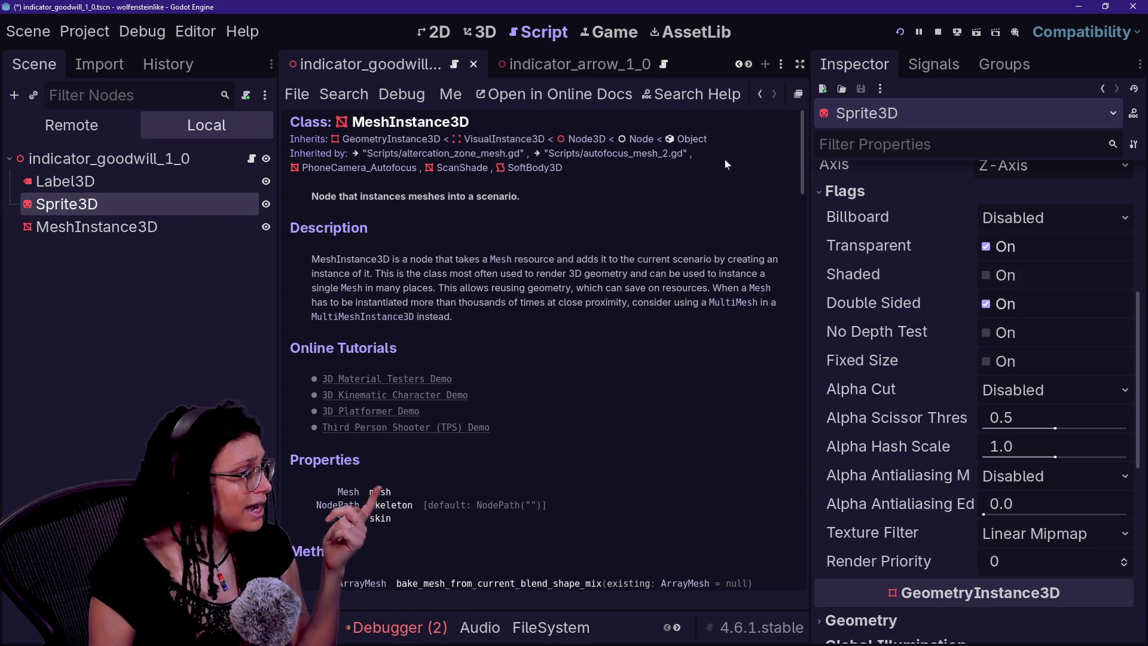
click(1132, 117)
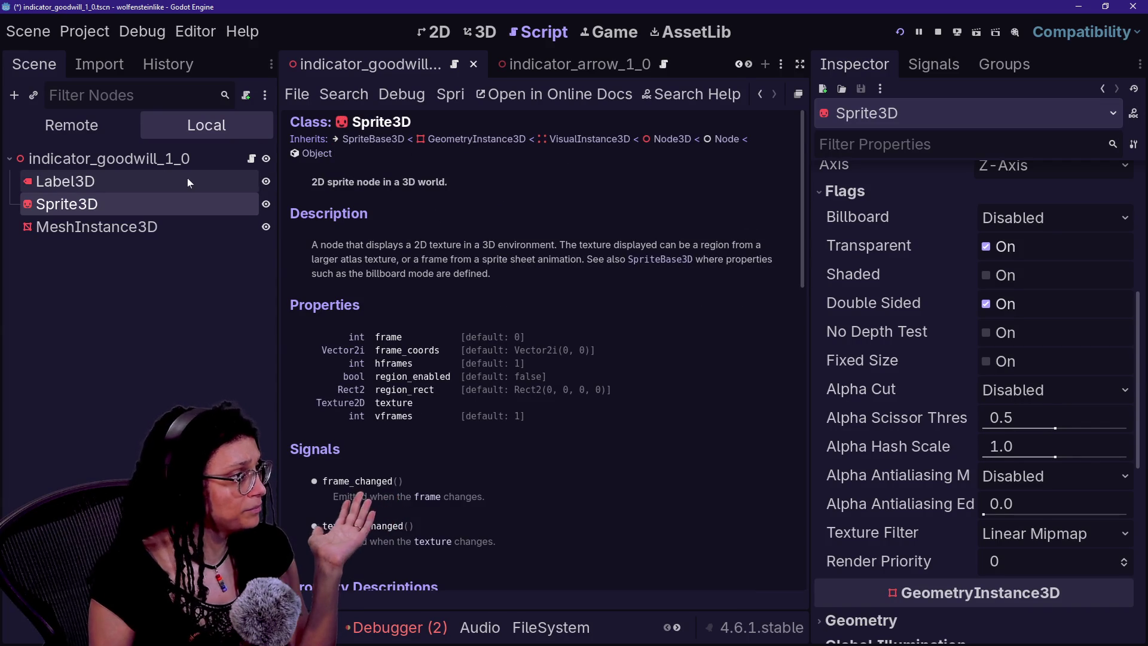
click(166, 182)
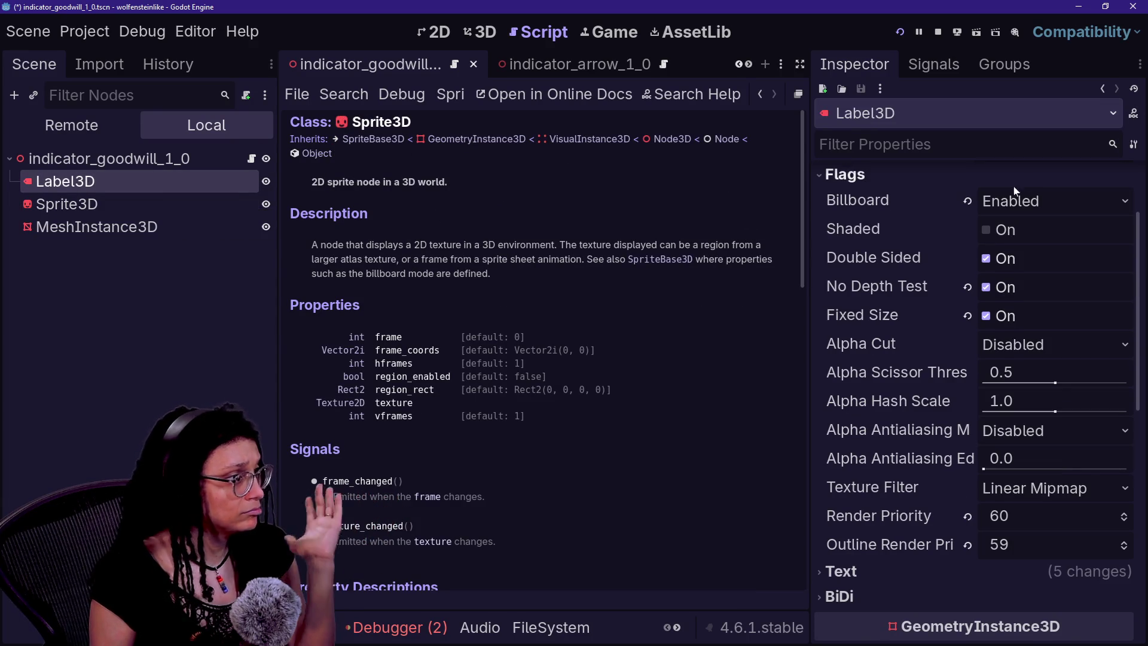
click(1131, 115)
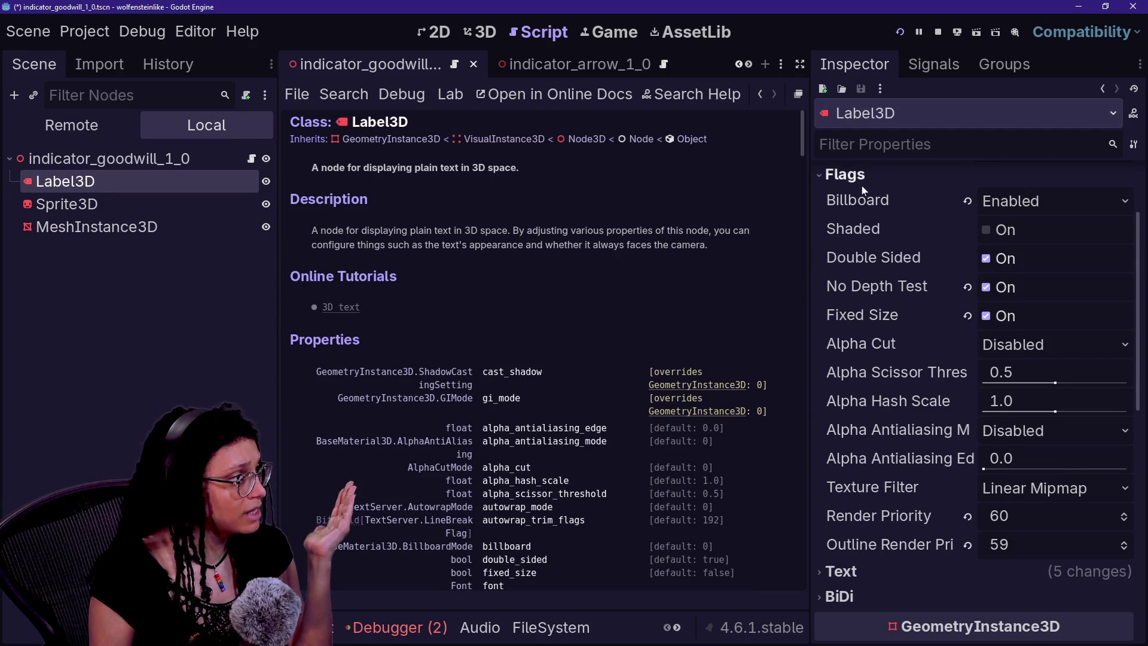
click(469, 32)
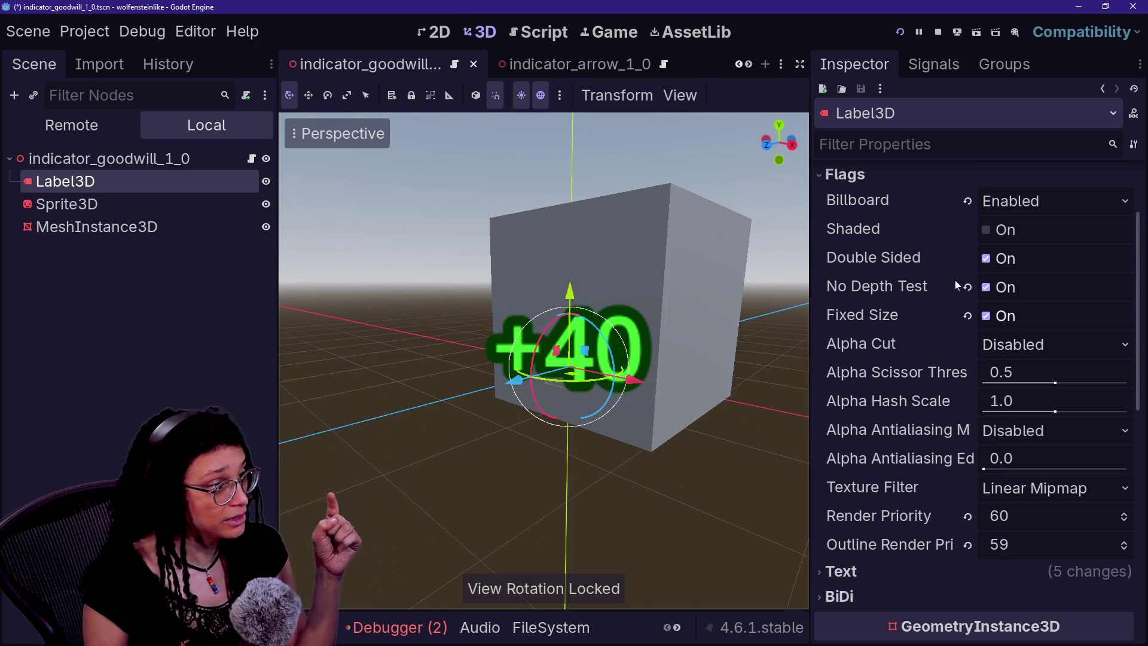
- Switch back and forth between Sprite3D and Label3D to compare their flag settings
click(142, 201)
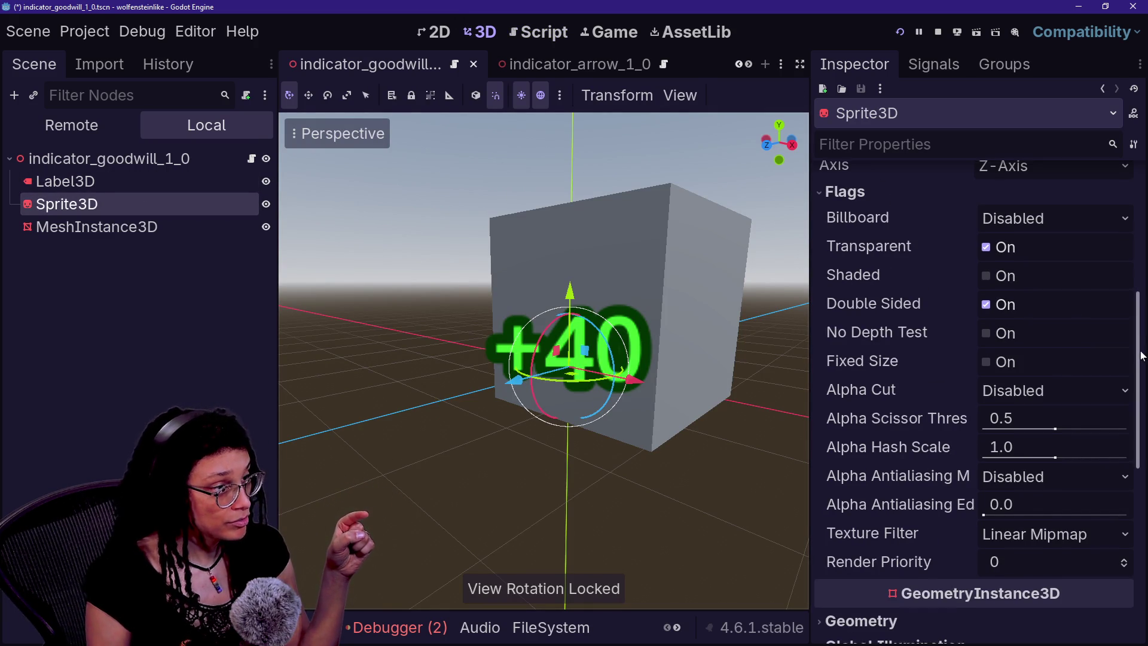
scroll(1141, 358, down, 1)
click(167, 182)
click(166, 203)
click(167, 180)
click(167, 202)
click(169, 179)
click(172, 202)
click(168, 179)
click(169, 180)
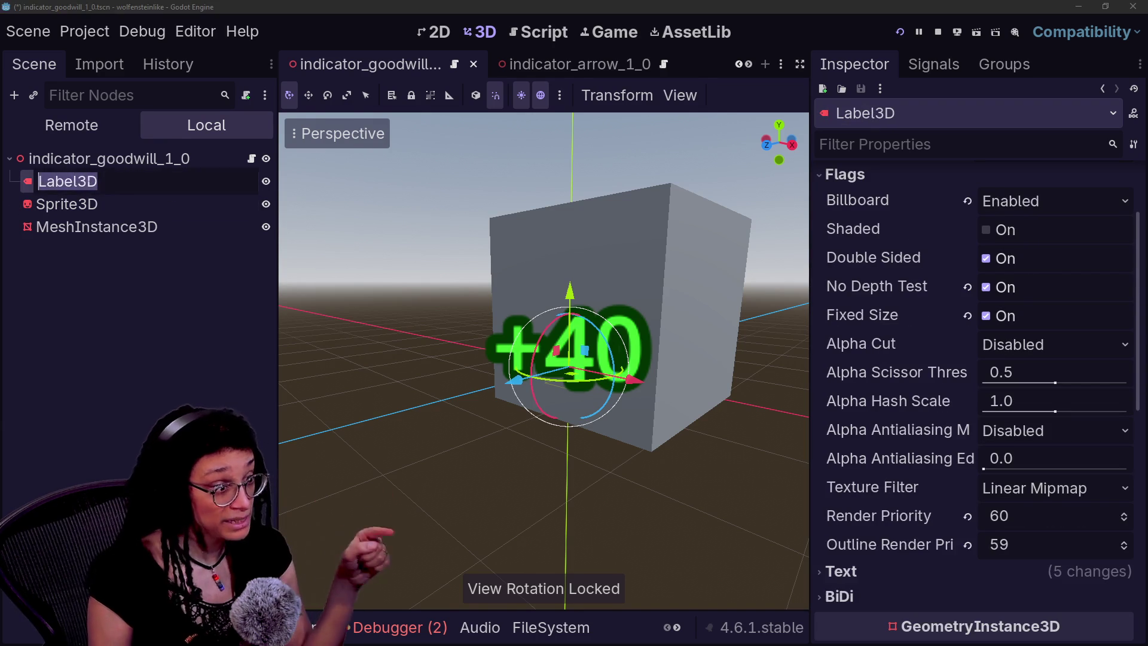
click(166, 206)
click(161, 177)
click(160, 197)
click(162, 177)
click(165, 202)
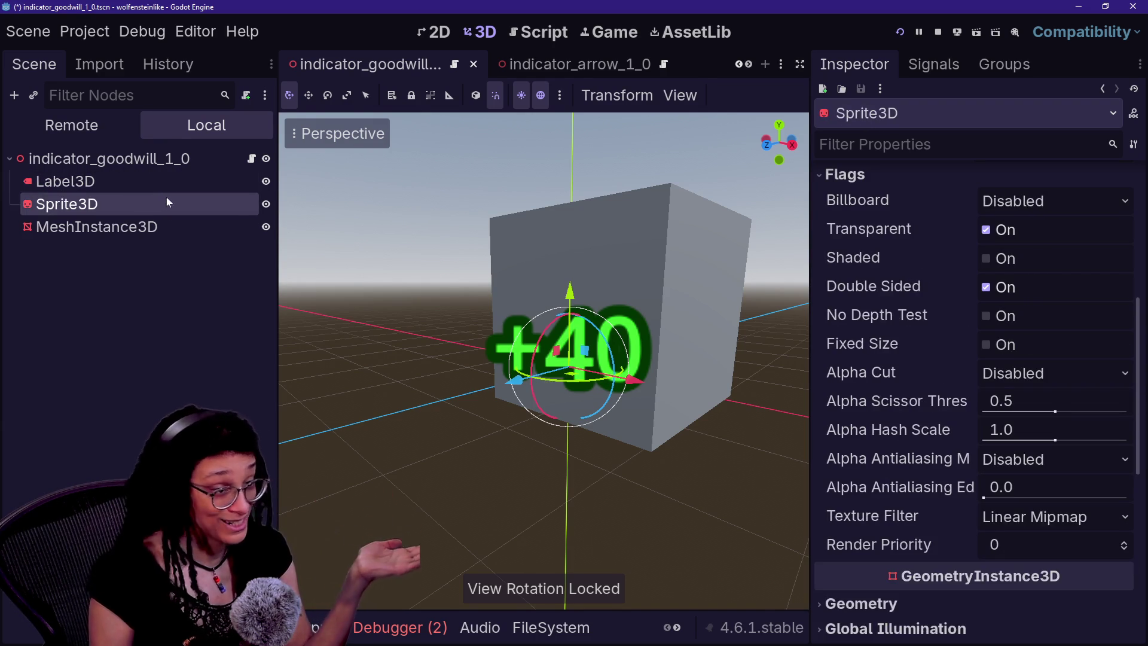
click(167, 182)
click(171, 205)
- Inspect the cube's box mesh, then enable No Depth Test on Sprite3D and request its deletion
click(173, 233)
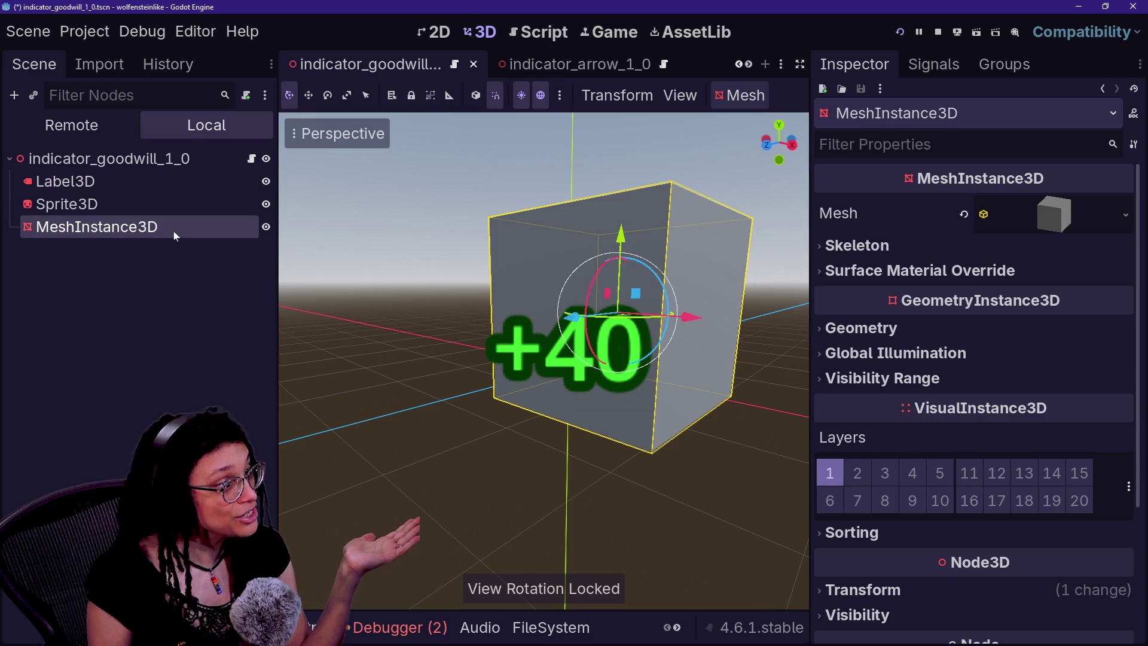
click(1052, 225)
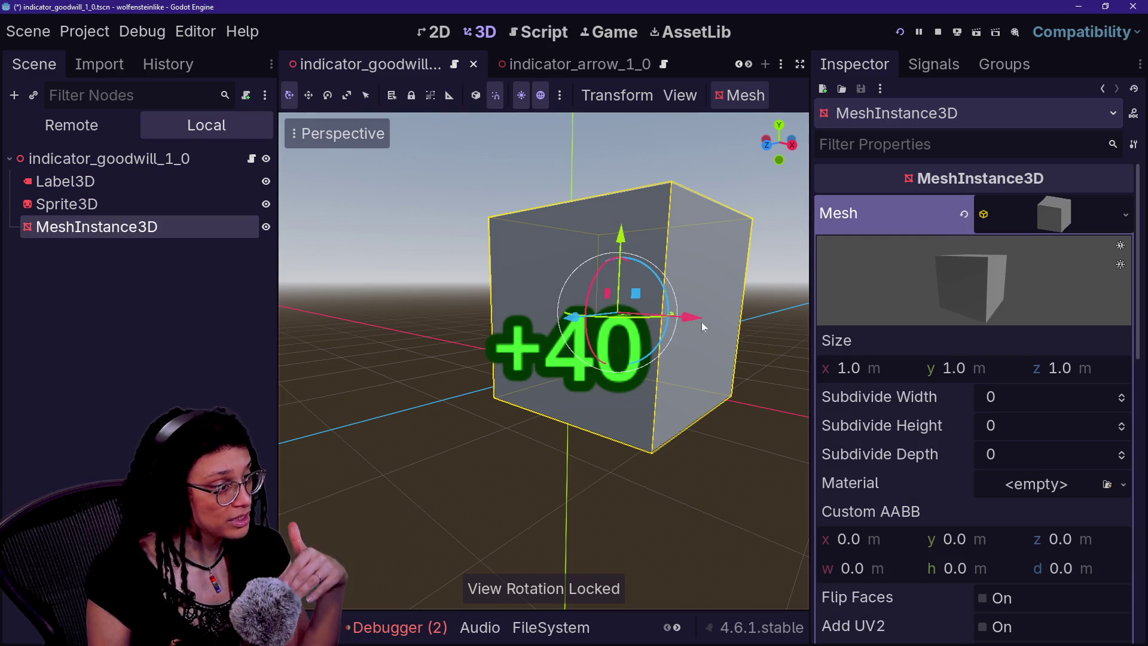
click(63, 182)
click(67, 204)
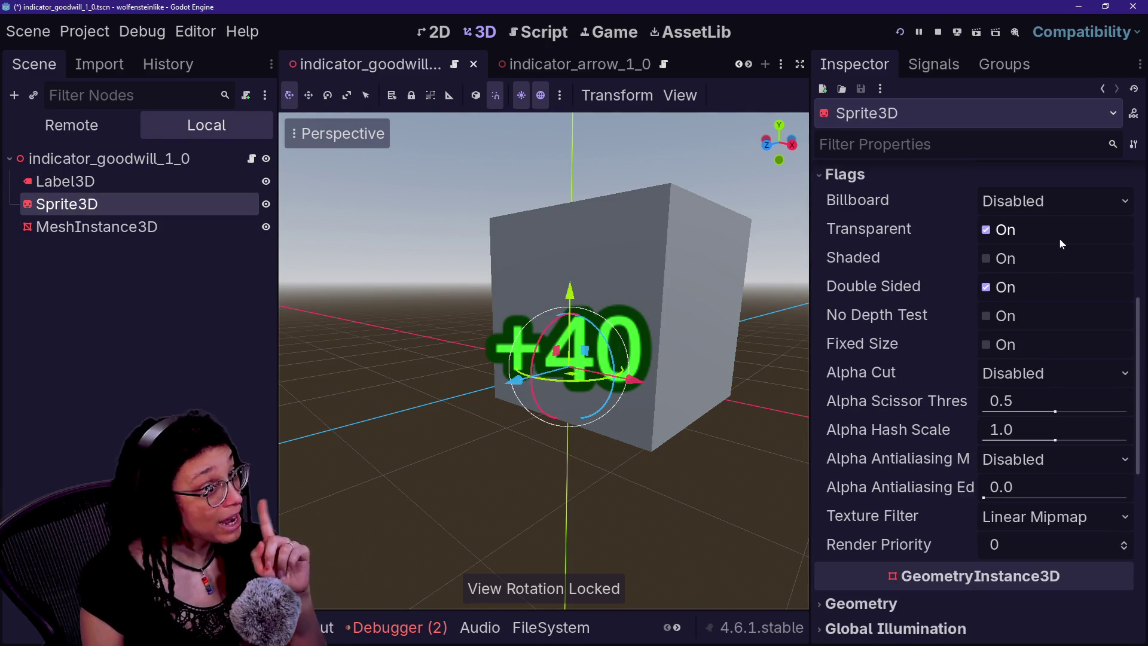
click(1003, 315)
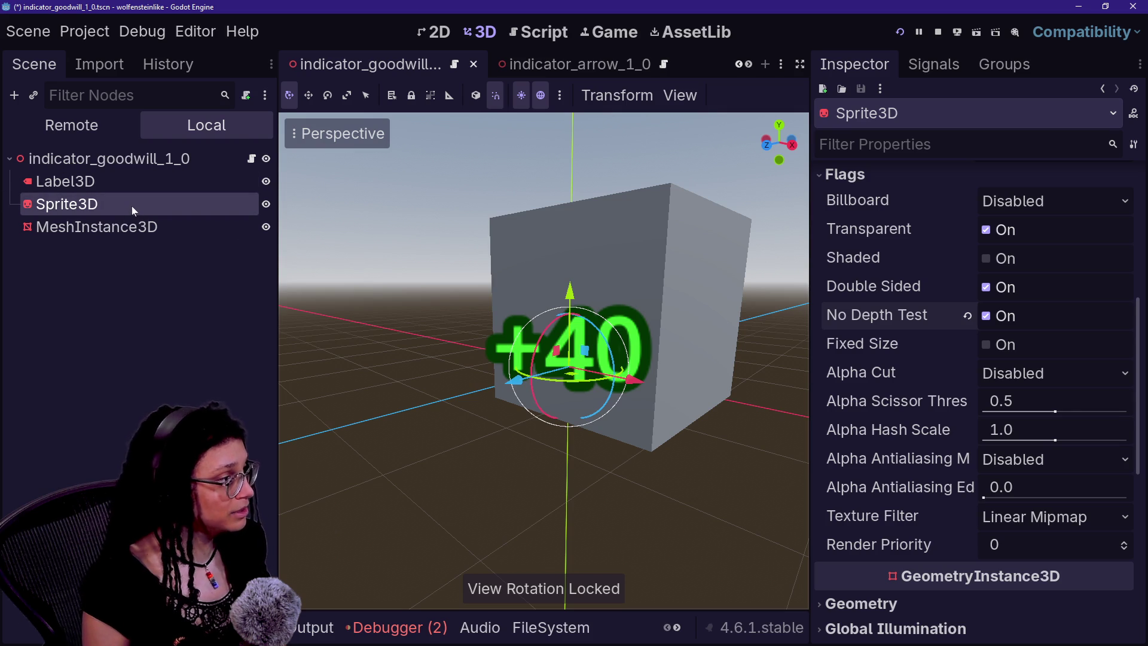
key(Delete)
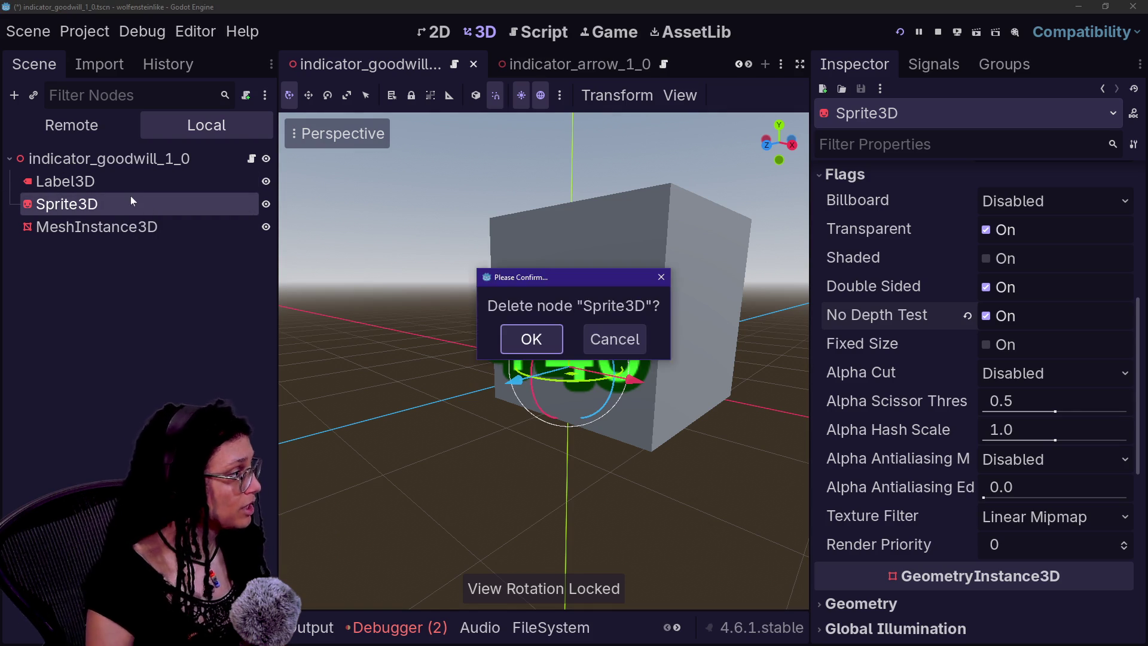
- Delete the Sprite3D and cube MeshInstance3D nodes and save the goodwill indicator scene
key(Return)
click(143, 204)
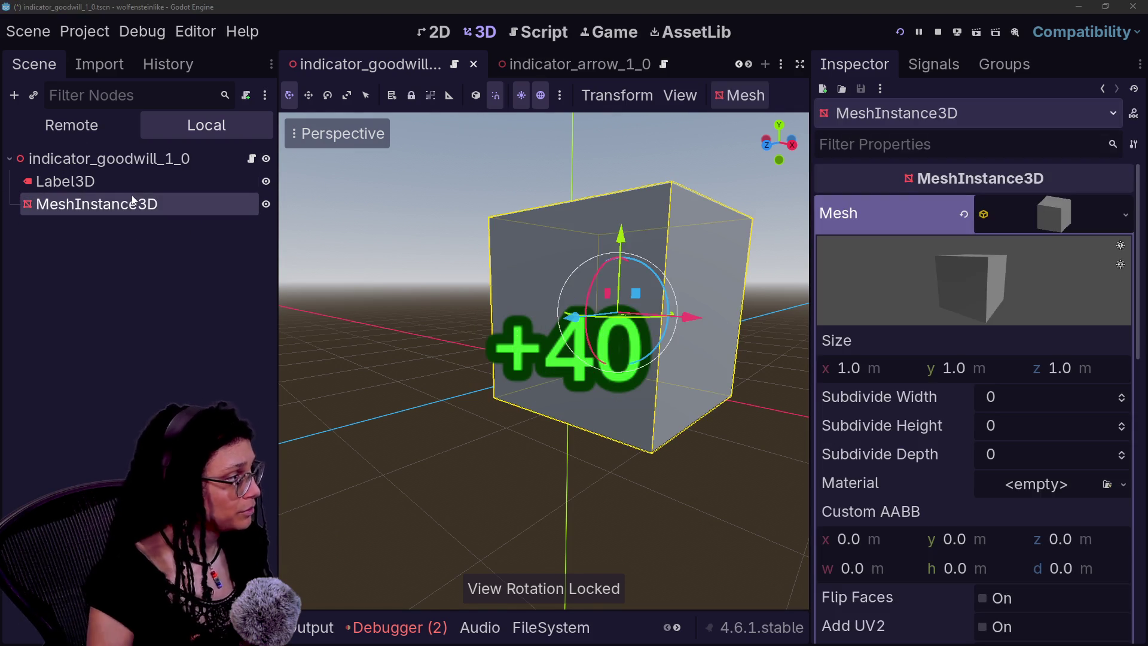
key(Delete)
key(Return)
key(ctrl+s)
- Quick-open the ui_deescalation.tscn scene
scroll(570, 74, down, 5)
key(shift+alt+o)
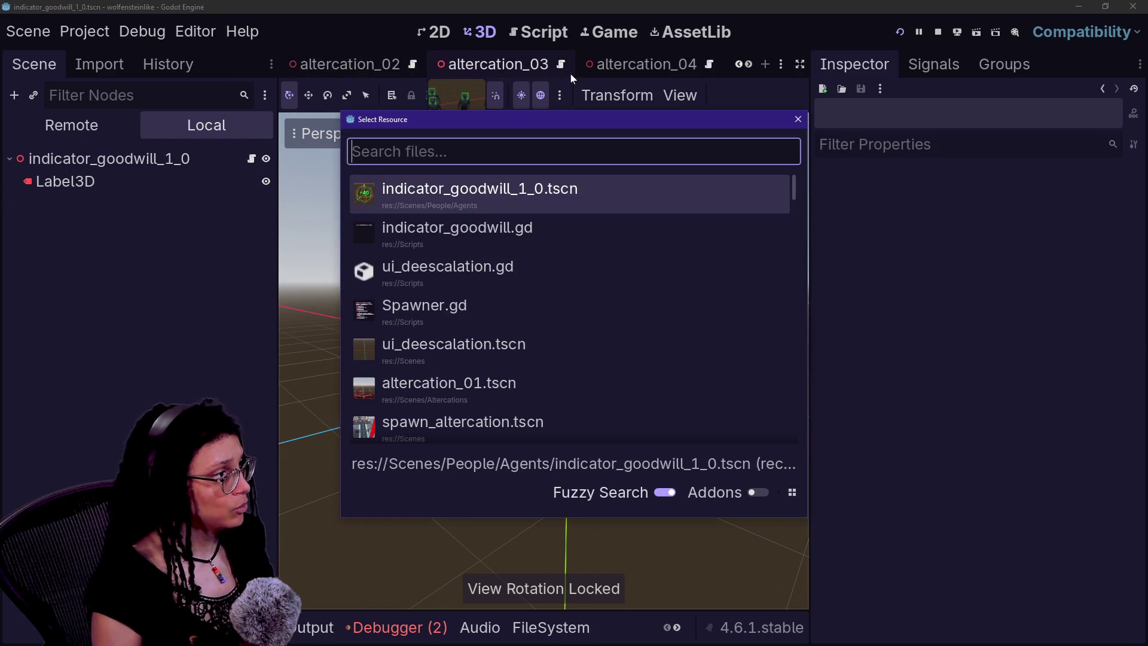
key(Down)
key(Down)
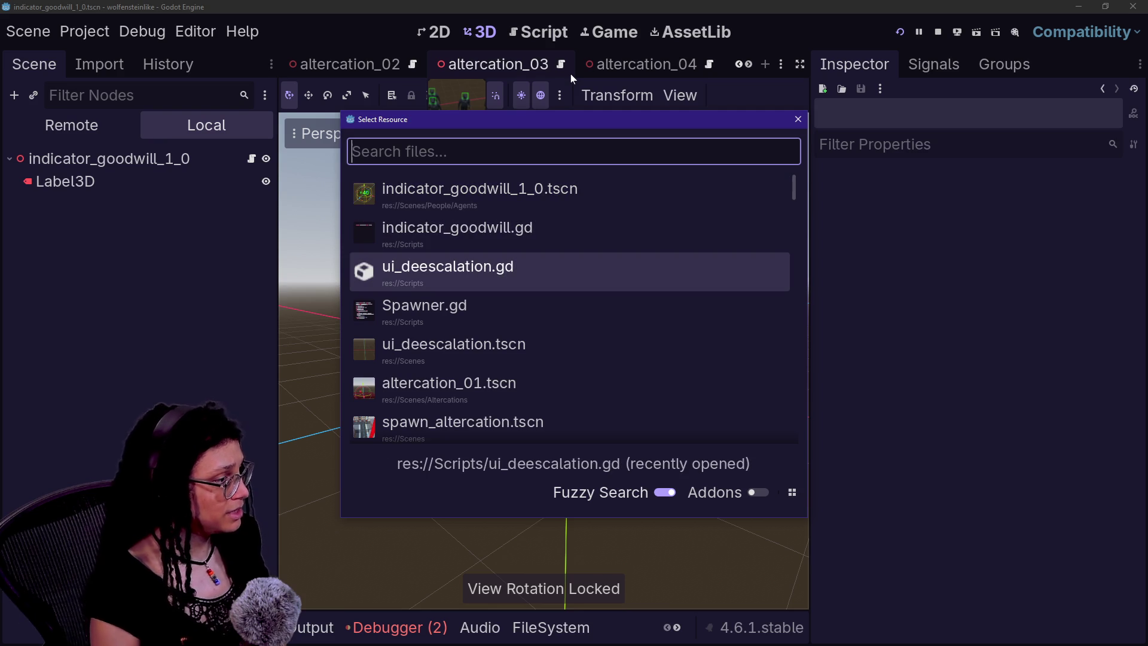
key(Down)
key(Down)
key(Return)
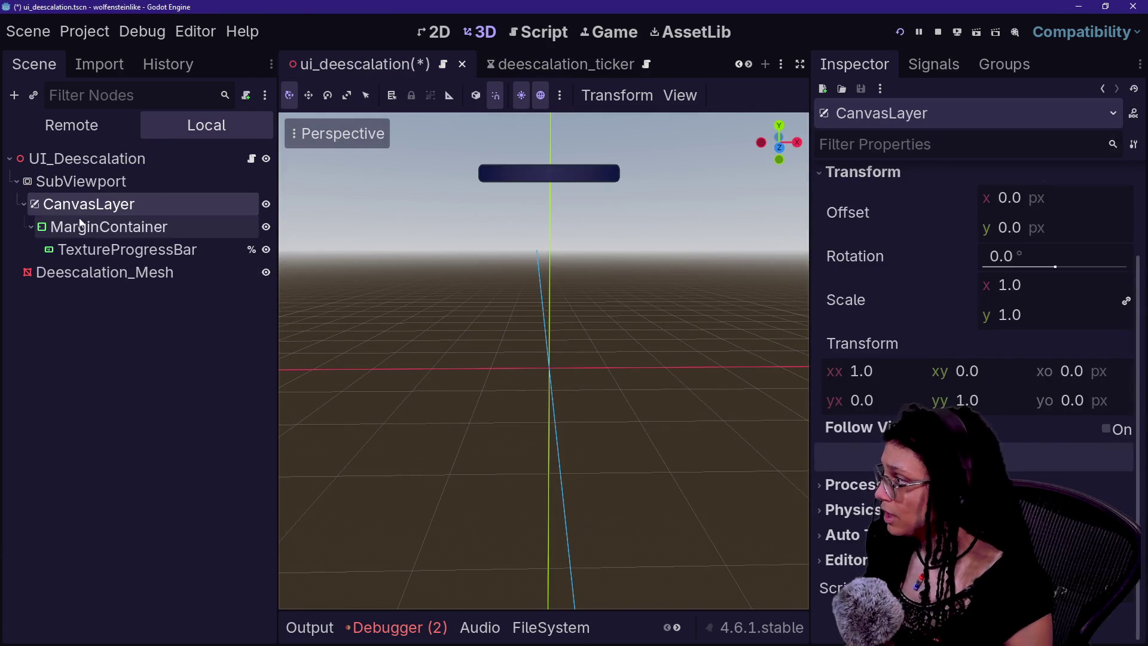
click(123, 279)
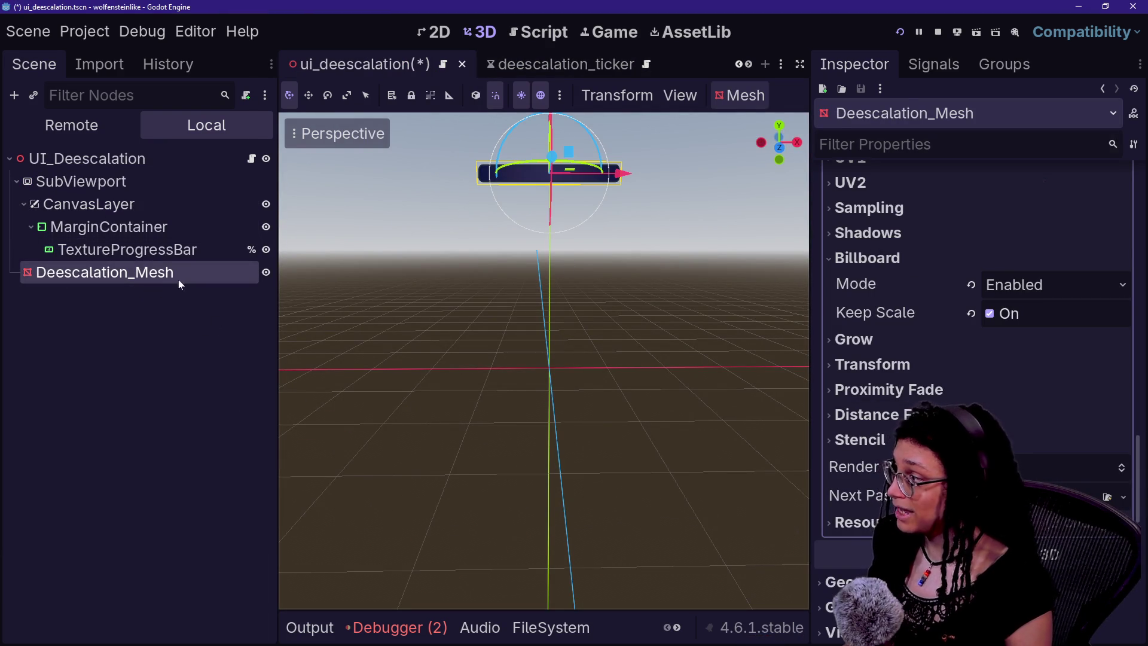
click(135, 165)
right_click(152, 167)
click(165, 207)
text(spri)
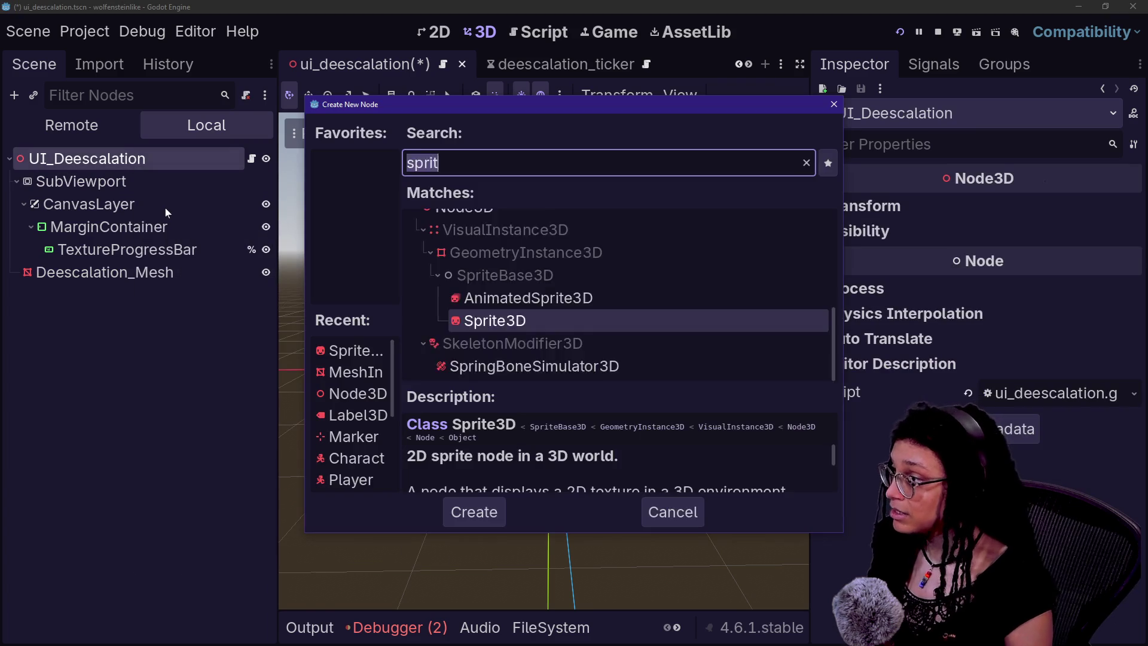
key(Return)
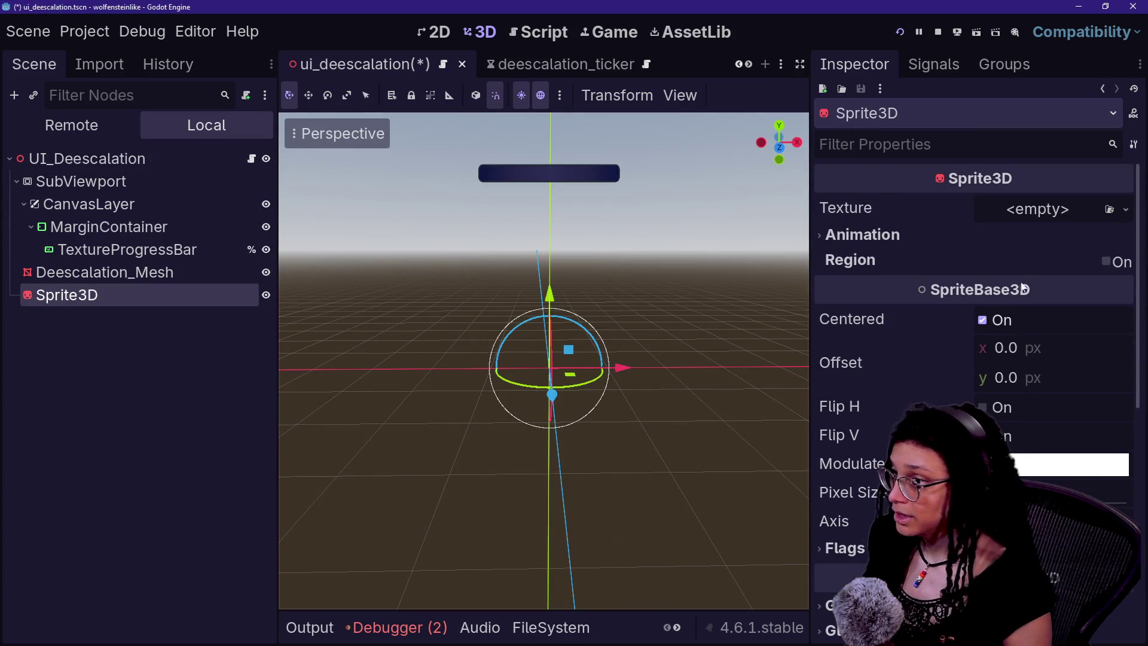
click(134, 274)
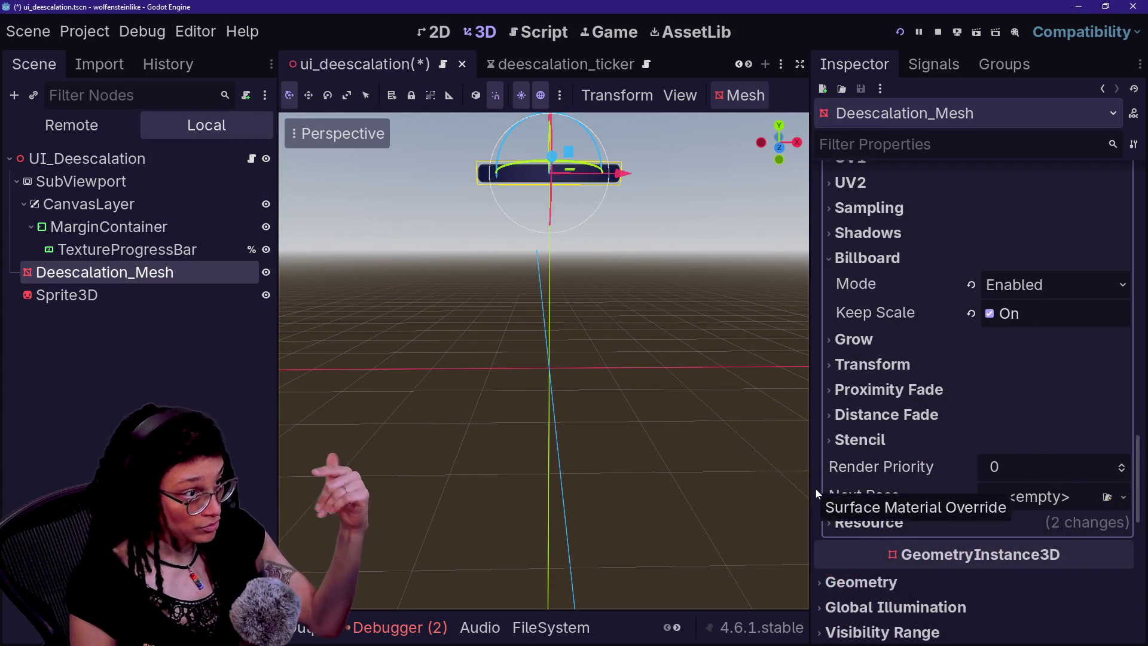
scroll(816, 492, up, 5)
scroll(816, 489, up, 5)
scroll(938, 443, up, 5)
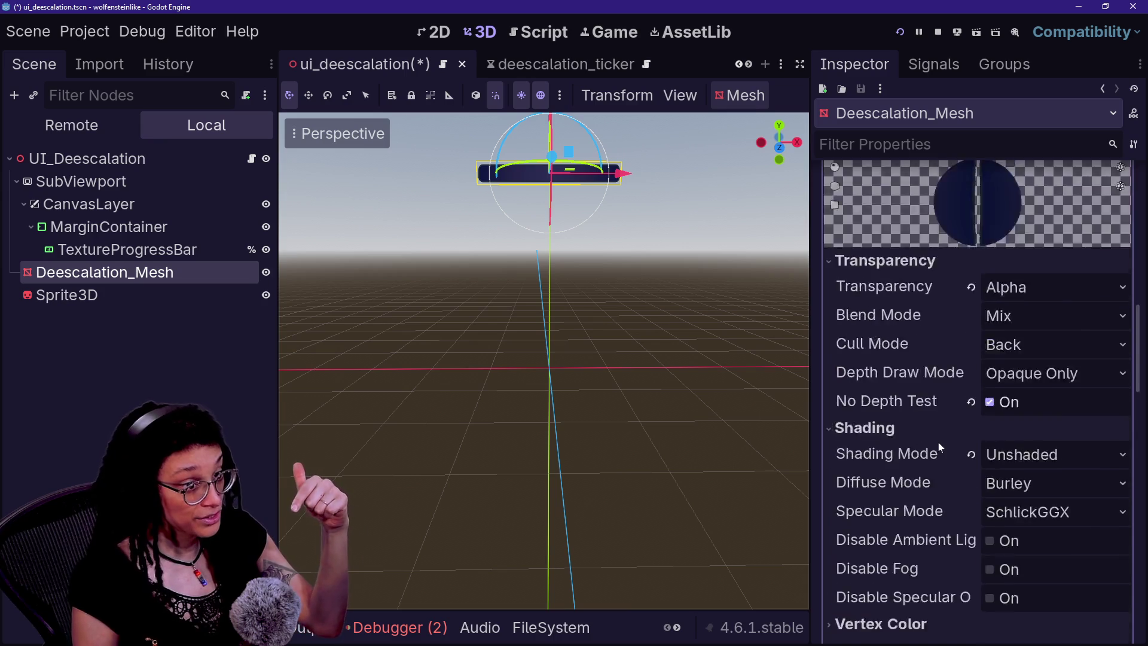
scroll(903, 515, down, 3)
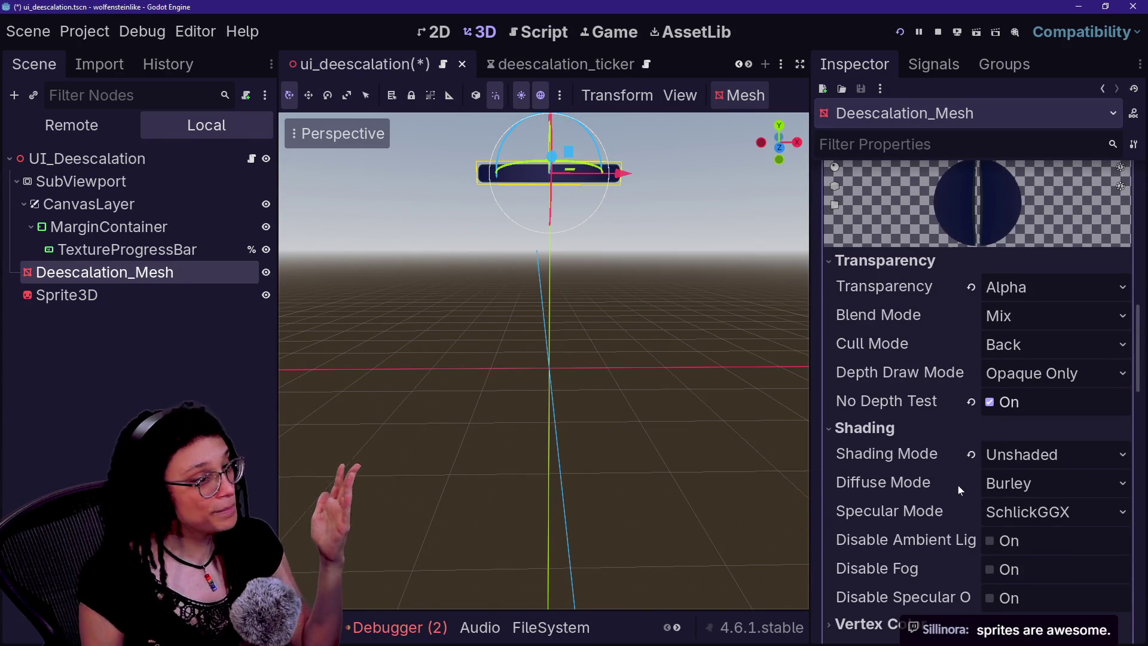
mouse_move(958, 479)
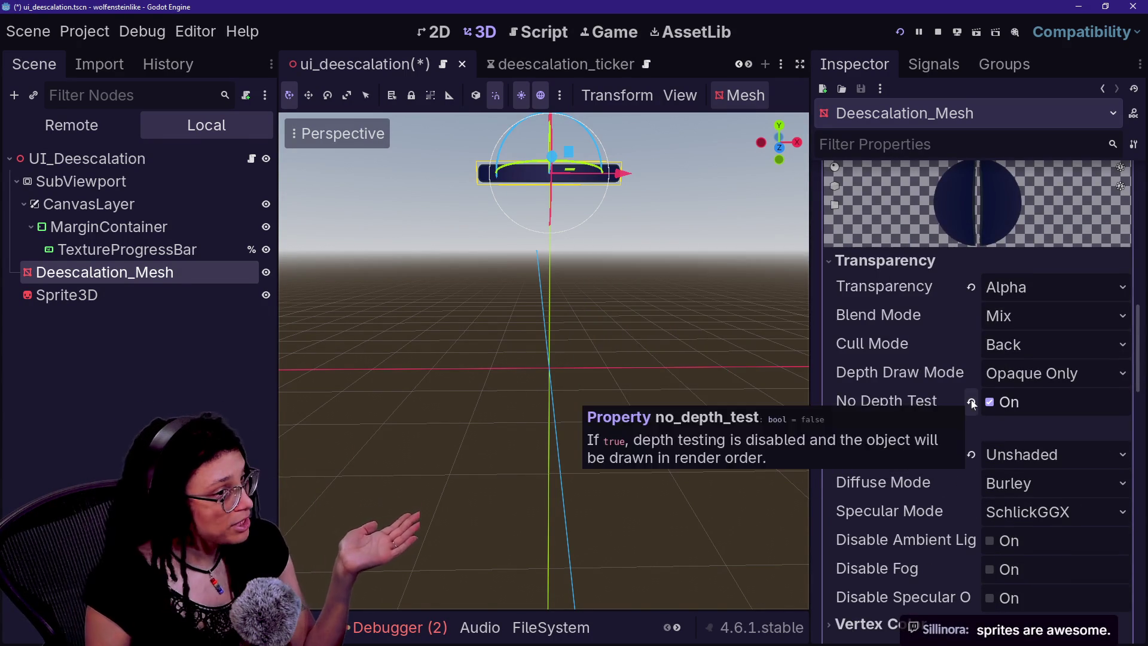
scroll(971, 399, up, 1)
scroll(969, 367, up, 2)
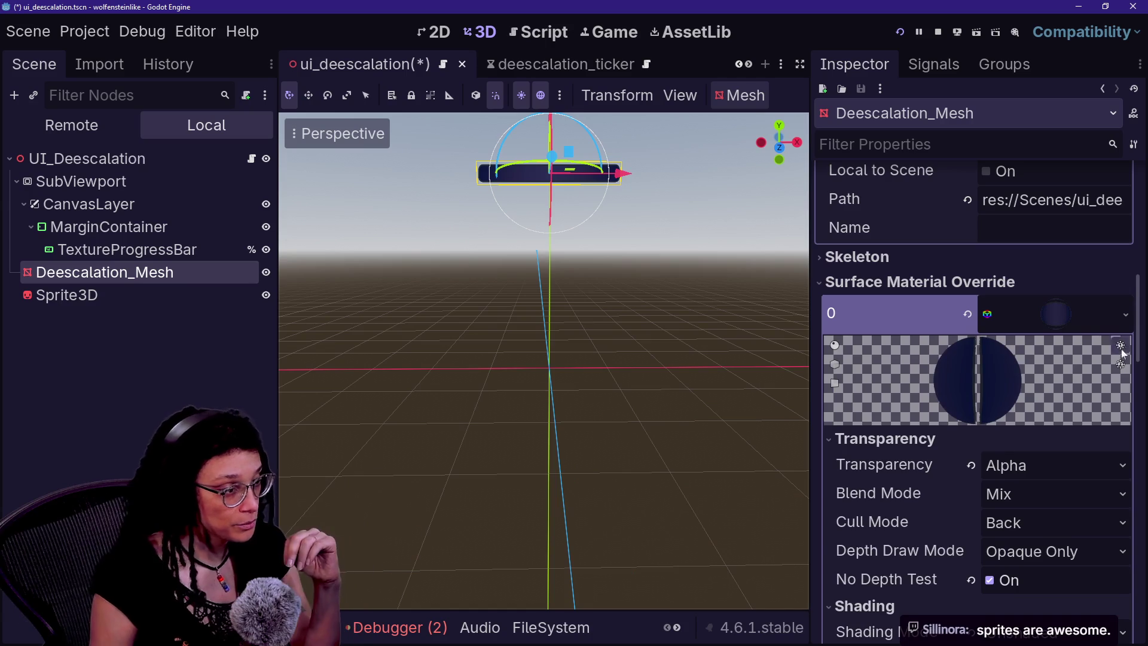
scroll(954, 464, down, 3)
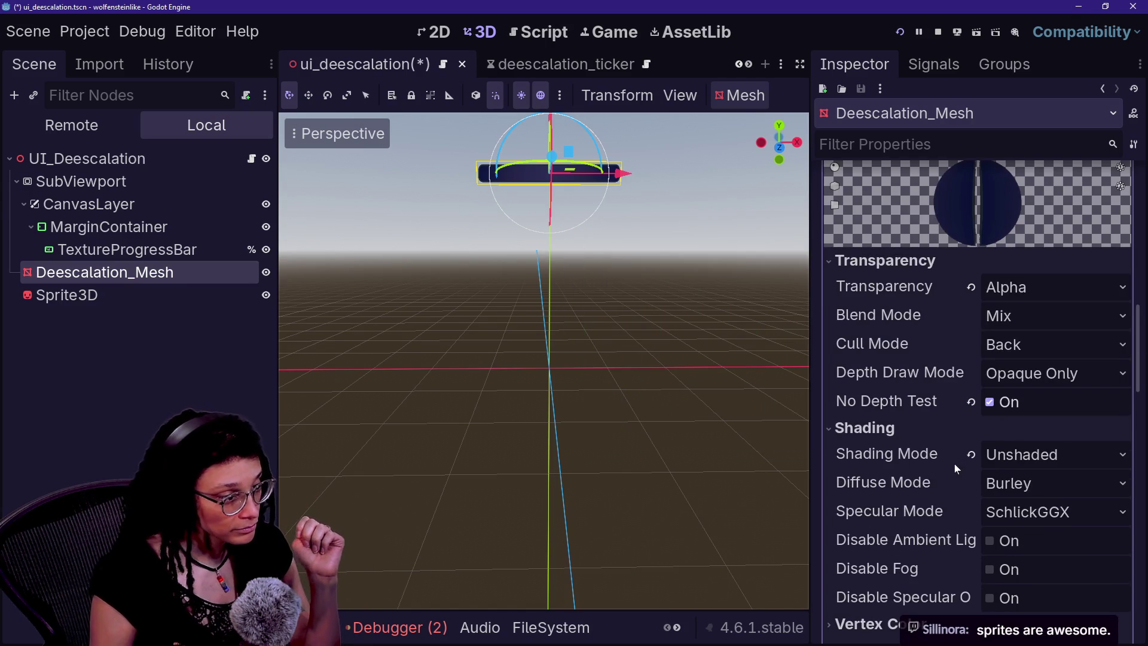
scroll(954, 464, down, 2)
scroll(954, 464, down, 4)
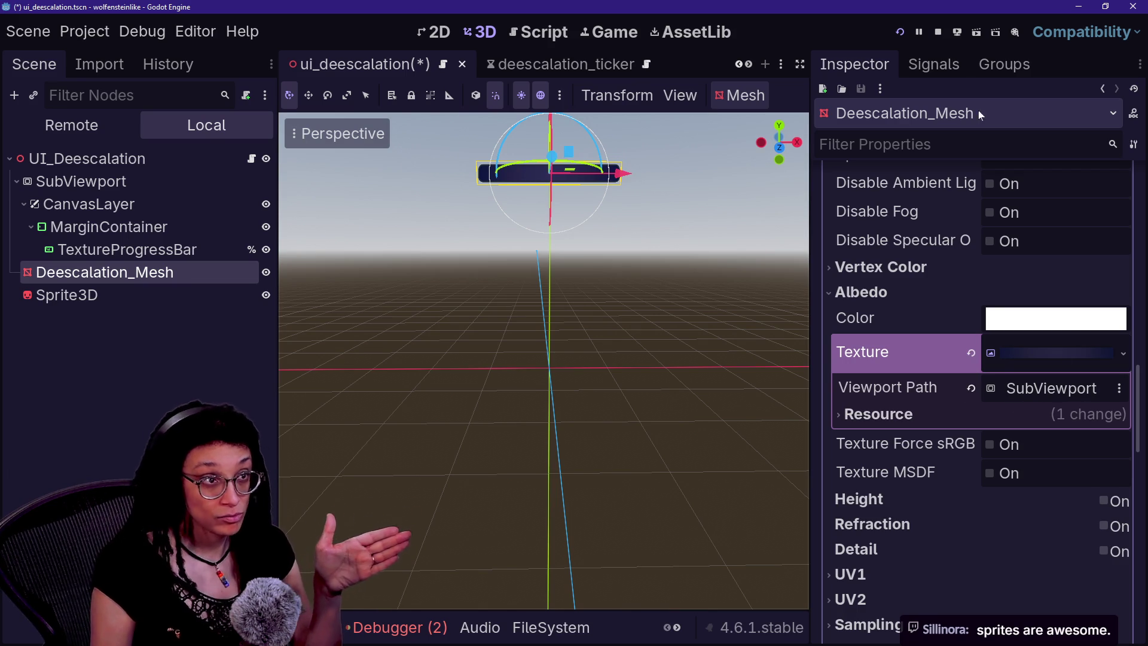
click(93, 297)
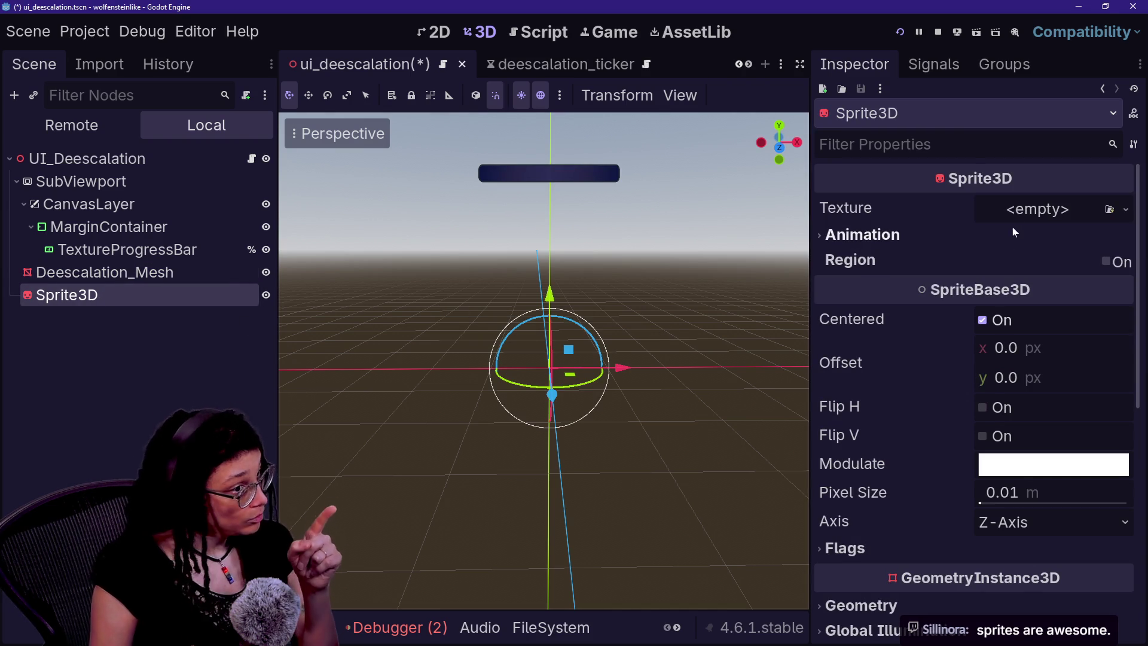
- Give the Sprite3D a new ViewportTexture sourced from the SubViewport
click(1017, 209)
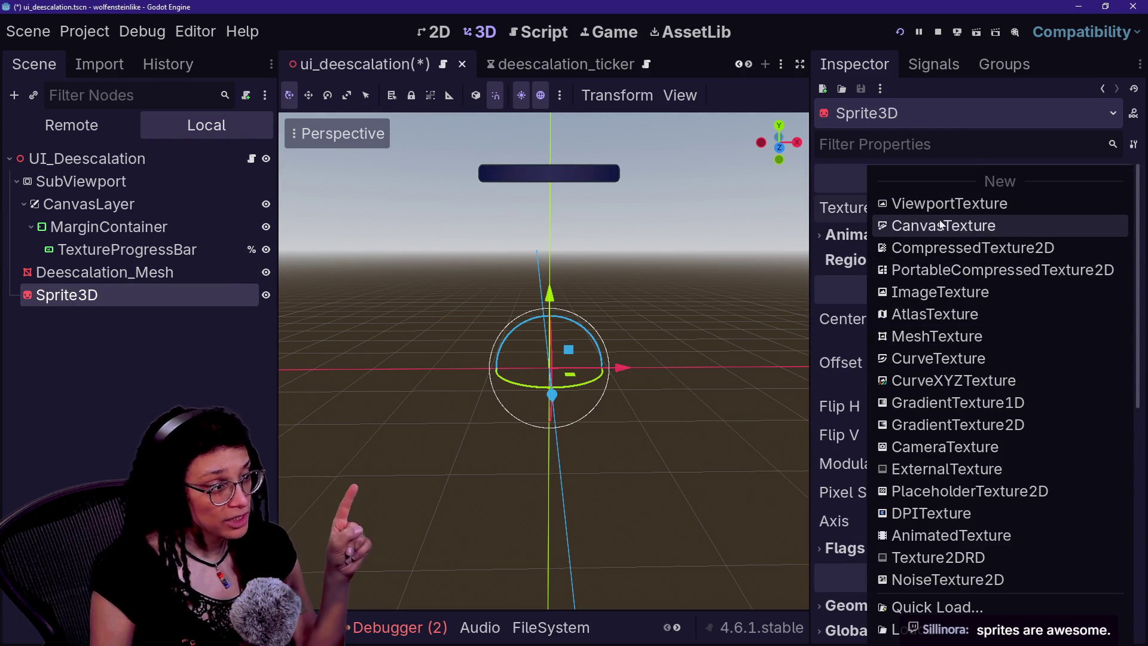
click(956, 204)
click(531, 225)
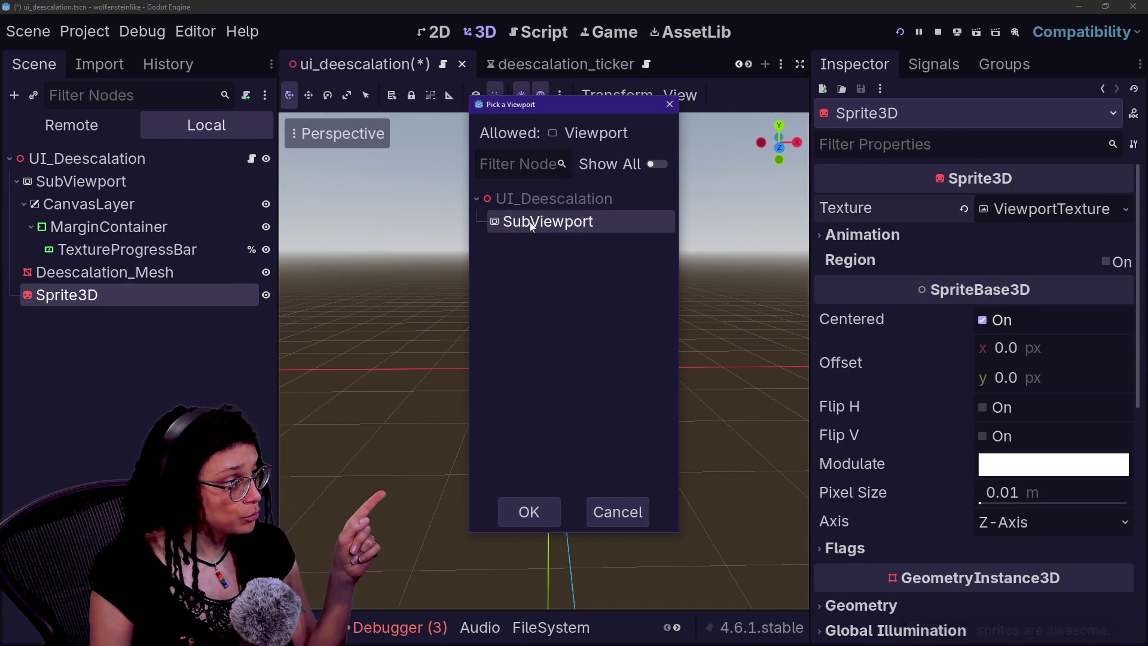
click(529, 514)
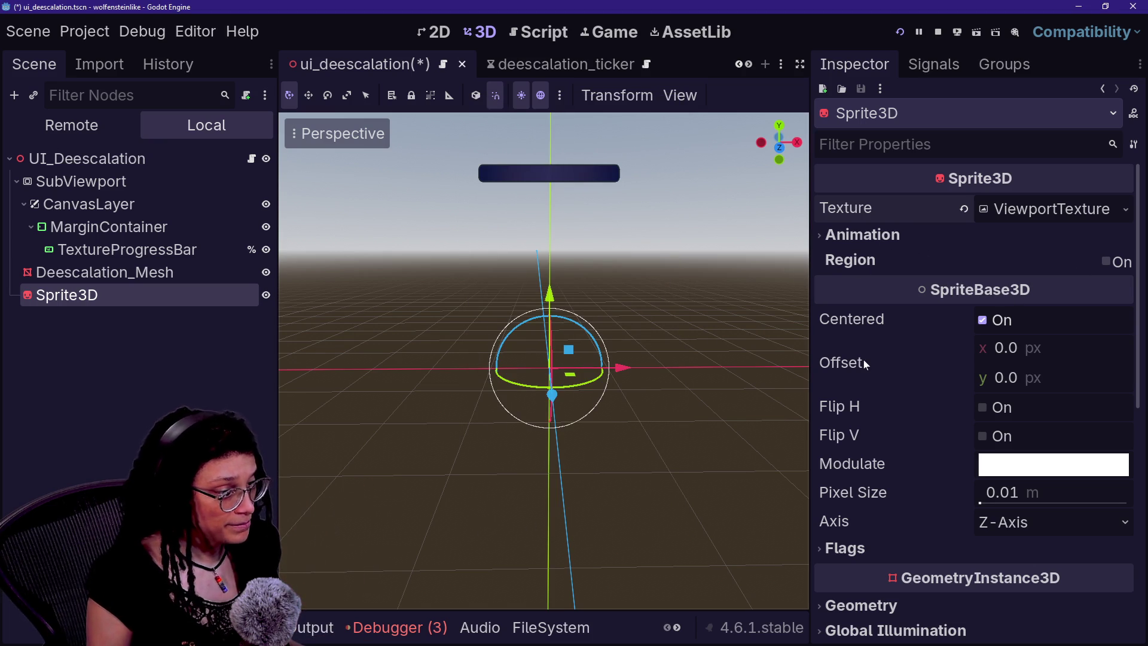
- Turn on the Sprite3D's Fixed Size flag in its Flags settings
click(863, 551)
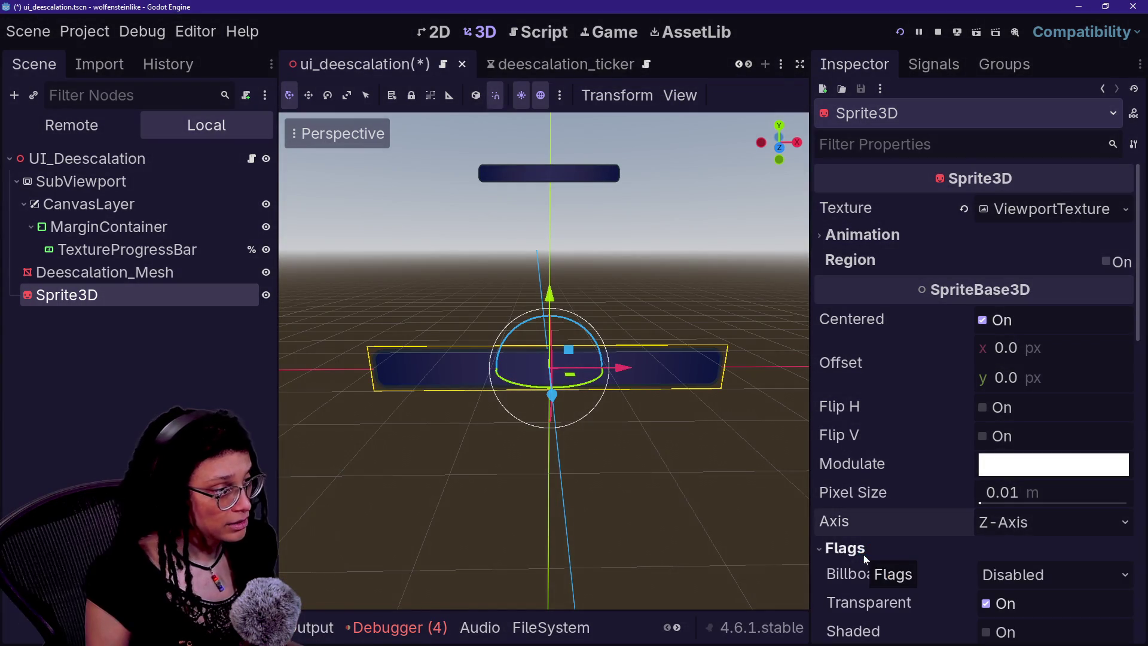
scroll(884, 550, down, 3)
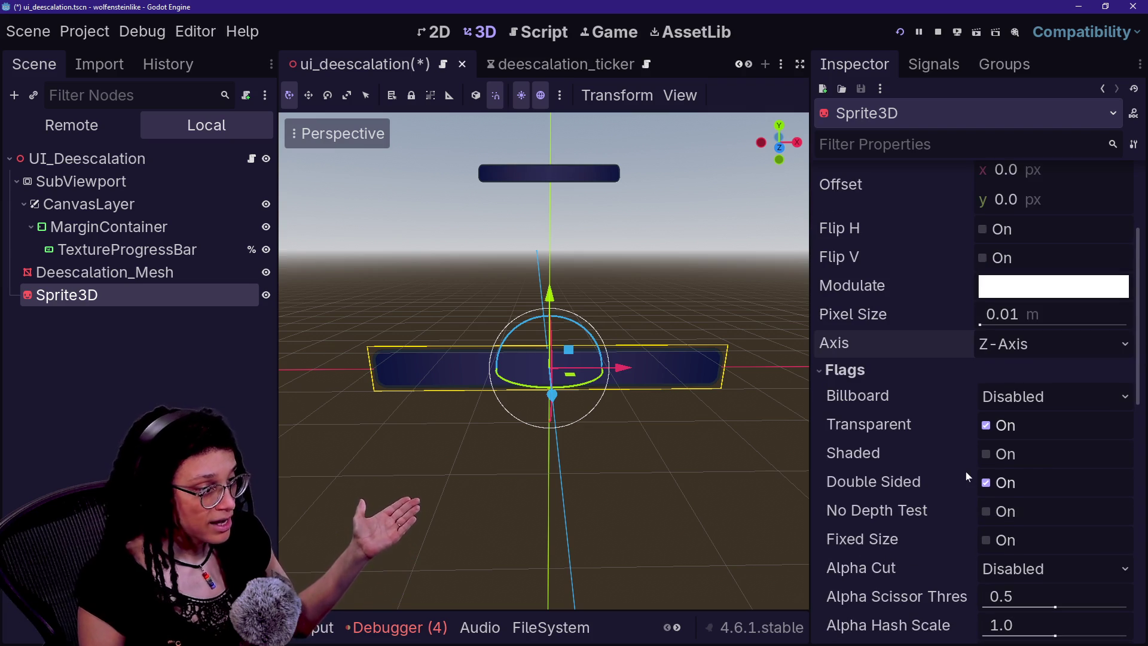
scroll(966, 471, down, 1)
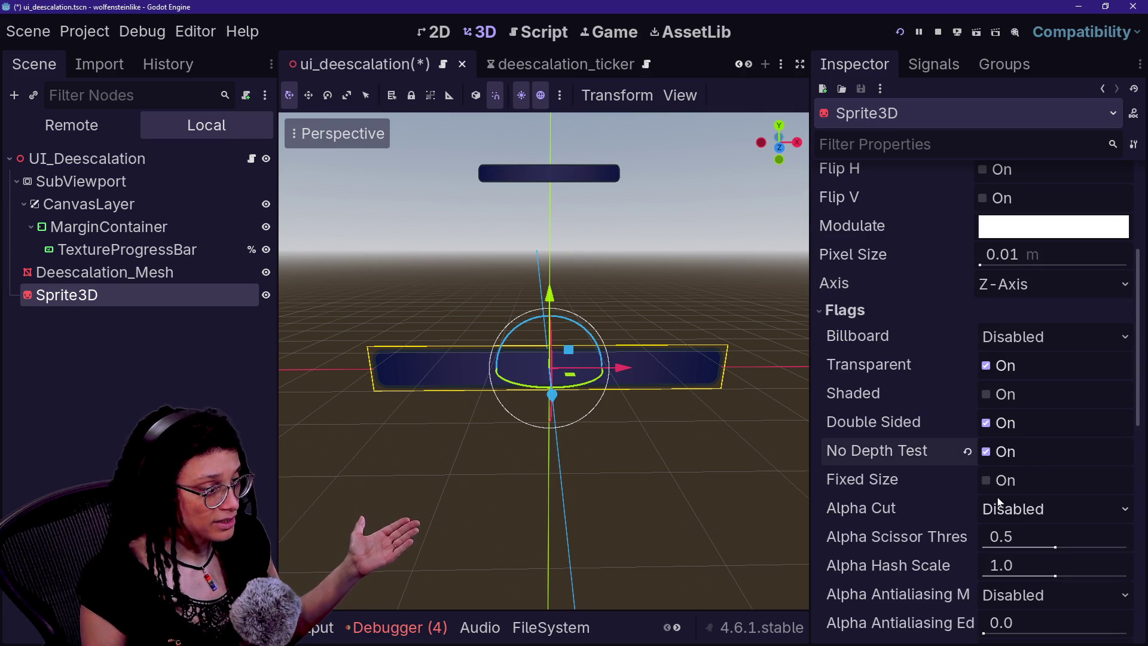
click(992, 483)
click(754, 482)
- Move the viewport camera to check the bar, then request deleting Deescalation_Mesh
key(w)
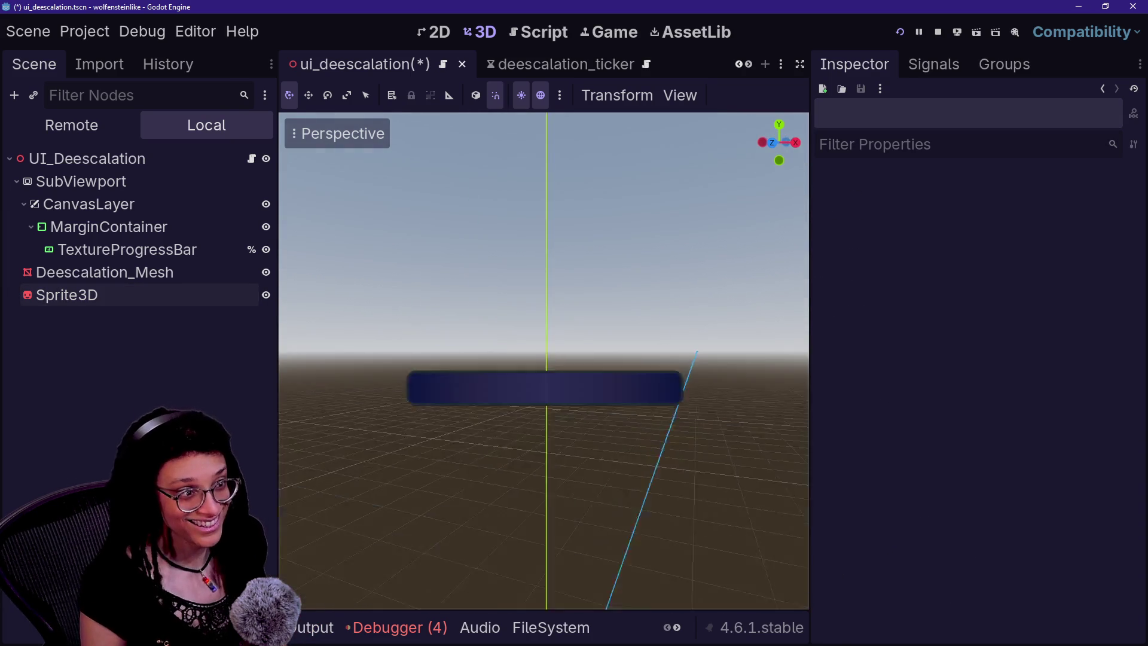
key(s)
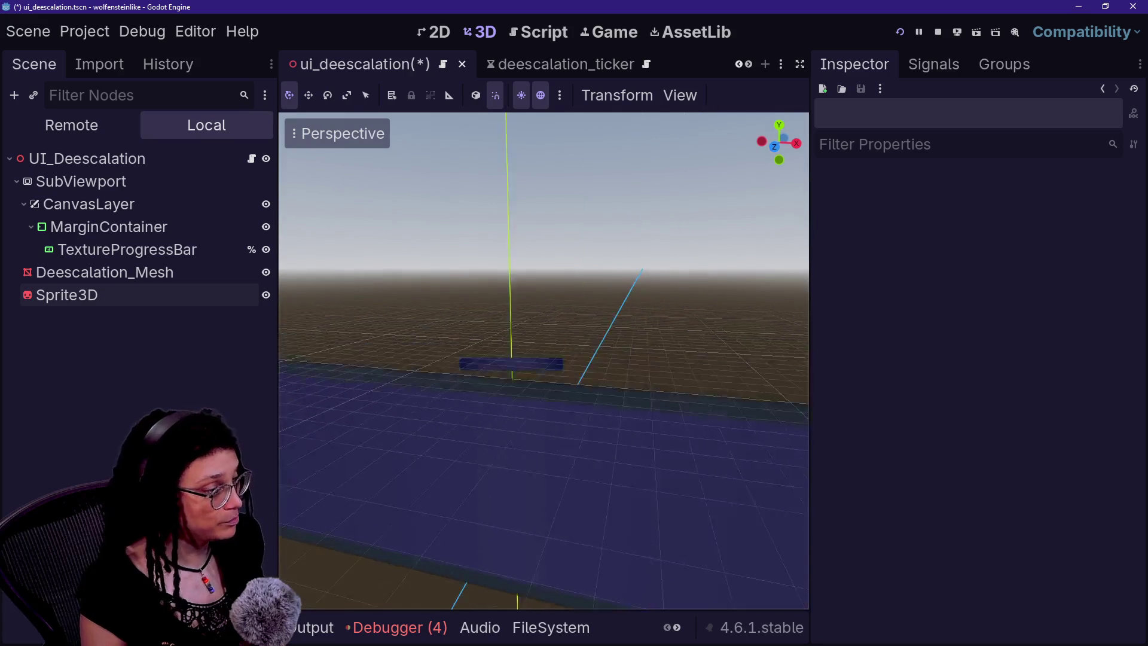
key(w)
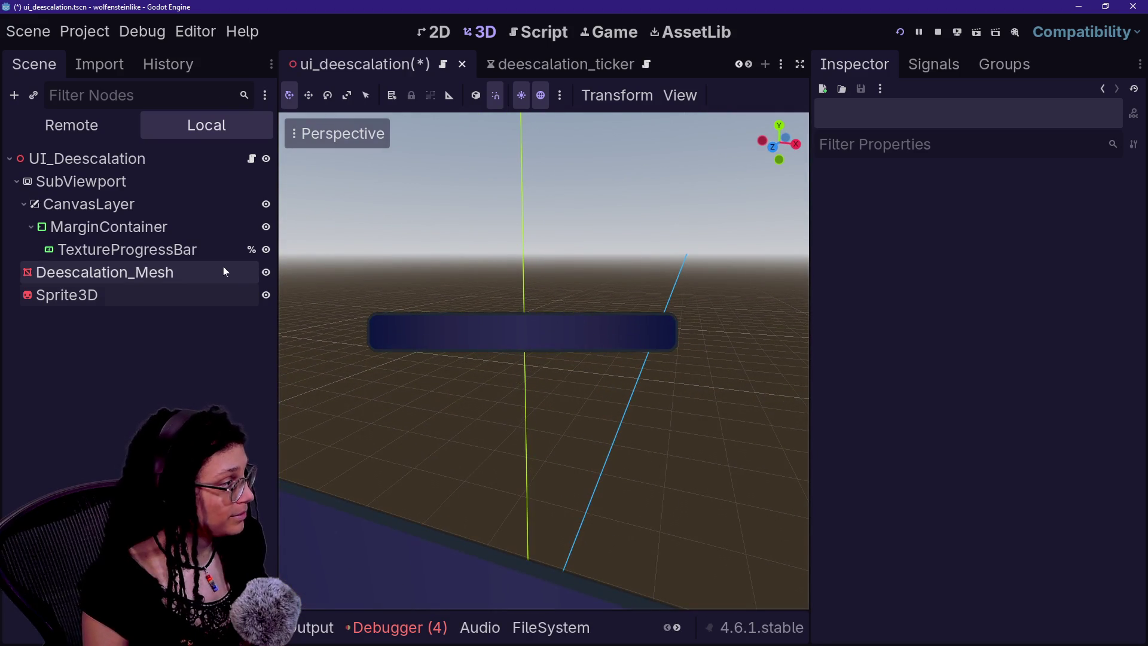
click(224, 267)
key(Delete)
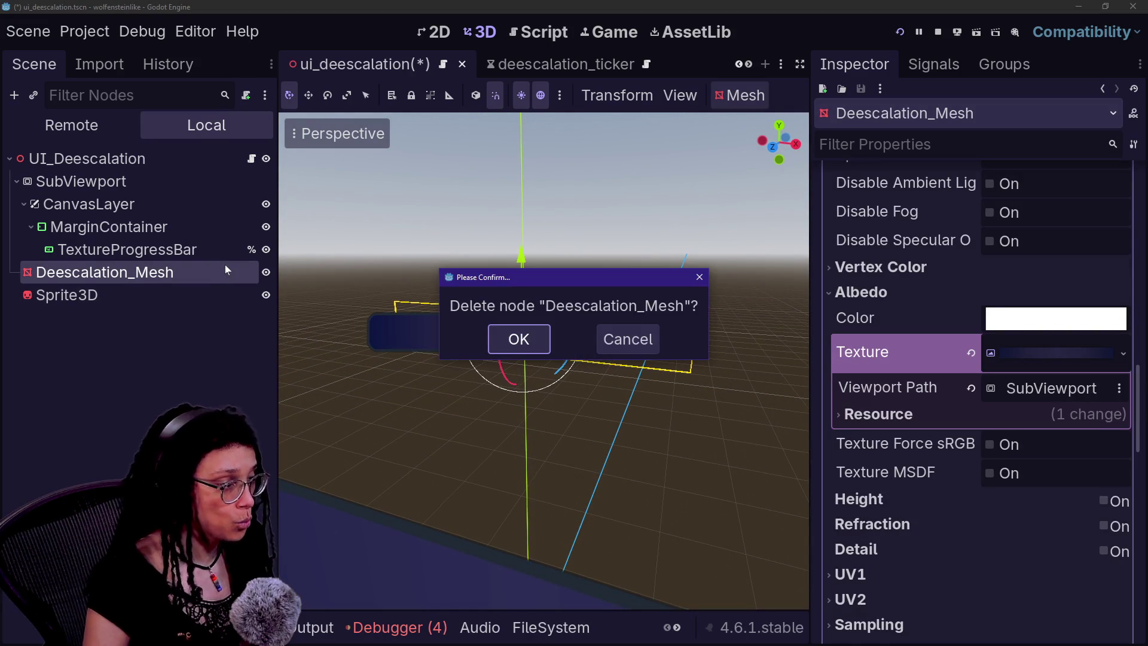
- Confirm deleting Deescalation_Mesh and set the Sprite3D pixel size to 0.0012
key(Return)
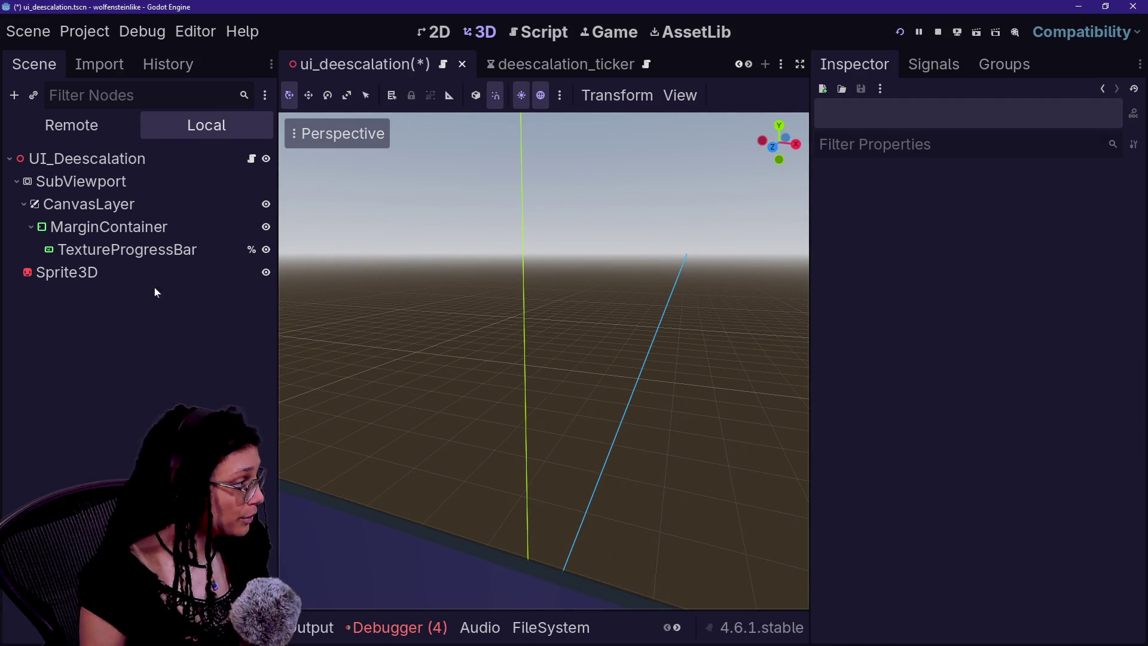
click(154, 276)
key(f)
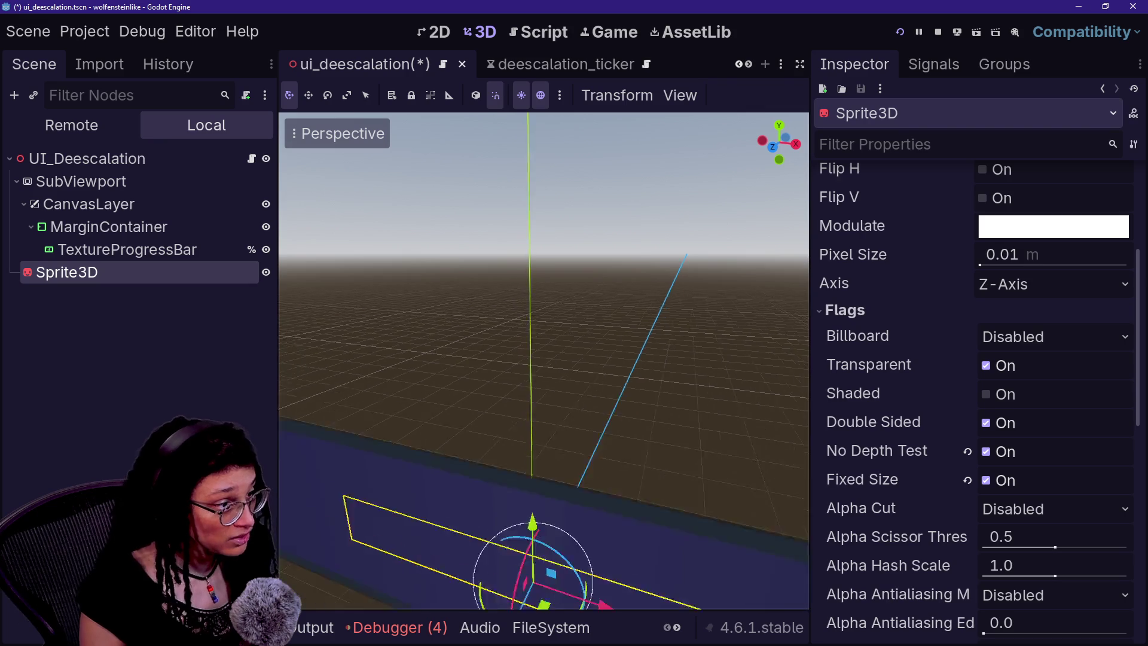
scroll(906, 457, up, 4)
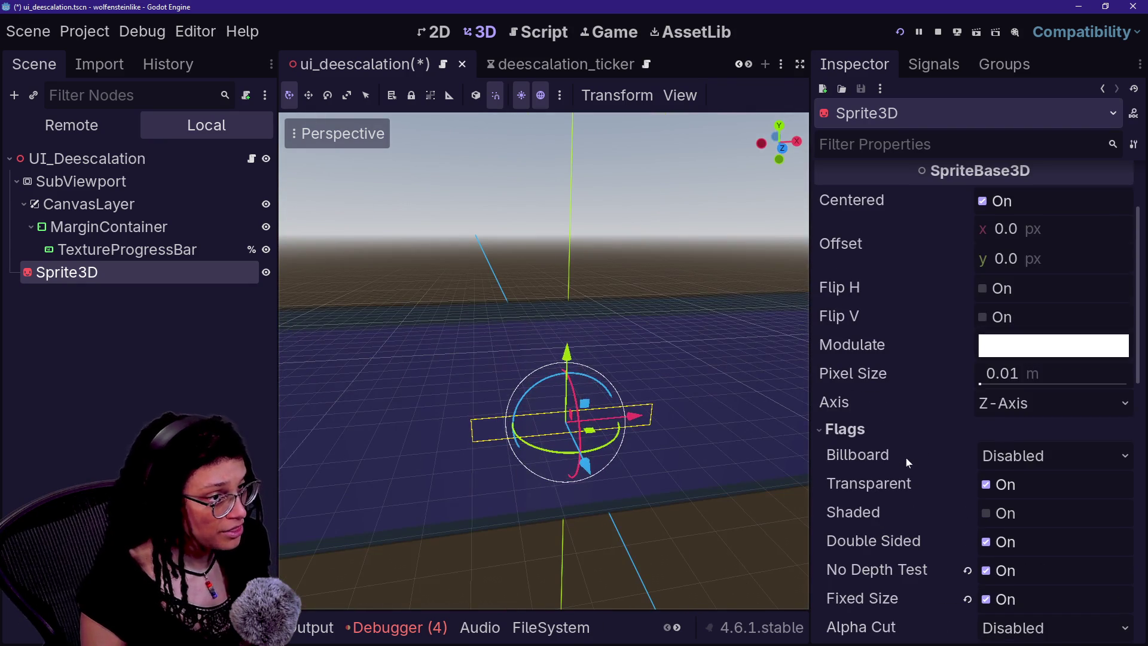
mouse_move(1020, 382)
mouse_down()
mouse_move(983, 384)
mouse_move(1067, 385)
mouse_move(1004, 375)
mouse_move(981, 388)
mouse_up()
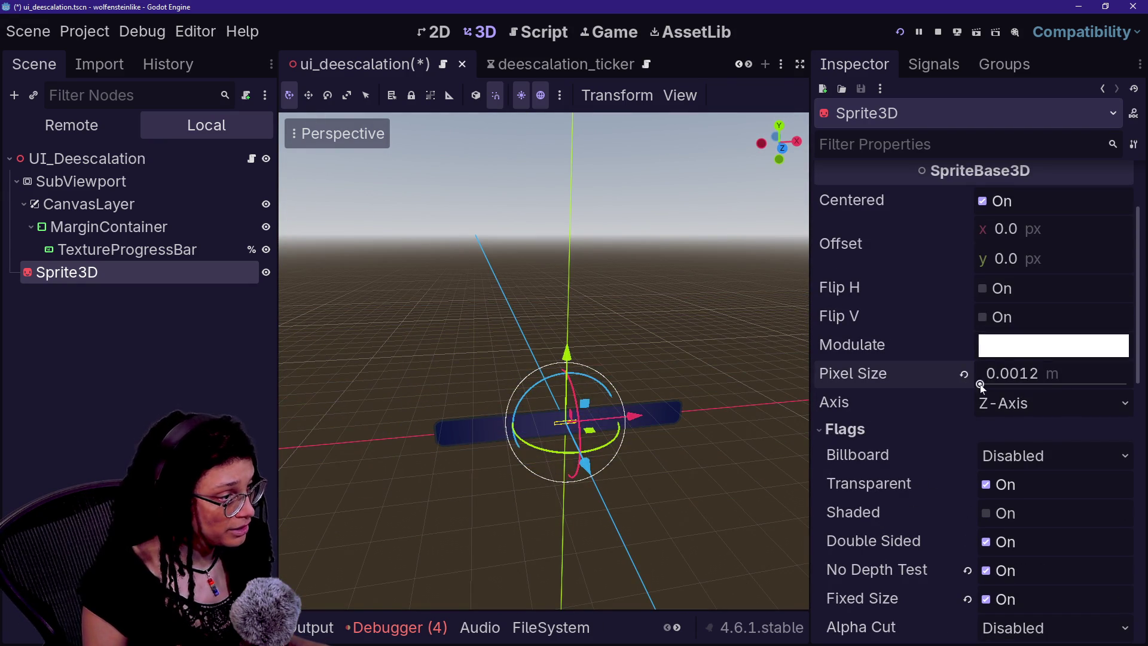
click(563, 348)
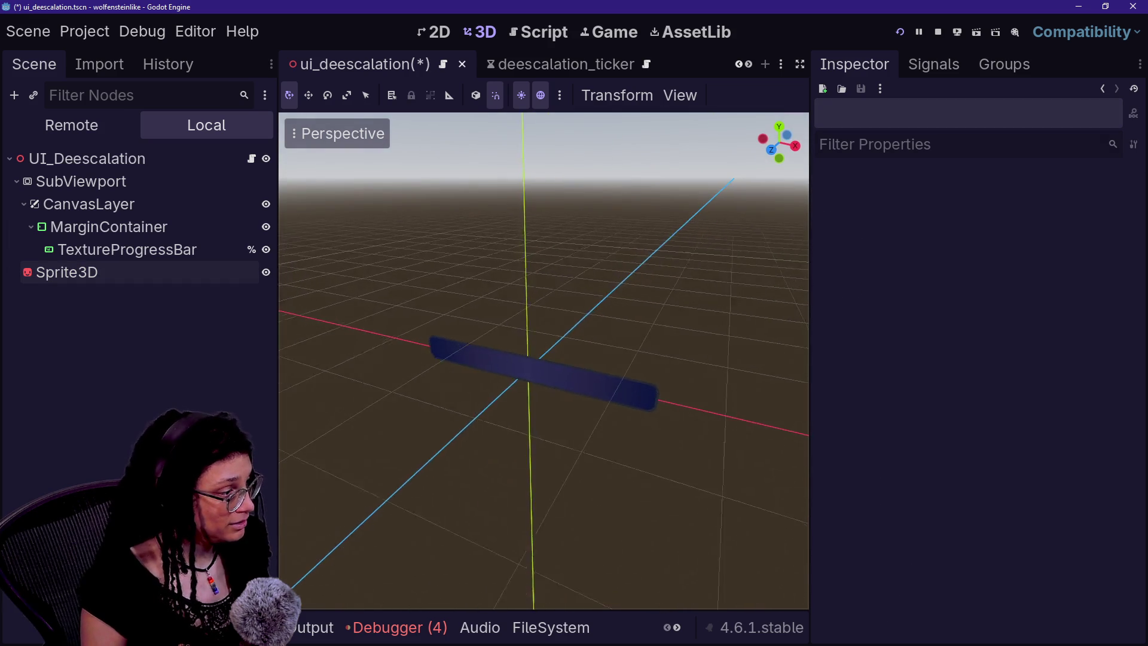
- Raise the sprite slightly along Y, save the scene, and run the current scene
scroll(544, 361, up, 4)
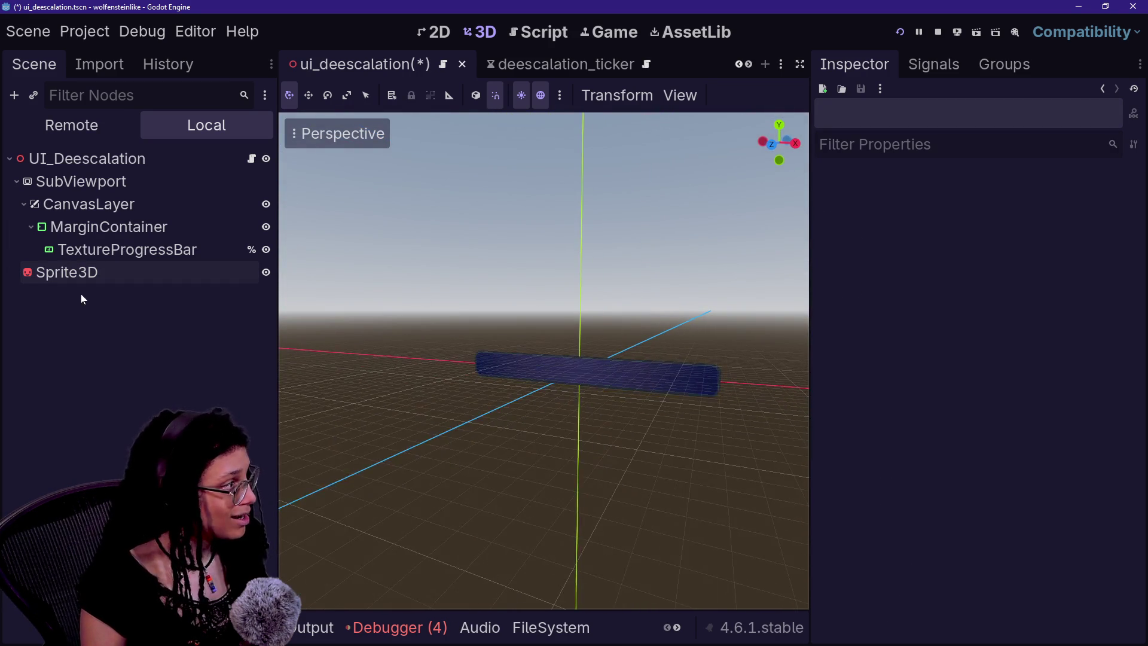
click(78, 274)
mouse_move(572, 320)
mouse_down()
mouse_move(600, 177)
mouse_move(591, 148)
mouse_up()
key(ctrl+s)
drag(300, 335, 300, 323)
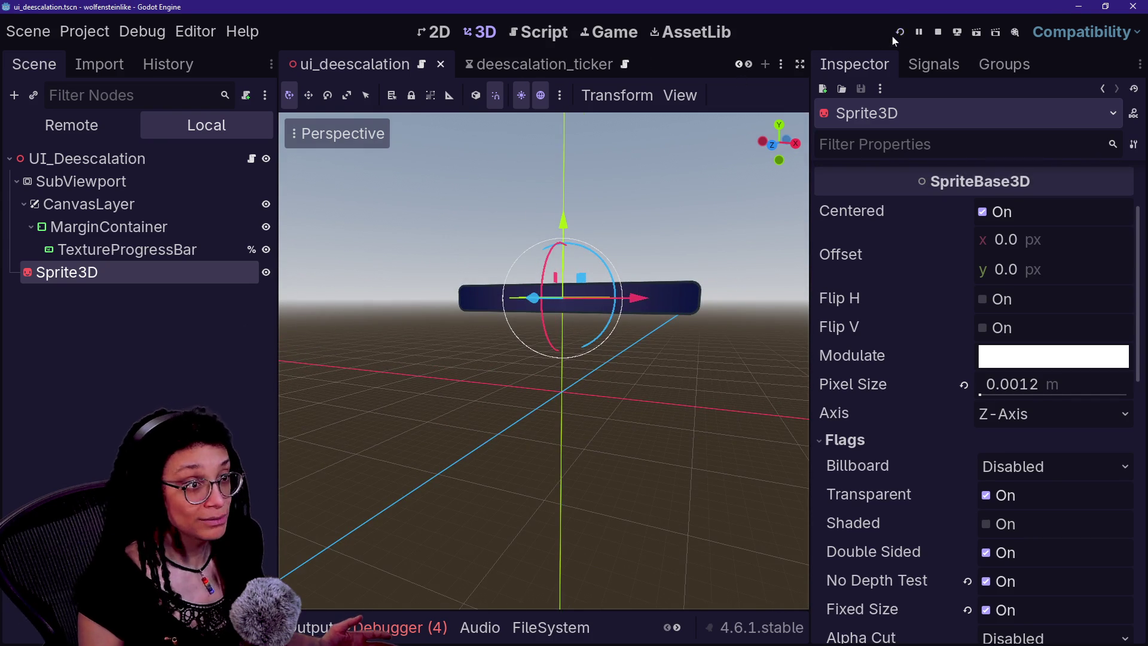
click(899, 33)
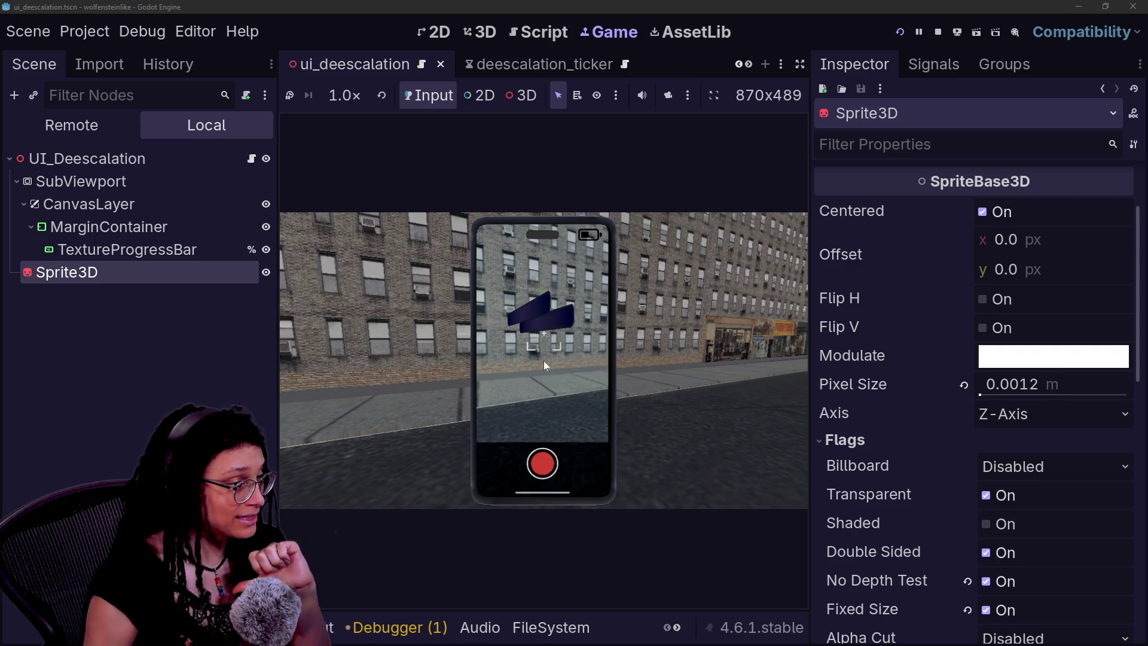
- Set the progress-bar sprite's billboard mode to Enabled and turn off No Depth Test
scroll(886, 393, down, 2)
click(1046, 409)
click(1039, 459)
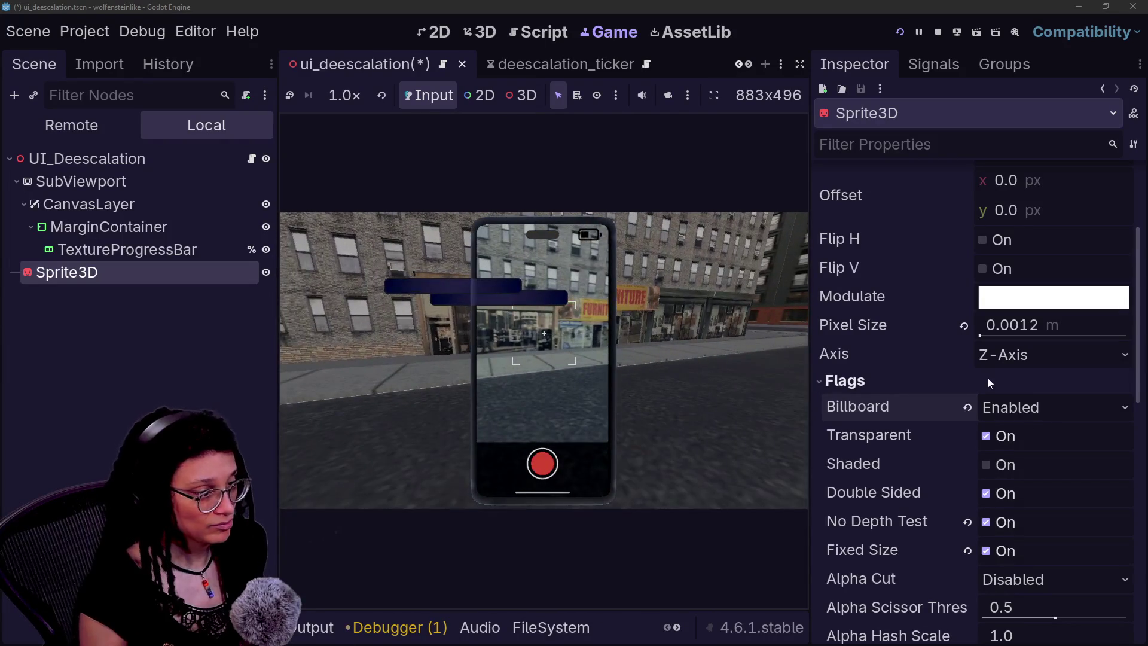
click(1000, 522)
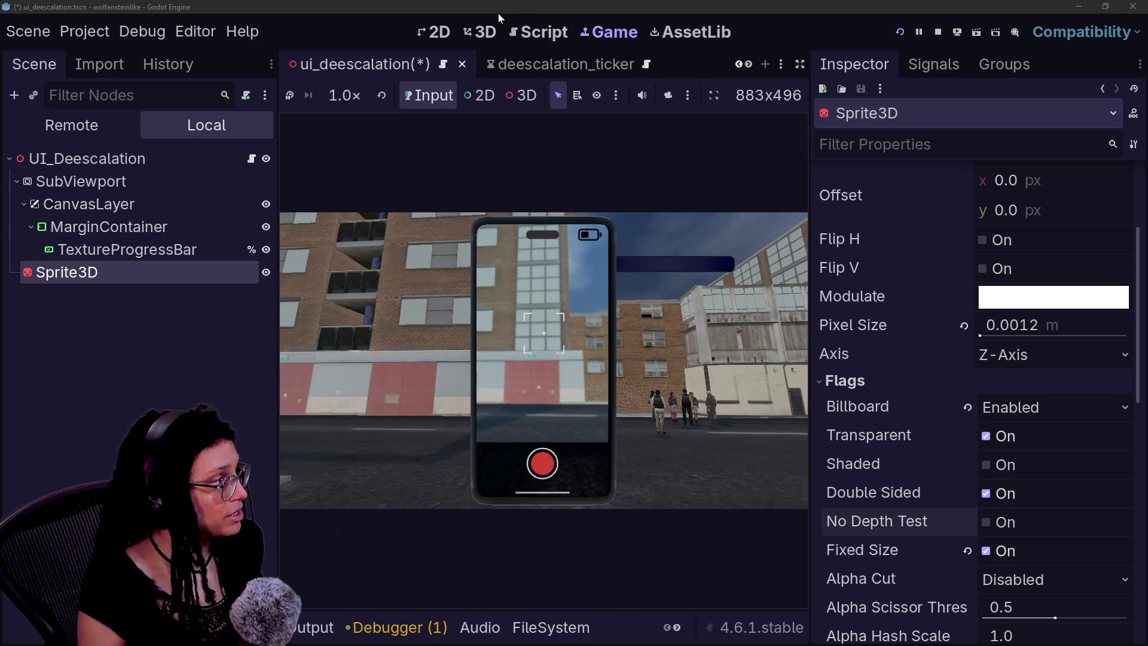
- Move the progress-bar sprite lower in the 3D view and return to the running game
click(476, 25)
drag(578, 243, 584, 154)
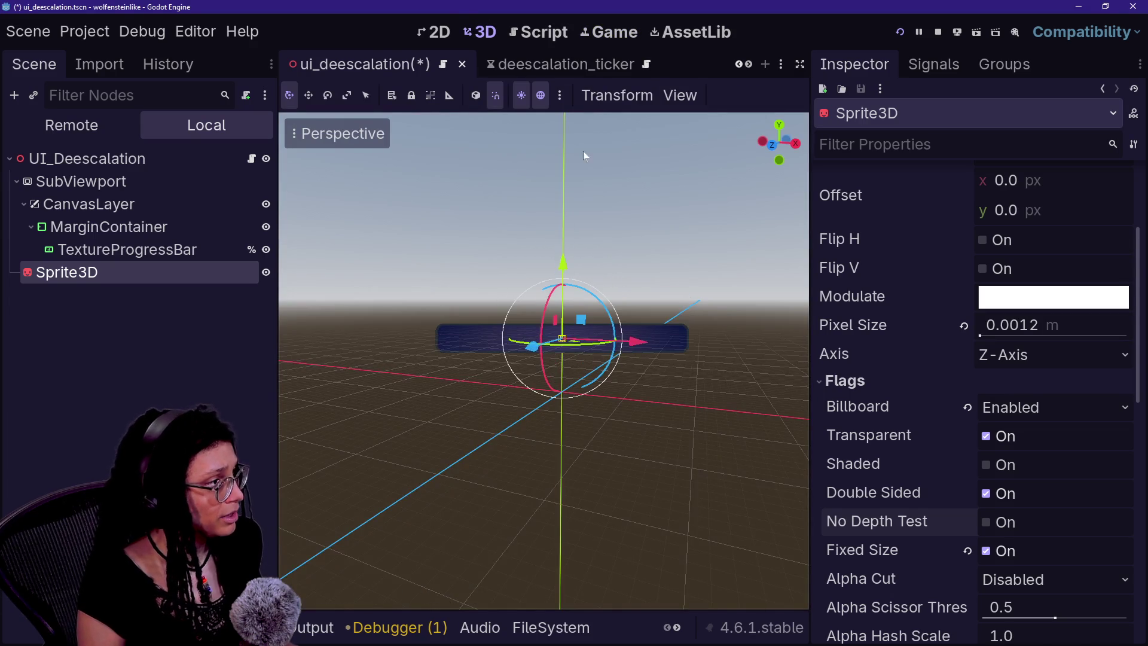
click(609, 31)
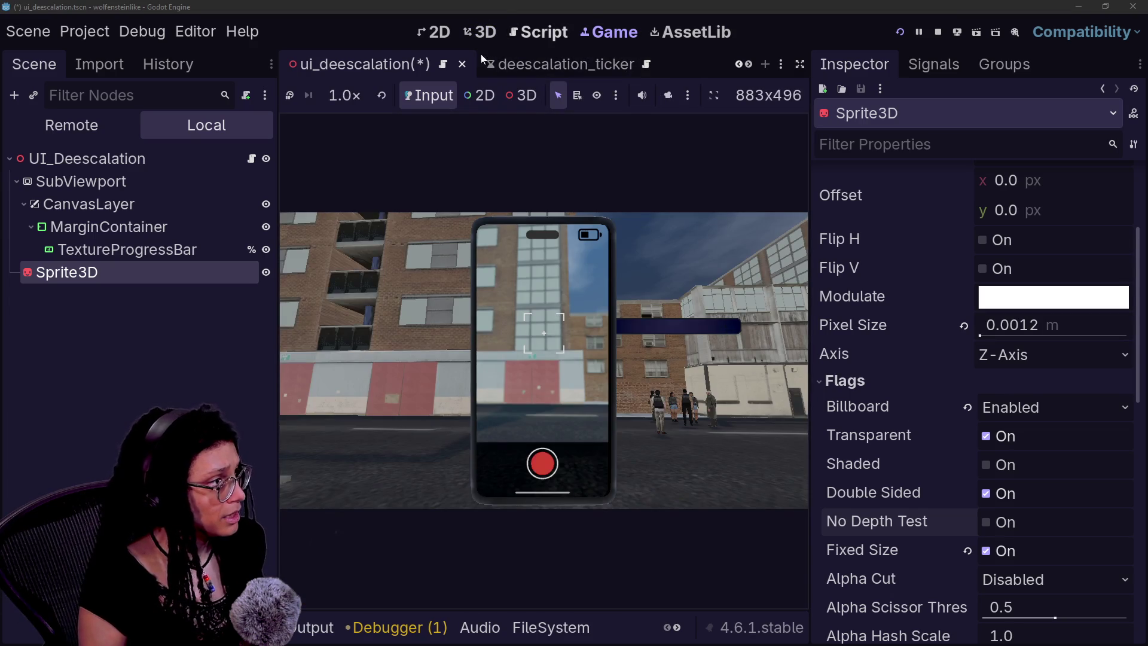
scroll(855, 403, down, 10)
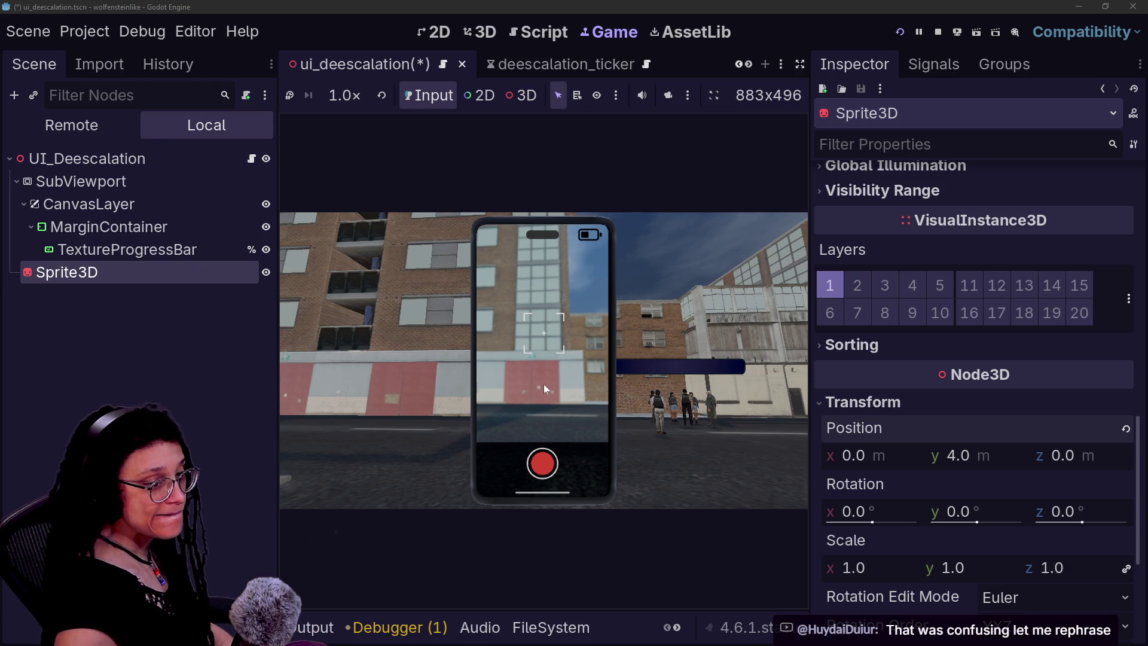
- Look around the running game to check where the progress bar draws
click(644, 311)
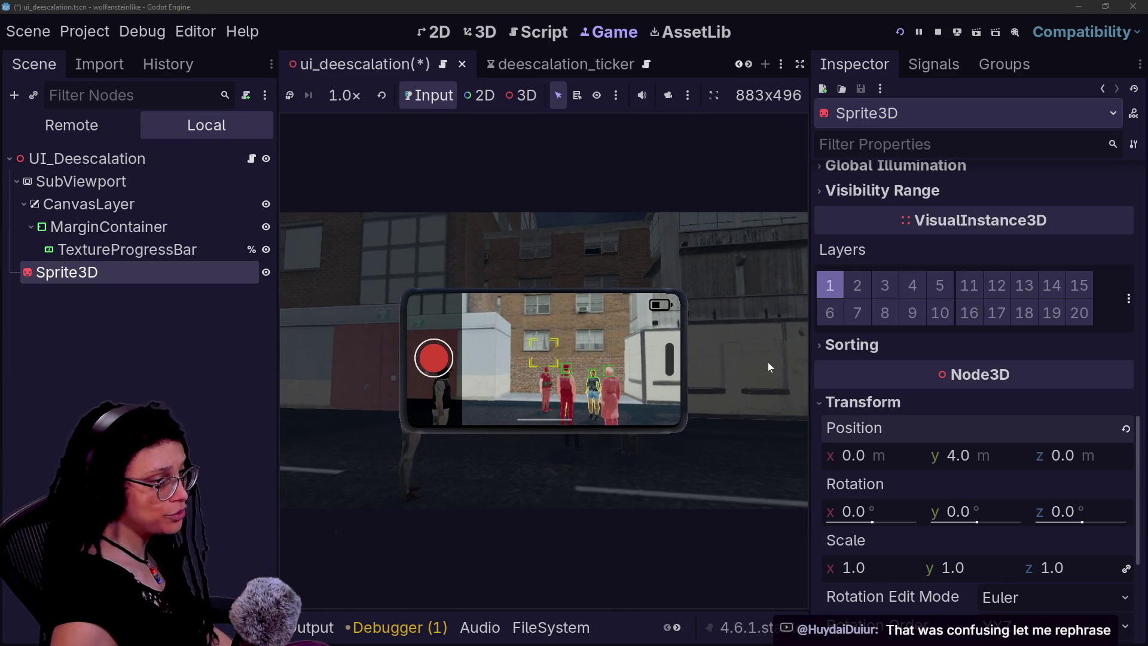
scroll(846, 394, down, 5)
scroll(845, 395, up, 5)
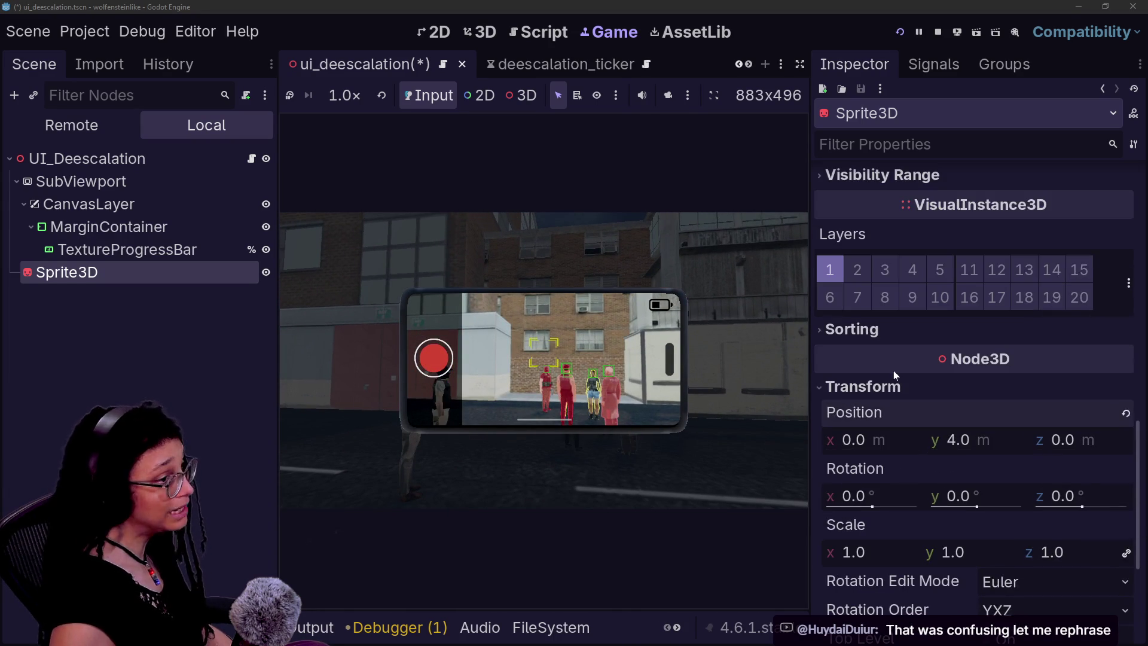
scroll(893, 370, up, 5)
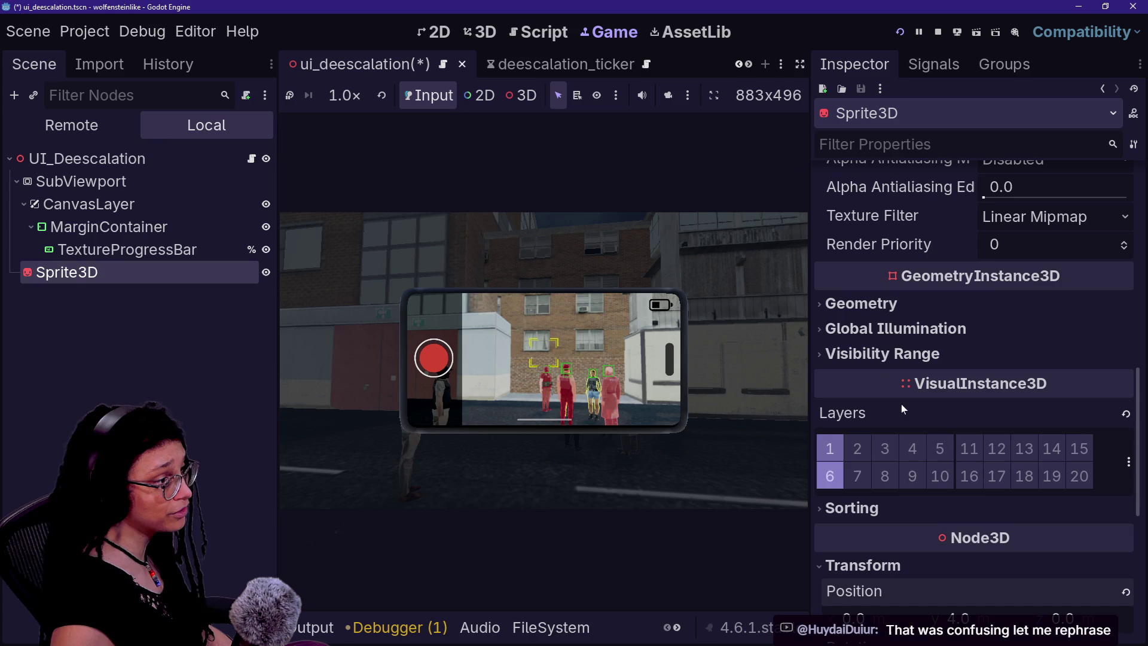
scroll(870, 317, up, 10)
scroll(870, 317, down, 5)
- Try Render Priority values on the sprite, settle on 61, and save the scene
click(994, 423)
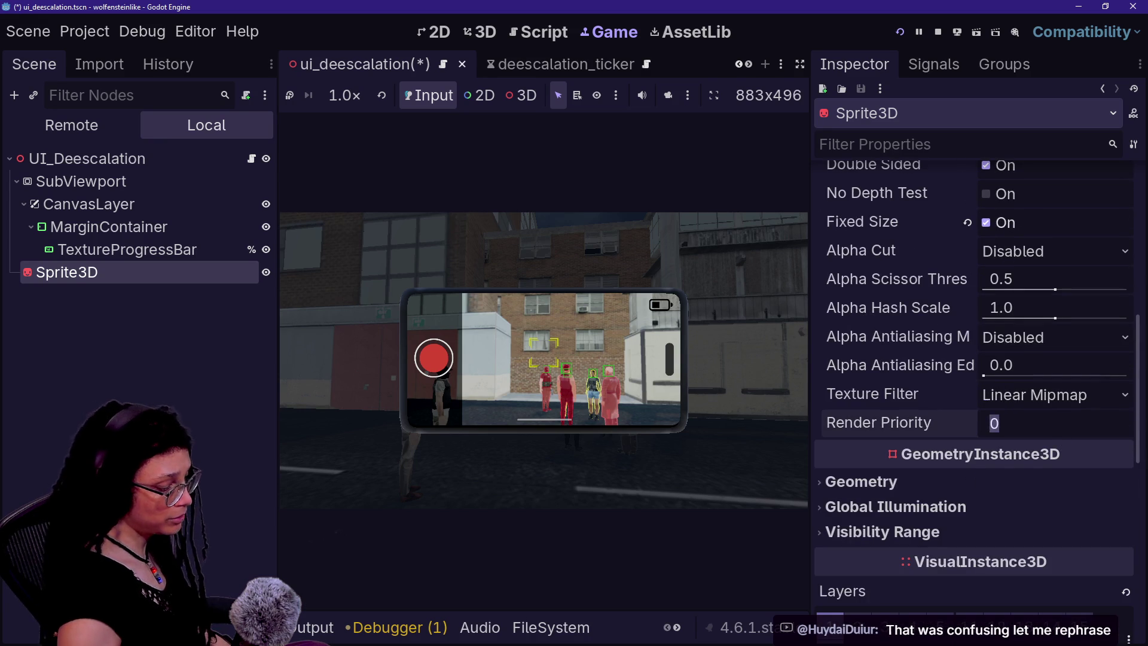
text(58)
click(657, 368)
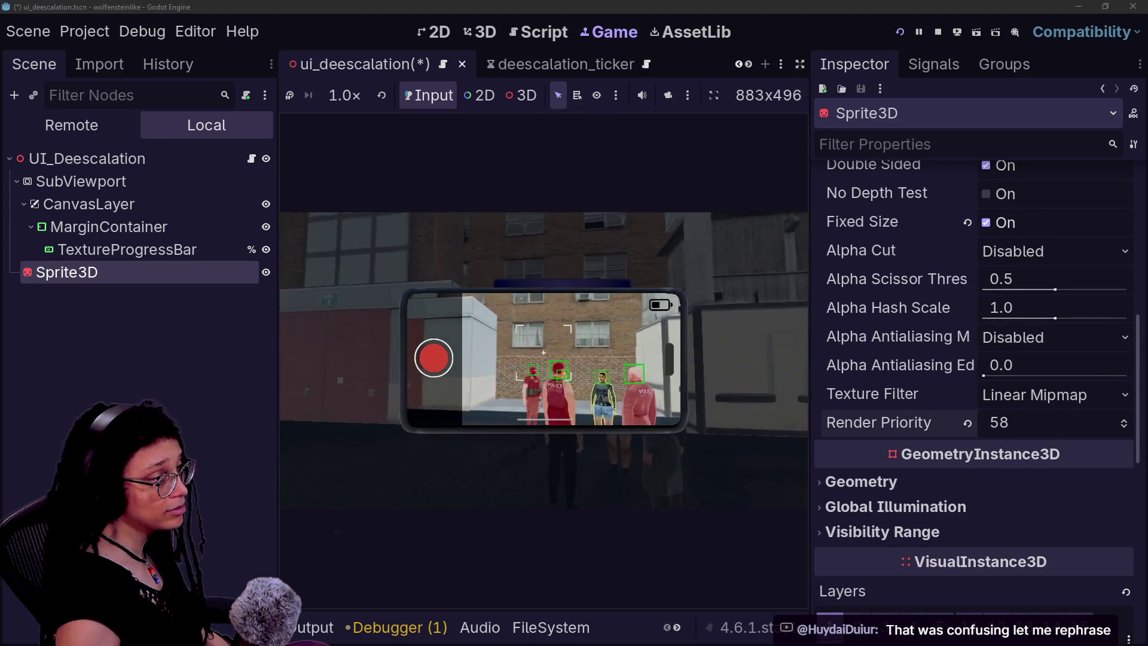
drag(1038, 425, 1076, 425)
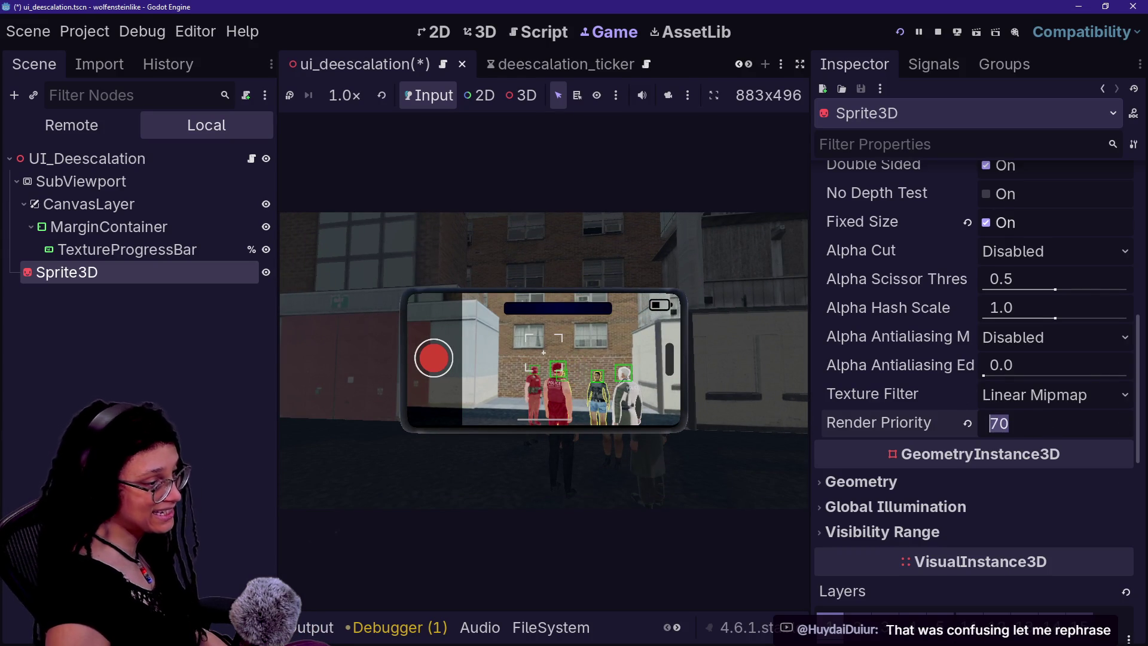
text(59)
key(Return)
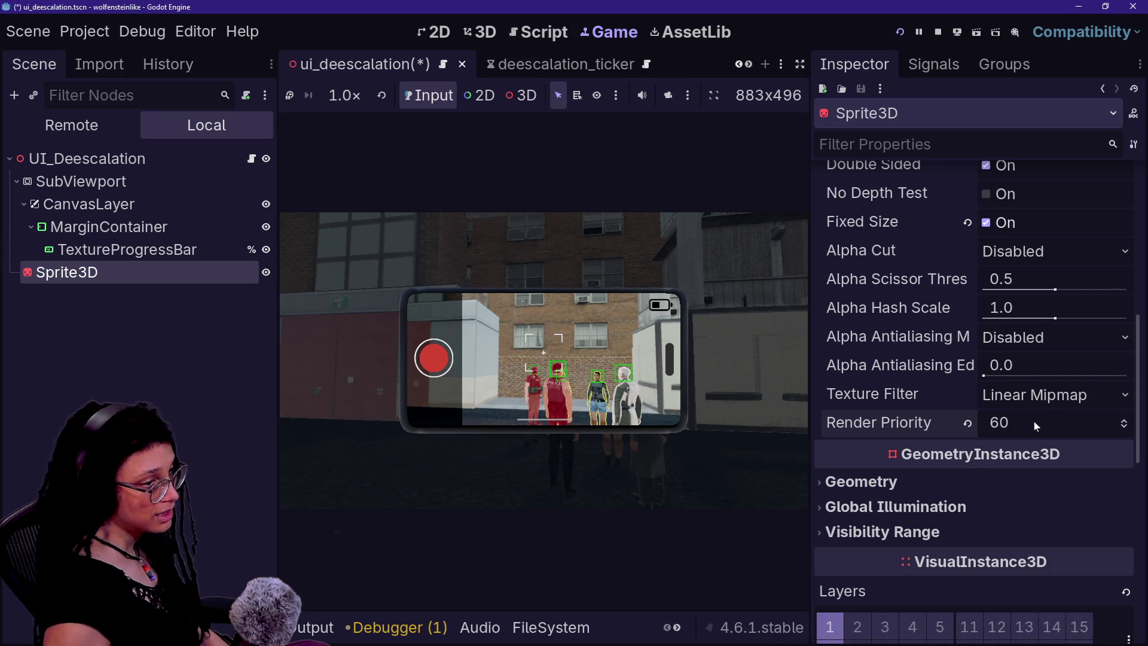
text(1)
key(Return)
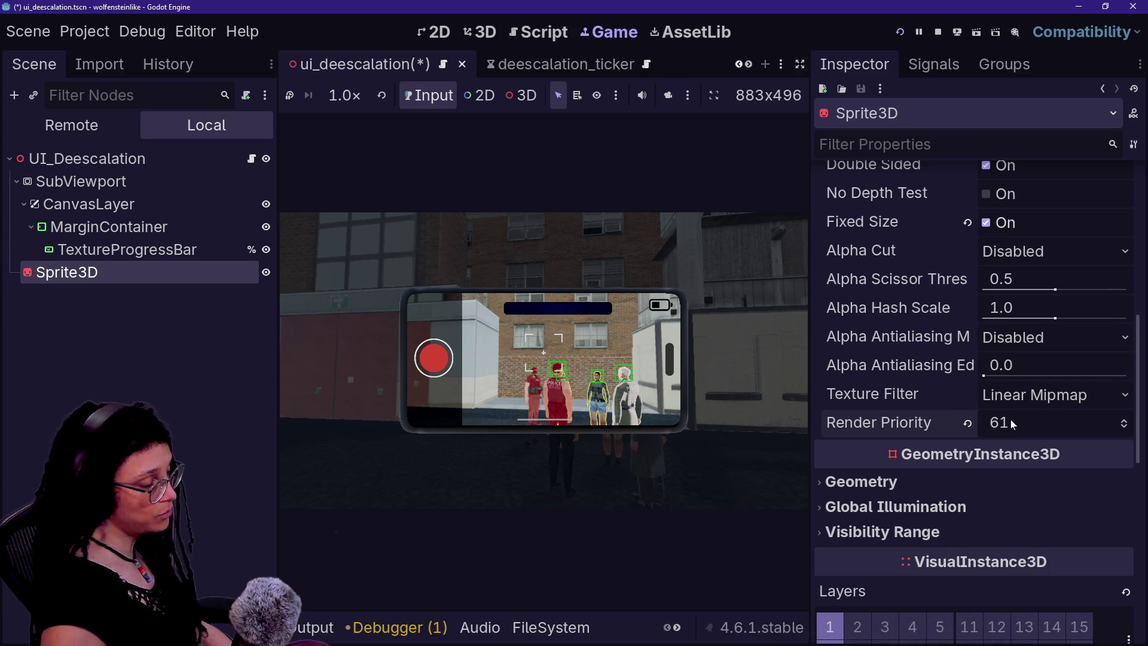
key(ctrl+s)
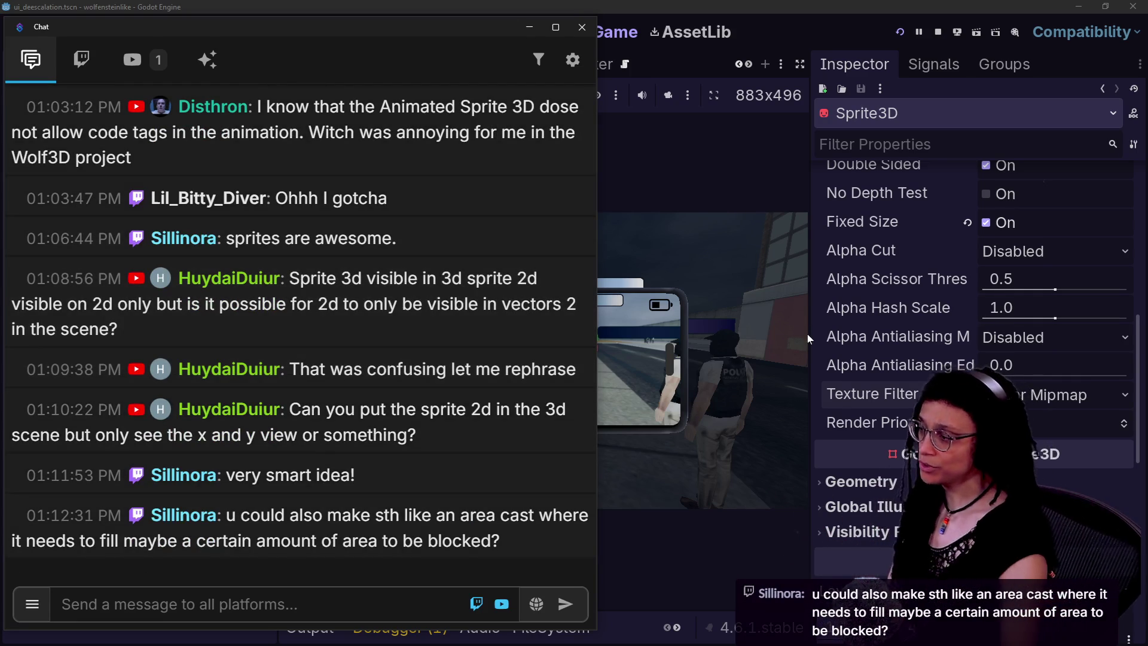
- Bring the Godot editor in front of Chat and view the bar above the phone in-game
click(705, 353)
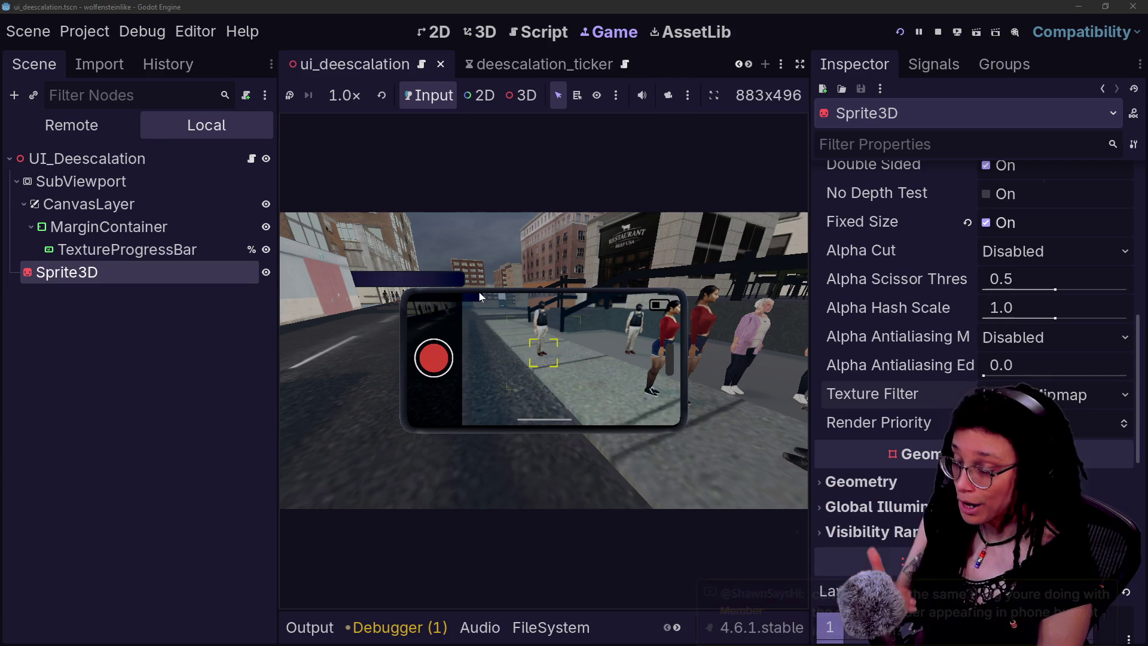
click(408, 272)
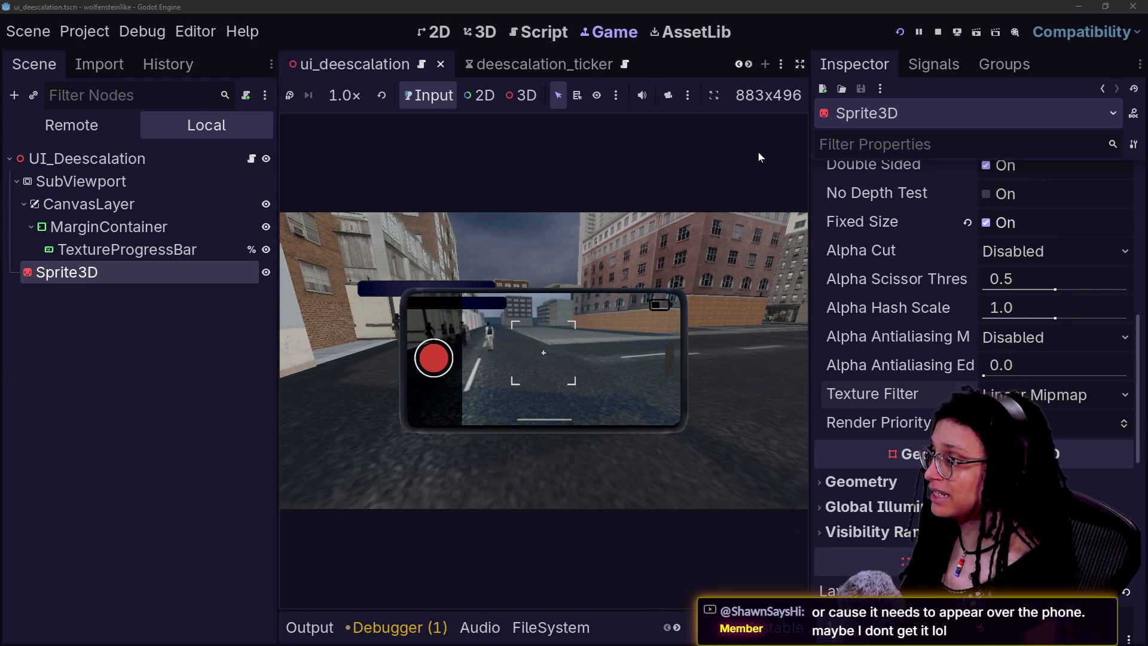
- Switch to the 3D editor and filter FileSystem by 'goodwi' to pick indicator_goodwill_1_0.tscn
scroll(610, 64, down, 8)
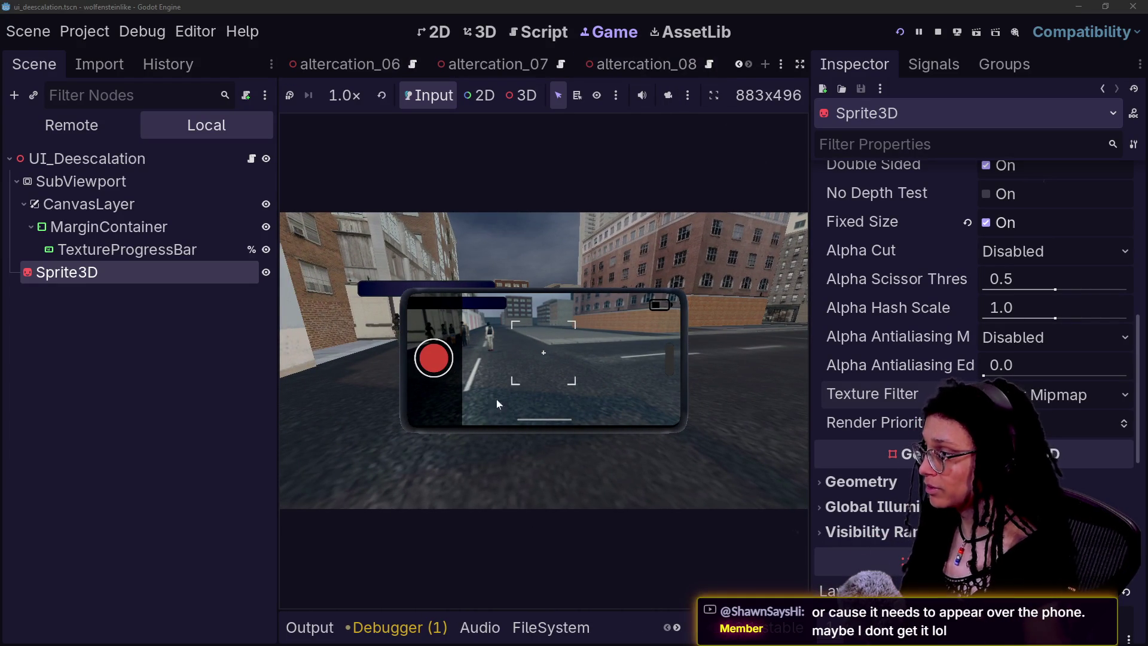
click(481, 32)
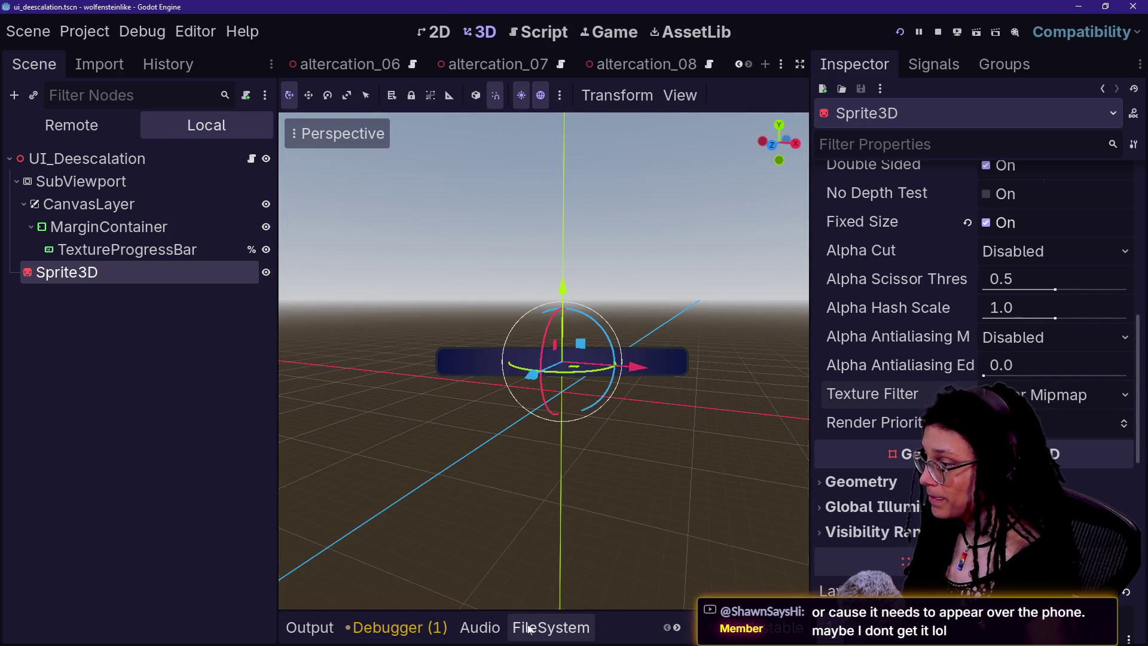
click(551, 627)
key(Up)
text(goodwi)
key(Down)
key(Down)
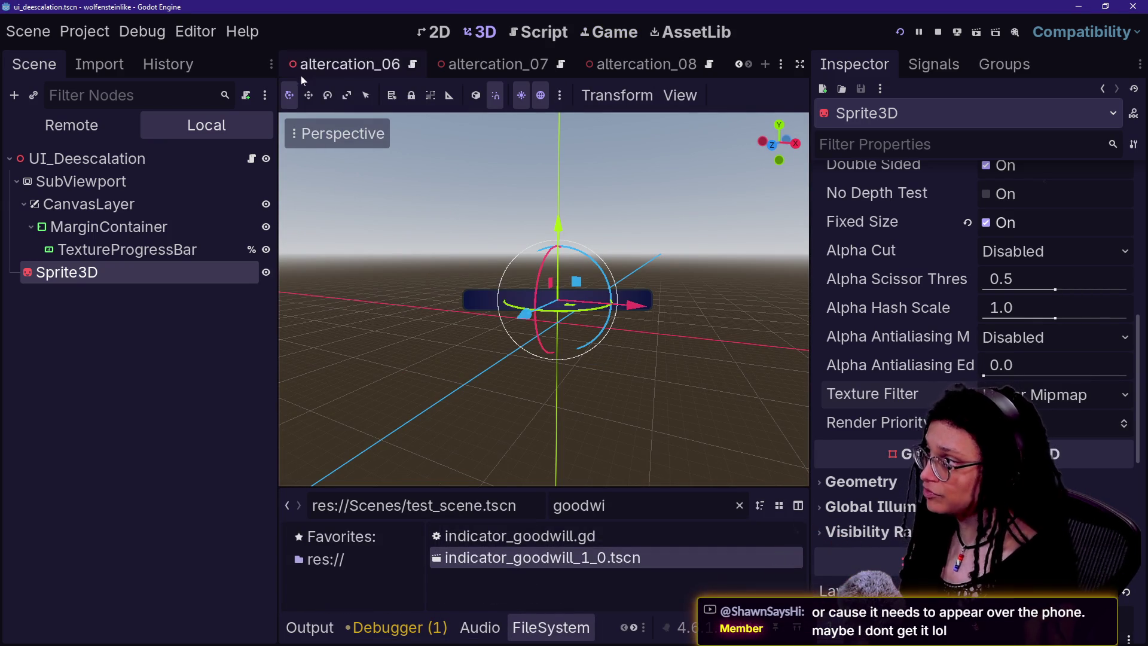
- Open the main scene and drop an indicator_goodwill instance above the rooftops
scroll(300, 76, up, 3)
click(322, 72)
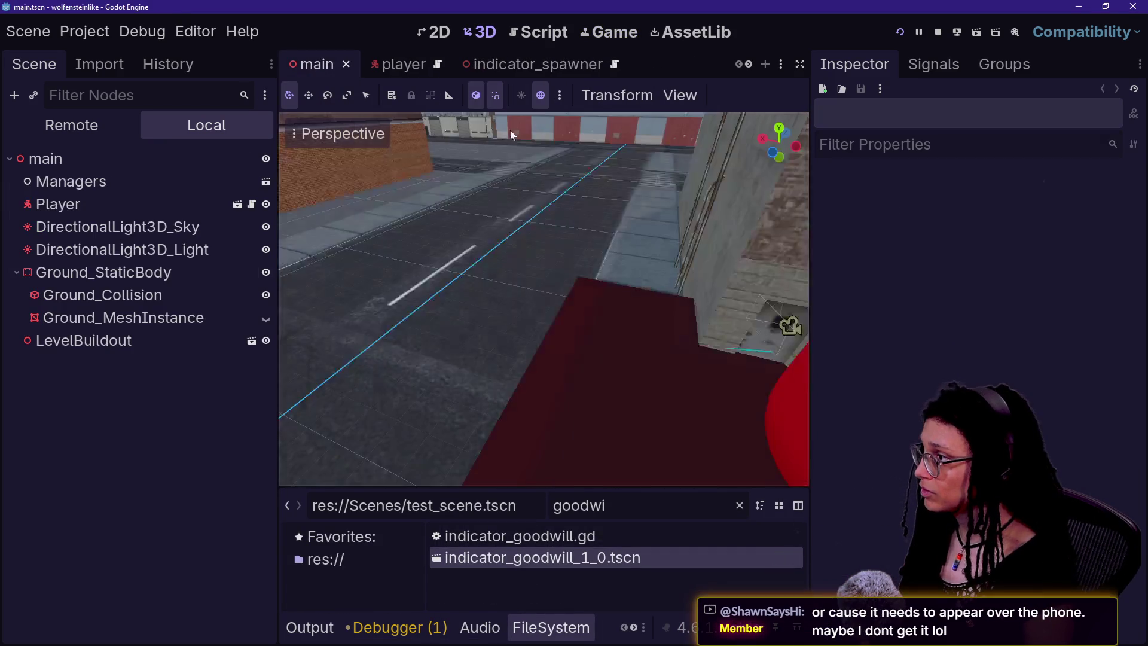
drag(520, 406, 520, 405)
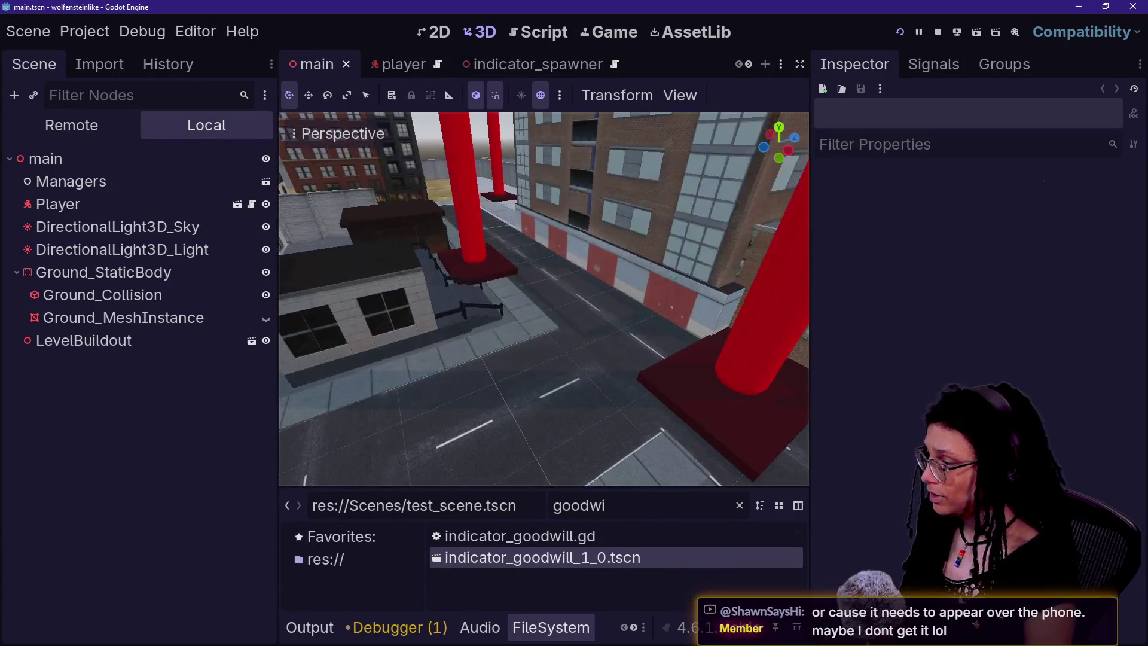
mouse_move(501, 557)
mouse_down()
mouse_move(558, 309)
mouse_move(524, 340)
mouse_move(606, 339)
mouse_up()
- Raise the goodwill indicator 2 units, save and run the game, then open indicator_spawner
mouse_move(553, 311)
mouse_down()
mouse_move(430, 251)
mouse_move(374, 174)
mouse_move(378, 156)
mouse_up()
key(F5)
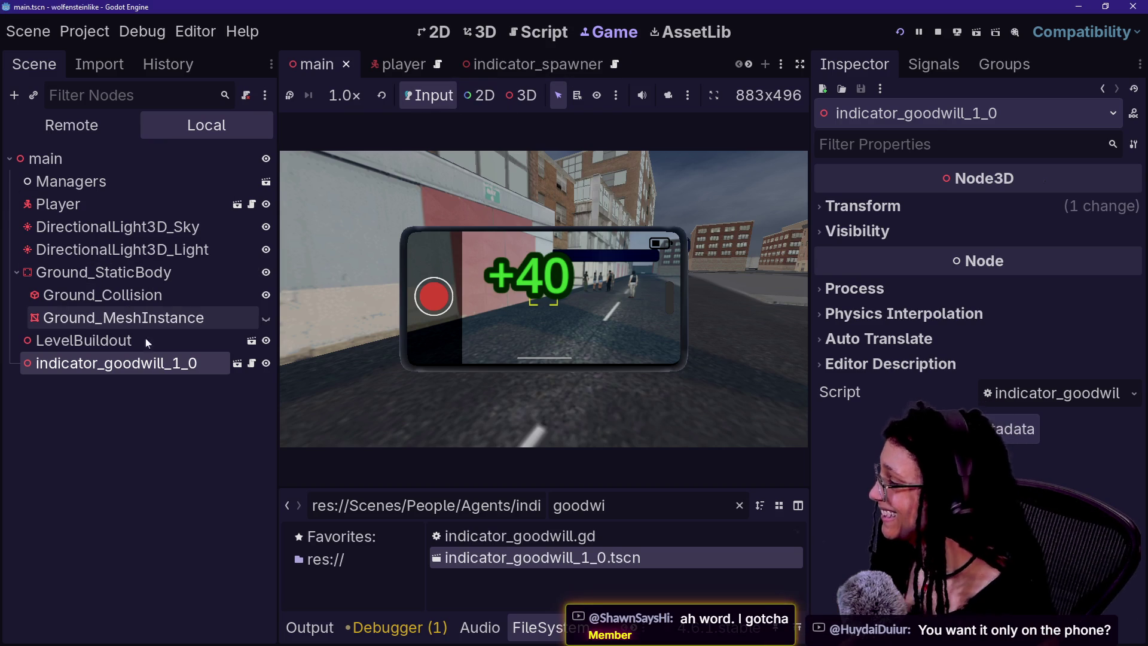
click(512, 67)
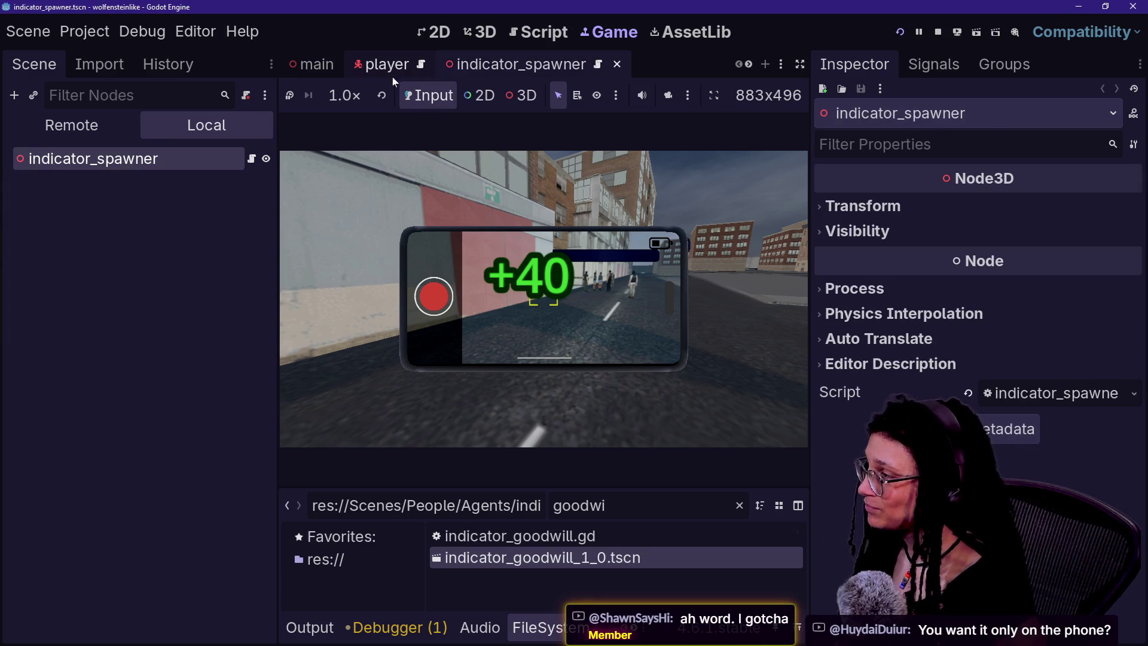
- Enable No Depth Test on the Sprite3D and revert its Render Priority from 61 to 0
click(400, 69)
click(518, 67)
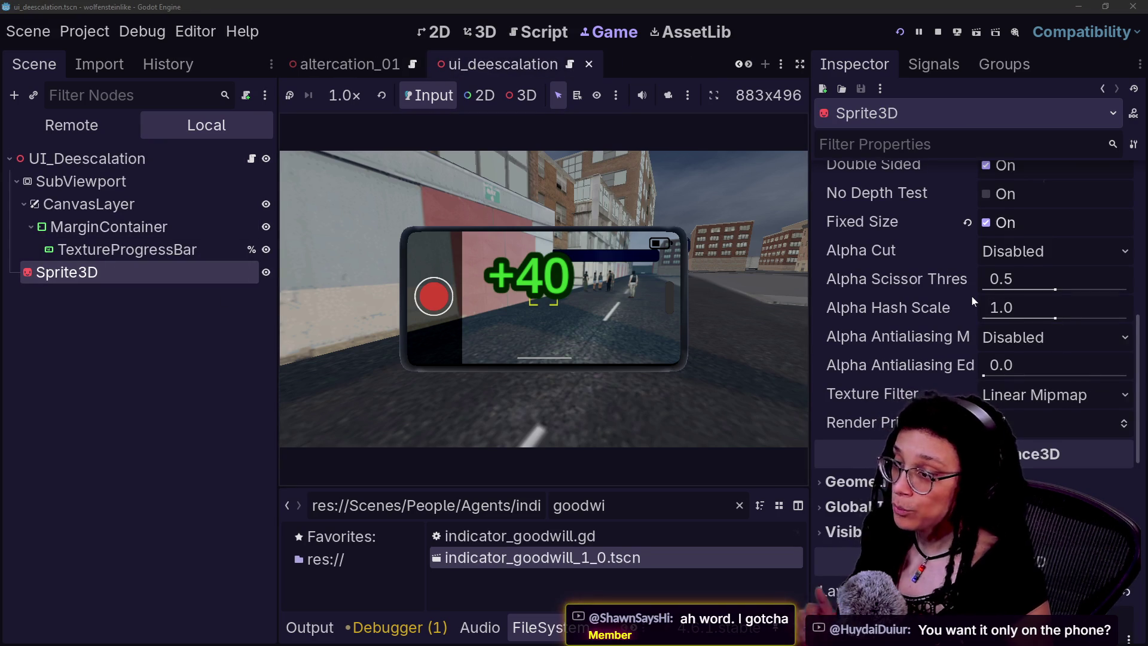
scroll(971, 296, up, 2)
click(1002, 258)
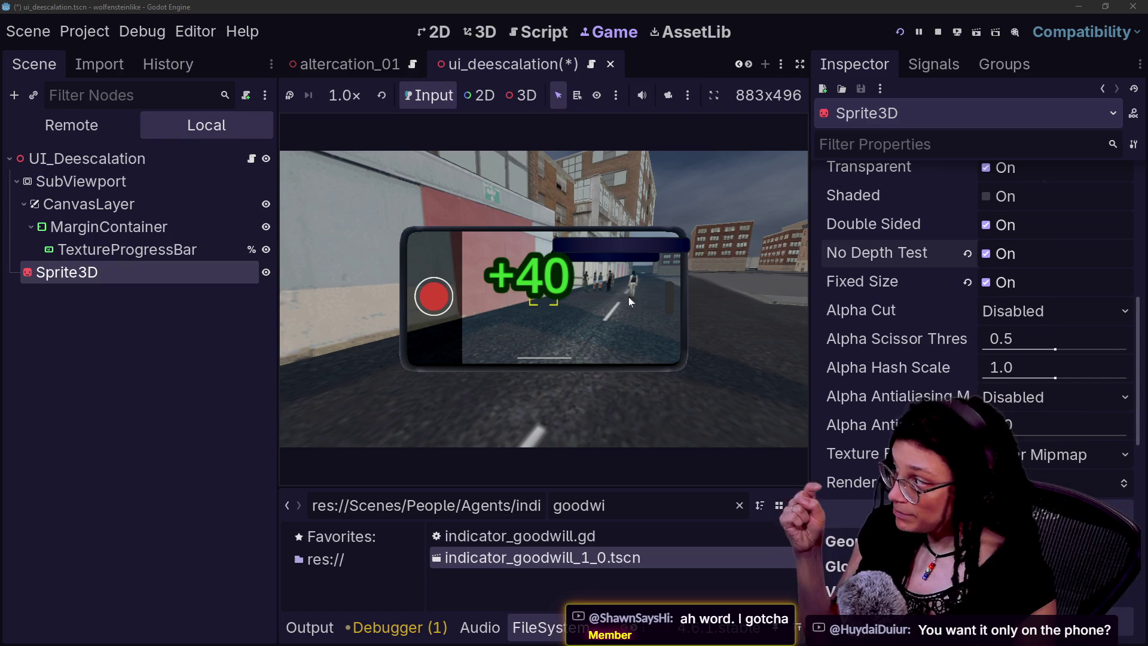
scroll(984, 360, down, 5)
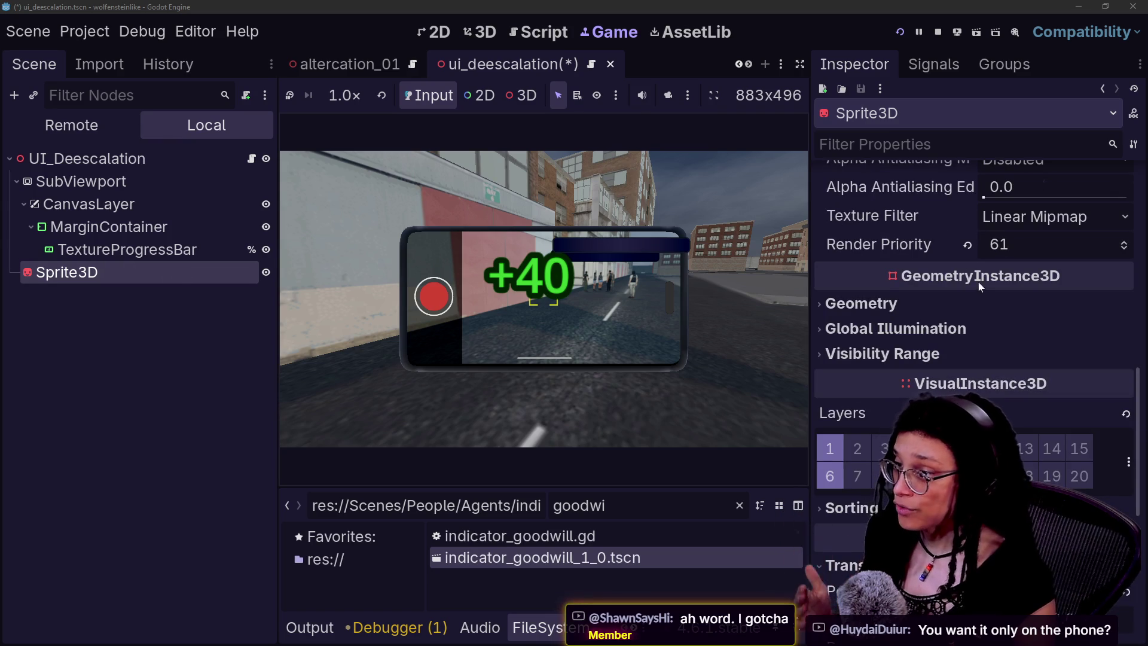
click(966, 246)
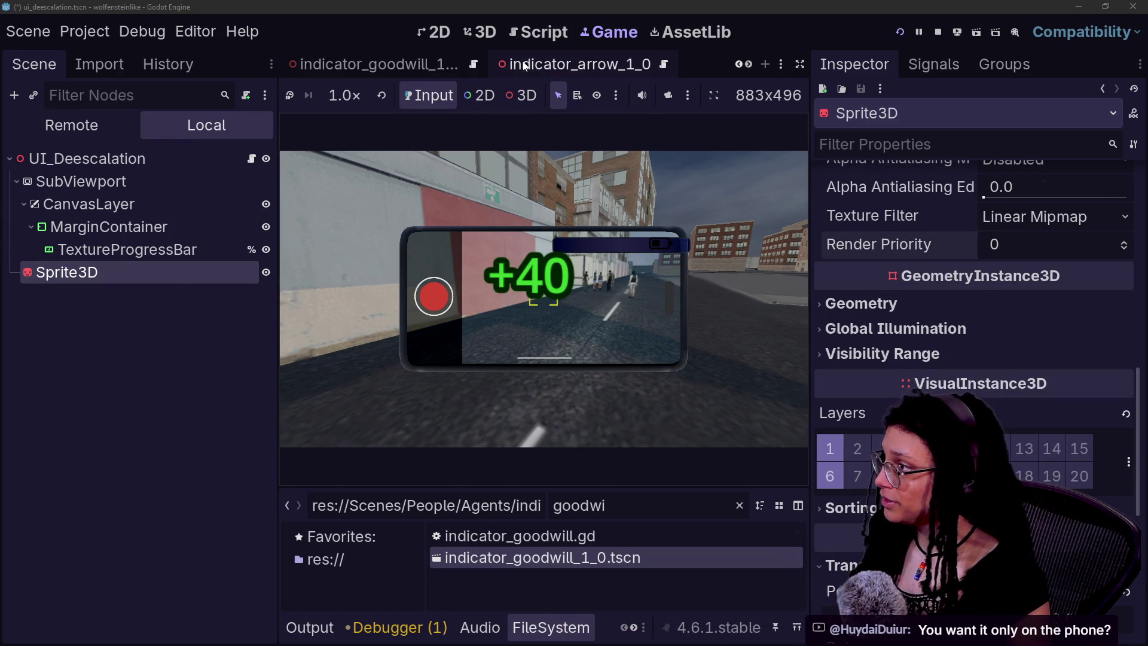
right_click(522, 63)
key(Escape)
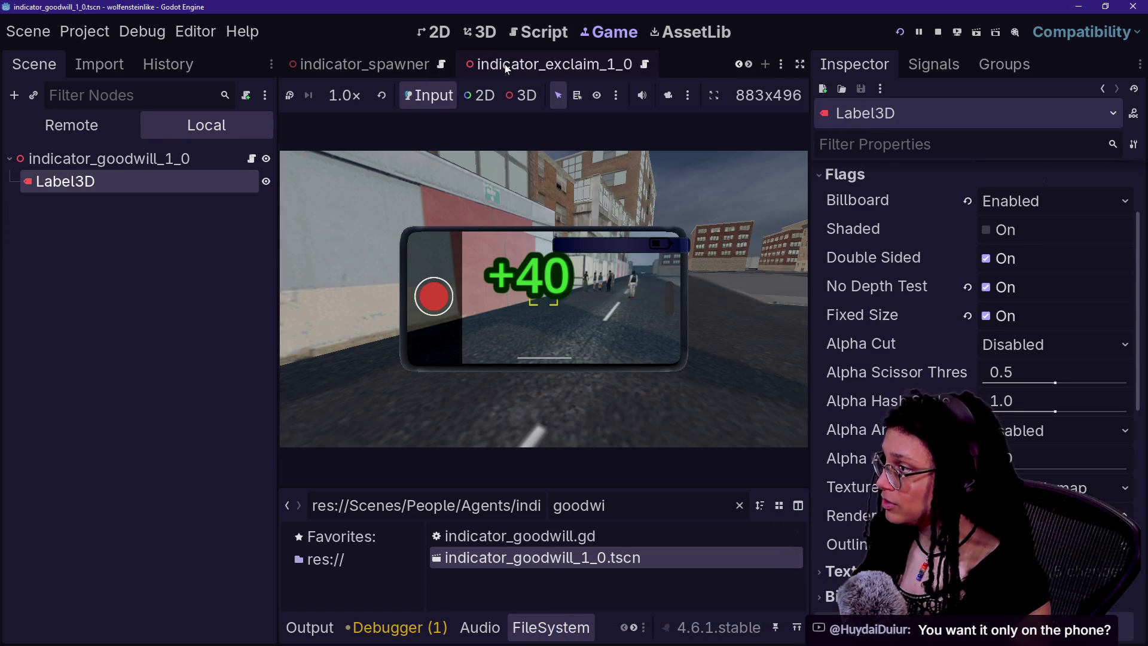
- Delete the indicator_goodwill_1_0 node from the main scene and confirm
click(305, 64)
click(84, 340)
click(144, 366)
key(Delete)
key(Return)
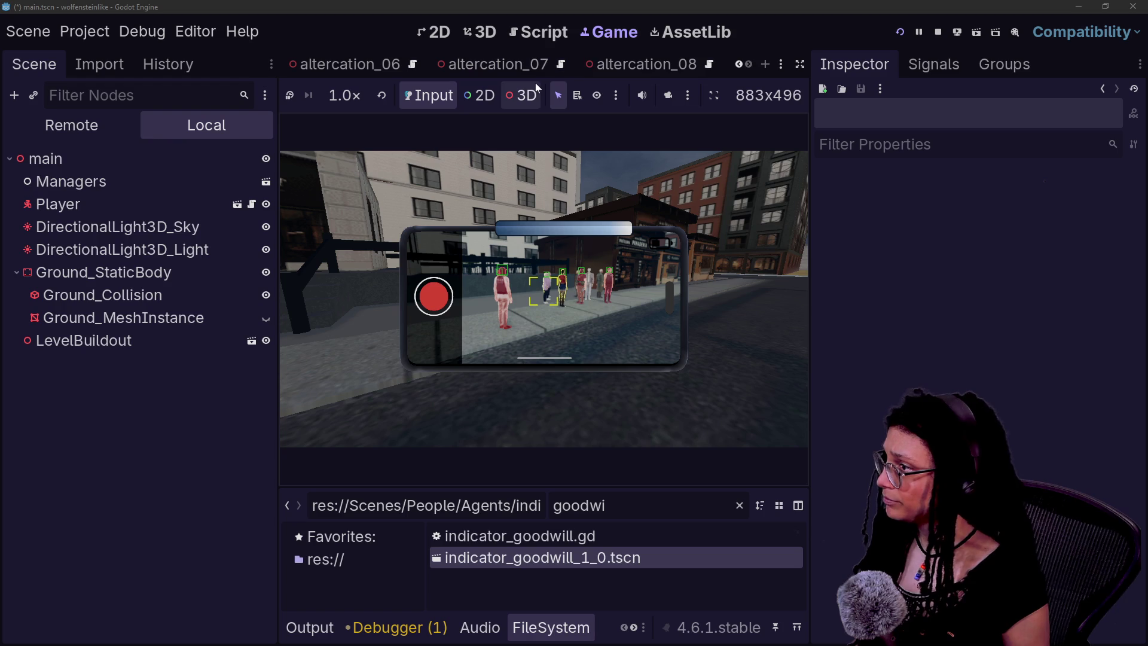
- Move through the altercation_08 and altercation_07 tabs to the ui_deescalation scene
click(592, 67)
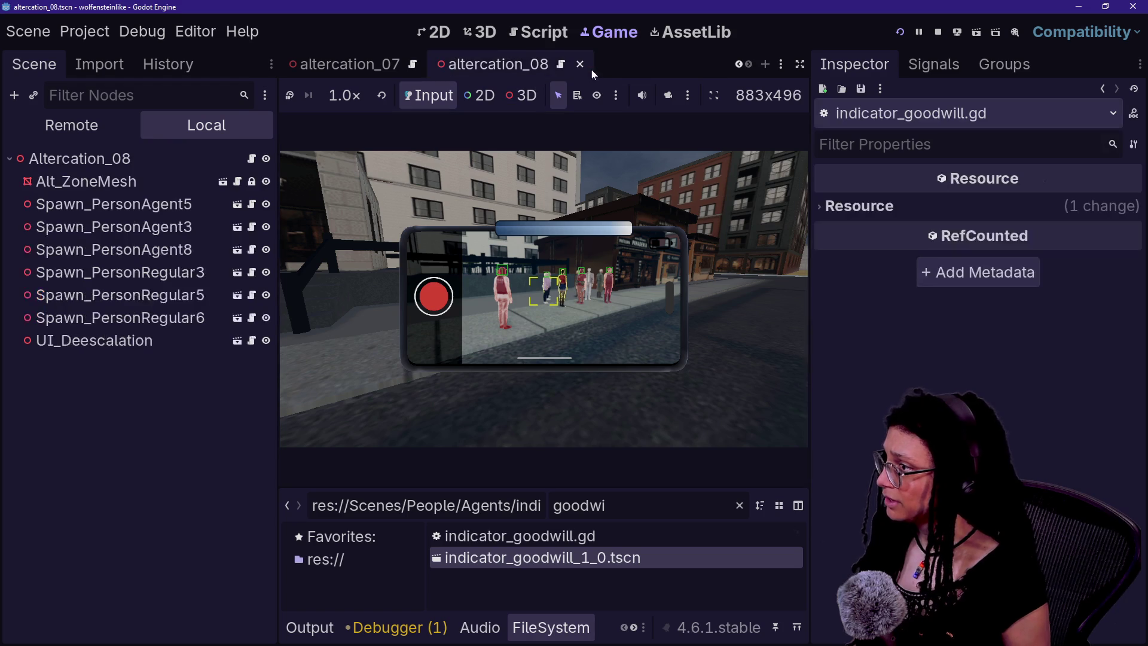
click(377, 68)
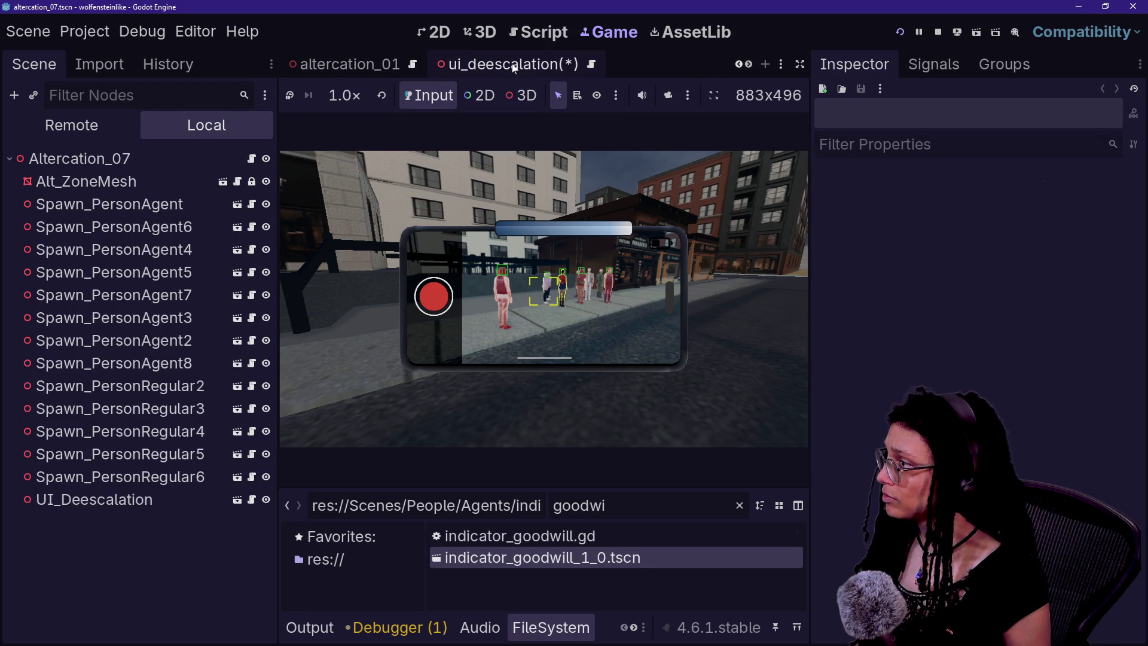
click(505, 64)
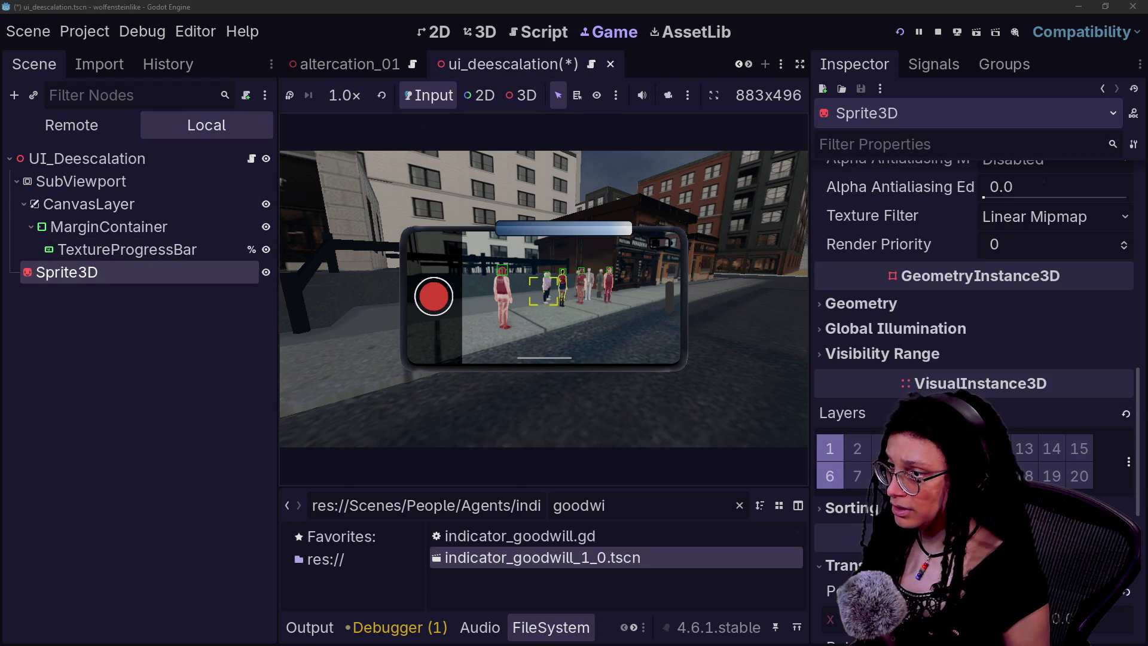
- Set the Sprite3D's Render Priority under Flags to 50, then return to the running game
scroll(1020, 387, up, 2)
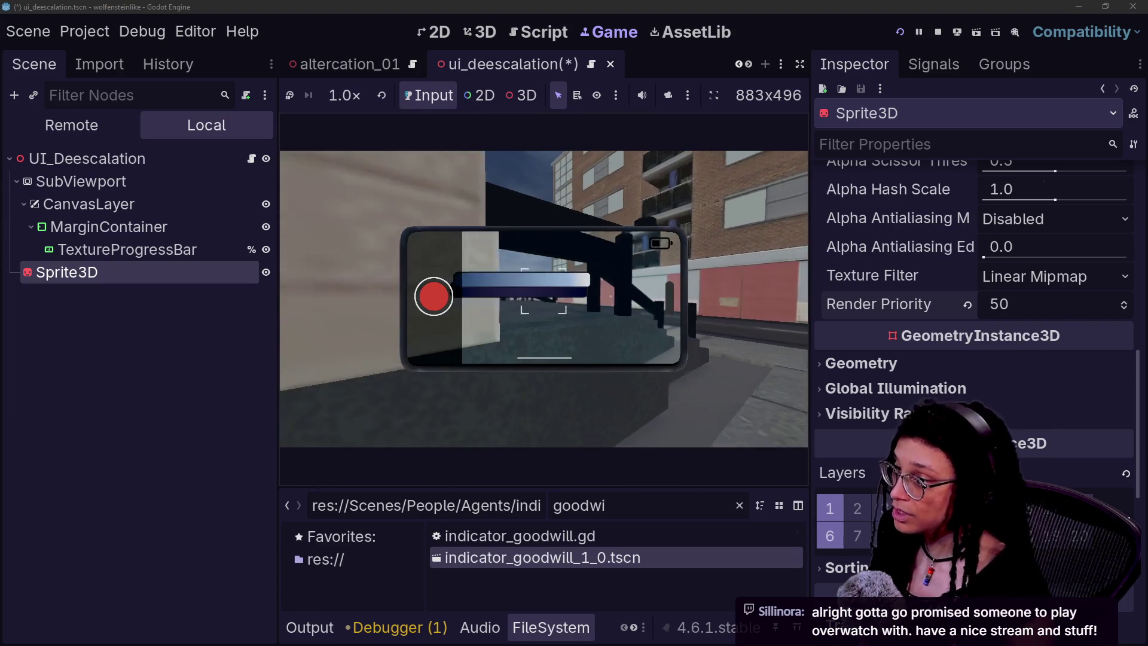
scroll(969, 384, up, 10)
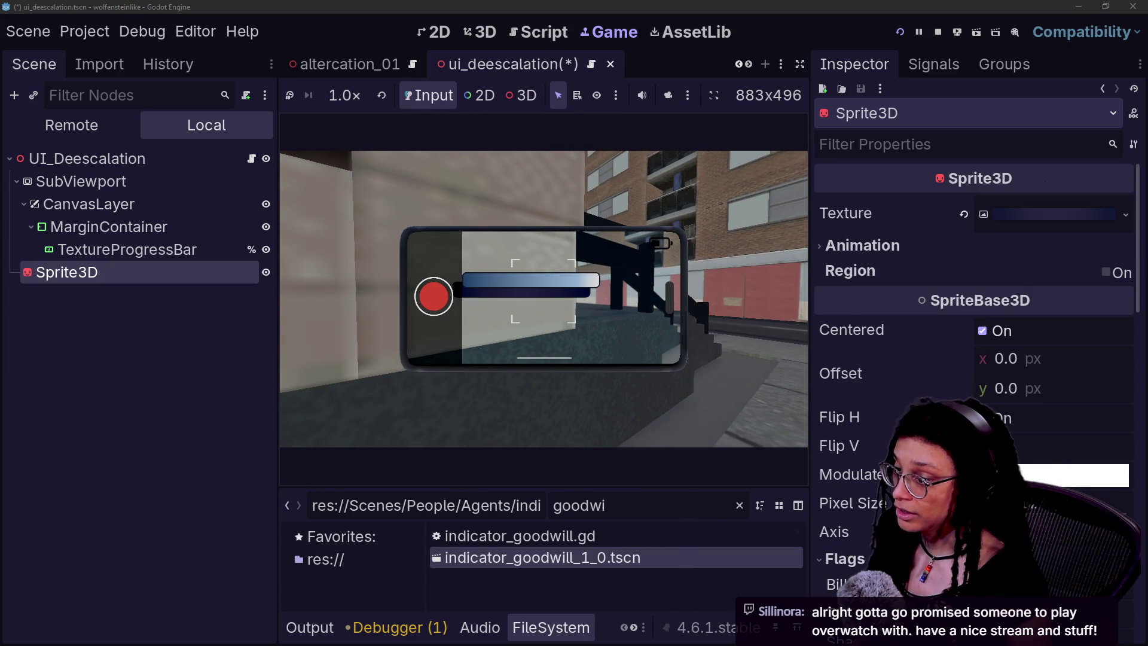
scroll(975, 384, down, 3)
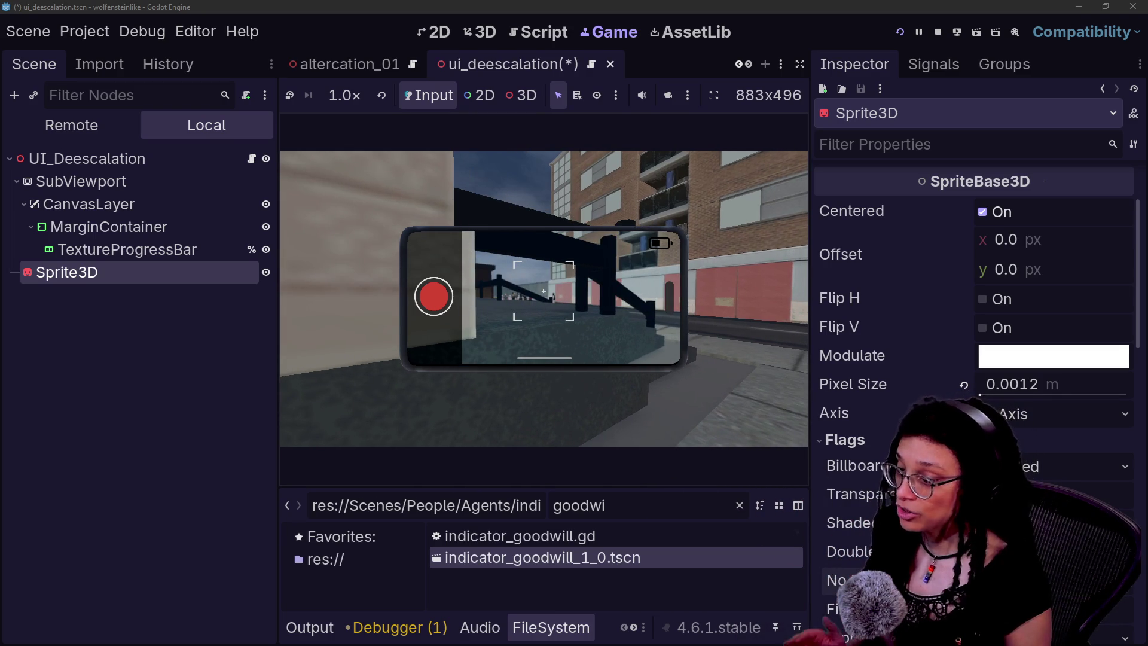
click(605, 326)
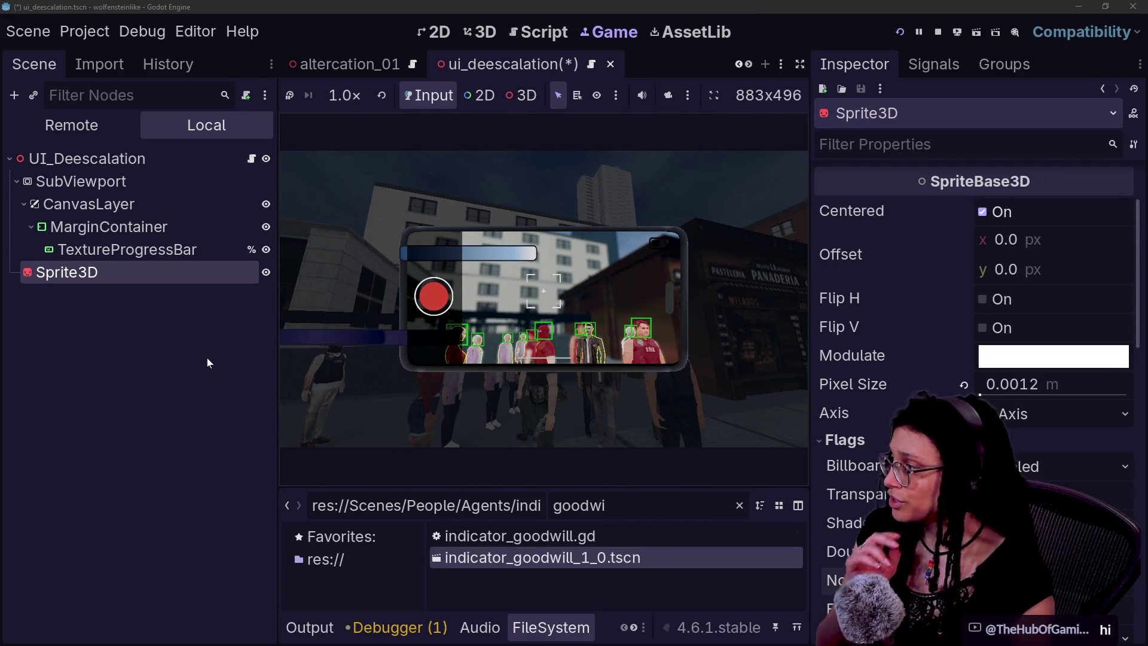
- Change the Sprite3D's Render Priority to 55
click(126, 249)
click(131, 274)
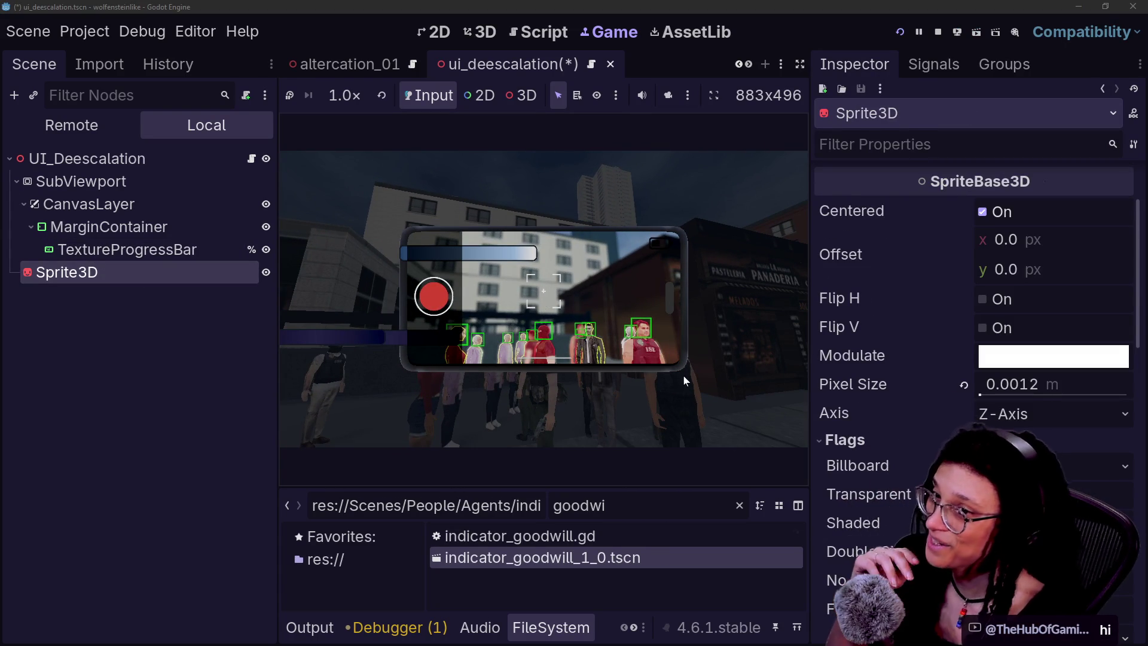
scroll(974, 358, down, 8)
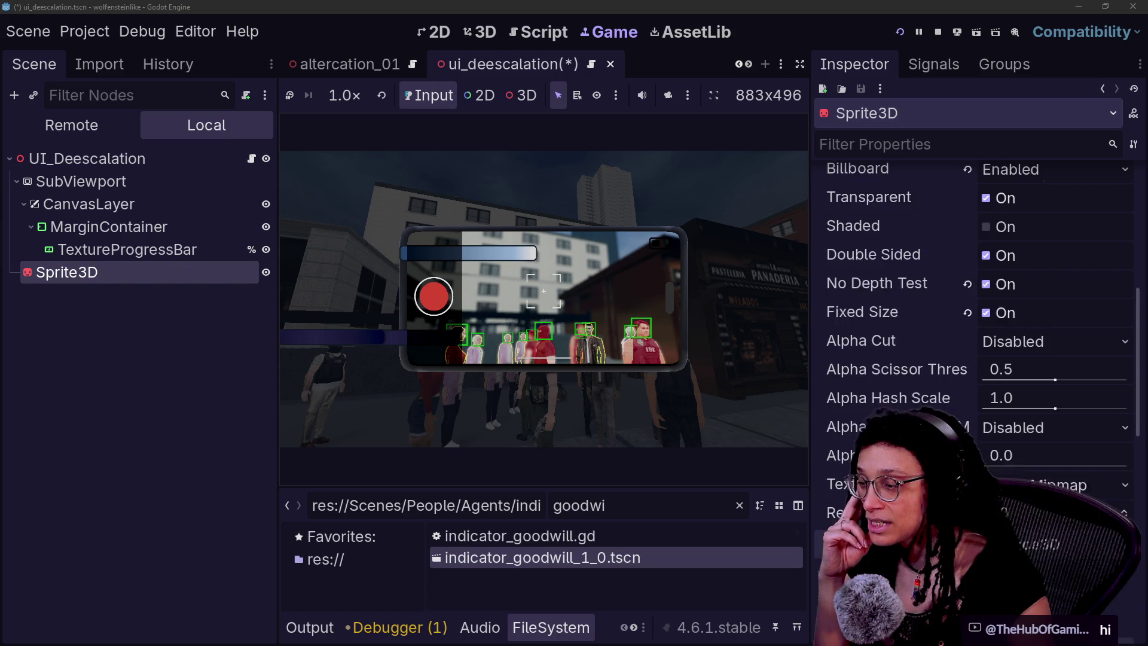
click(998, 394)
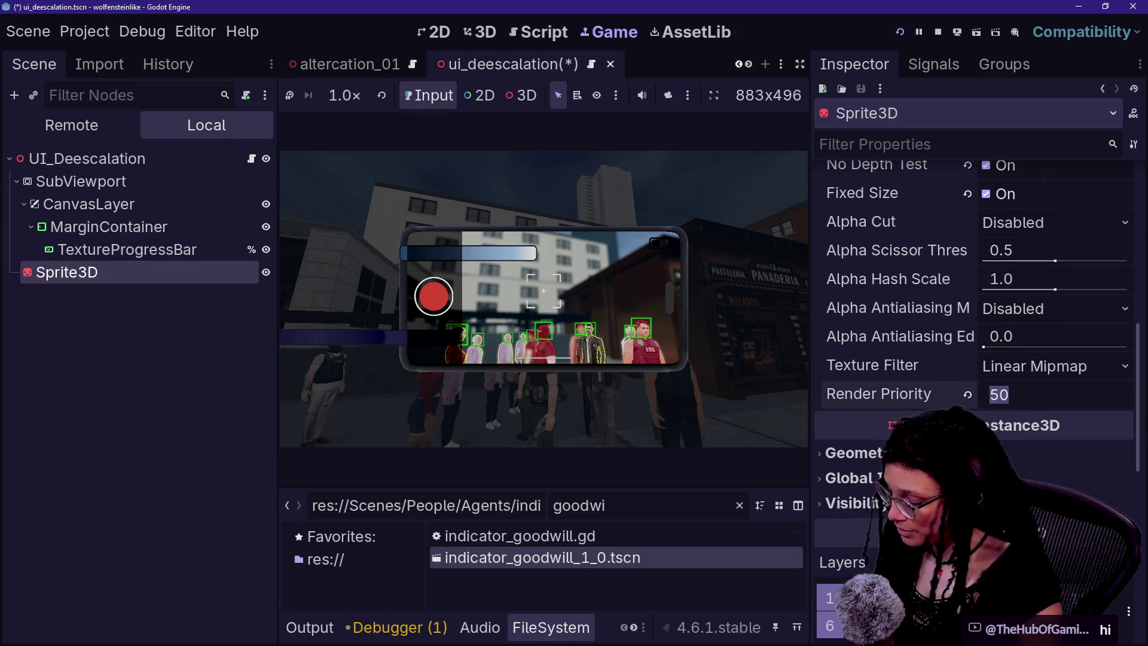
text(5)
key(Return)
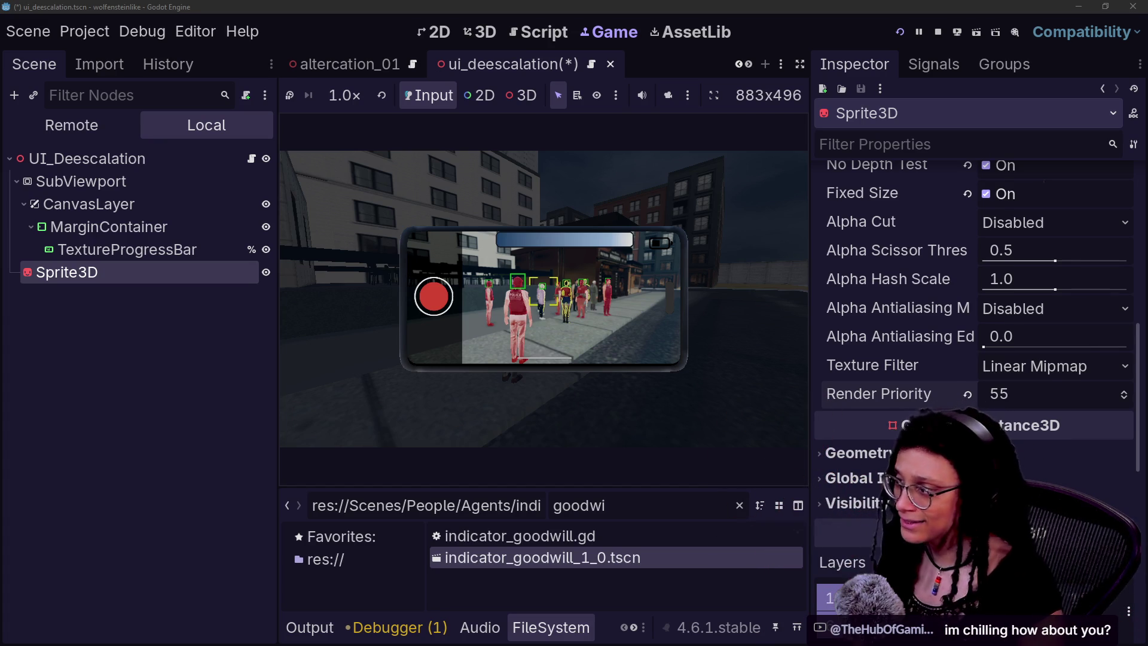
- Resume the paused game past the debugger errors, play-test the bar, then stop and save
text(data_to_return:)
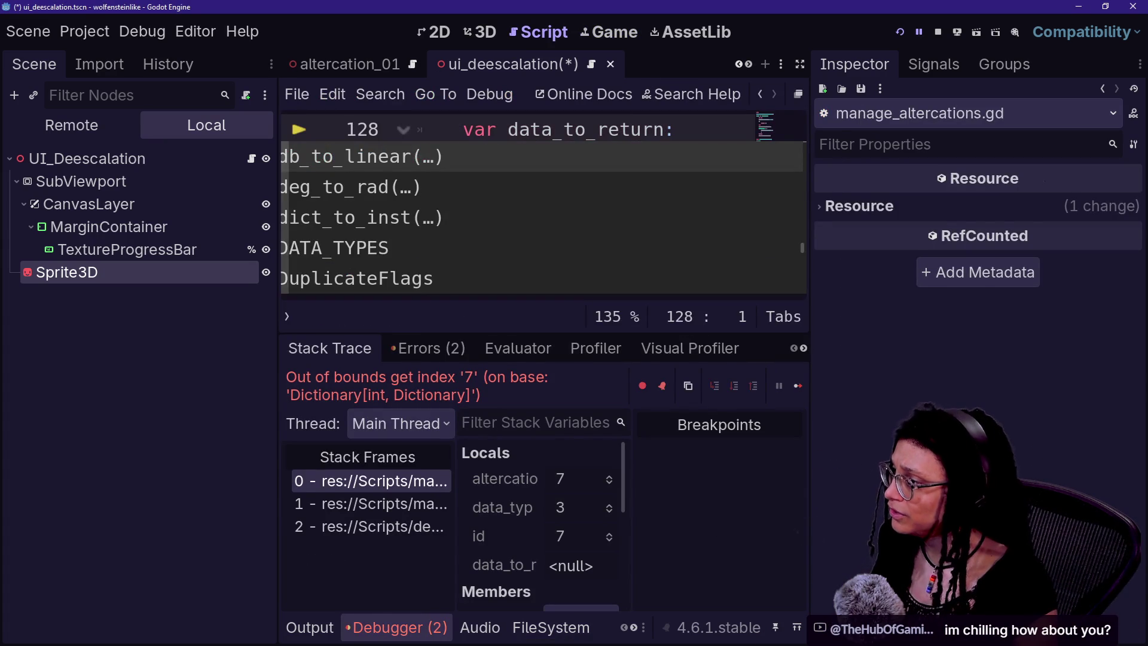
key(F1)
click(852, 152)
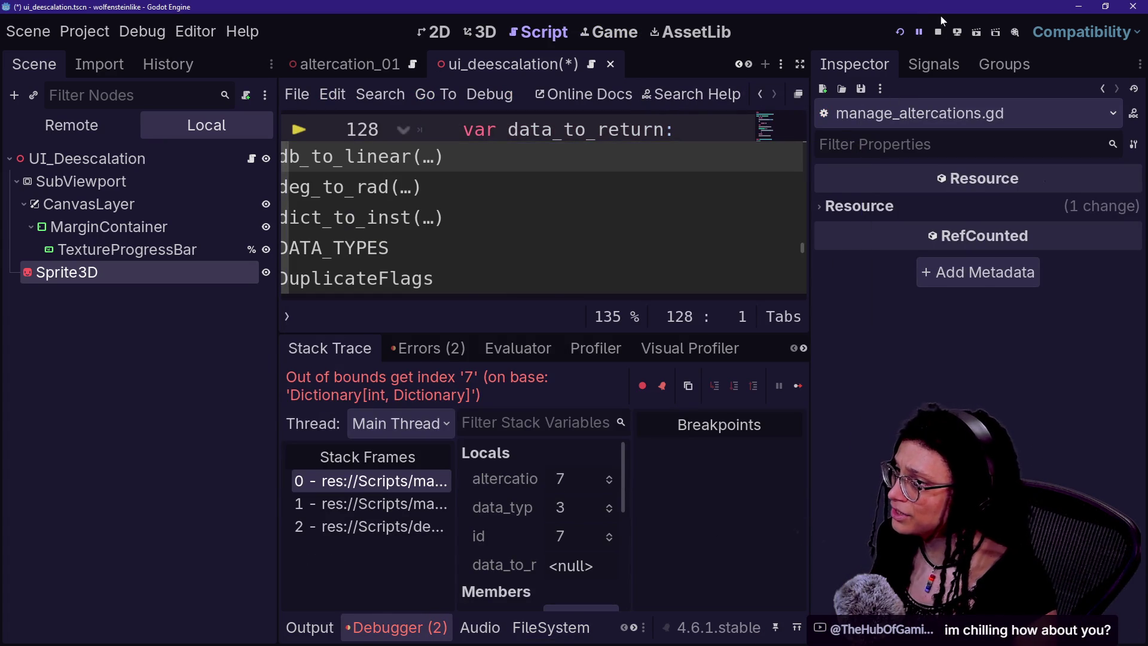
key(F12)
click(590, 37)
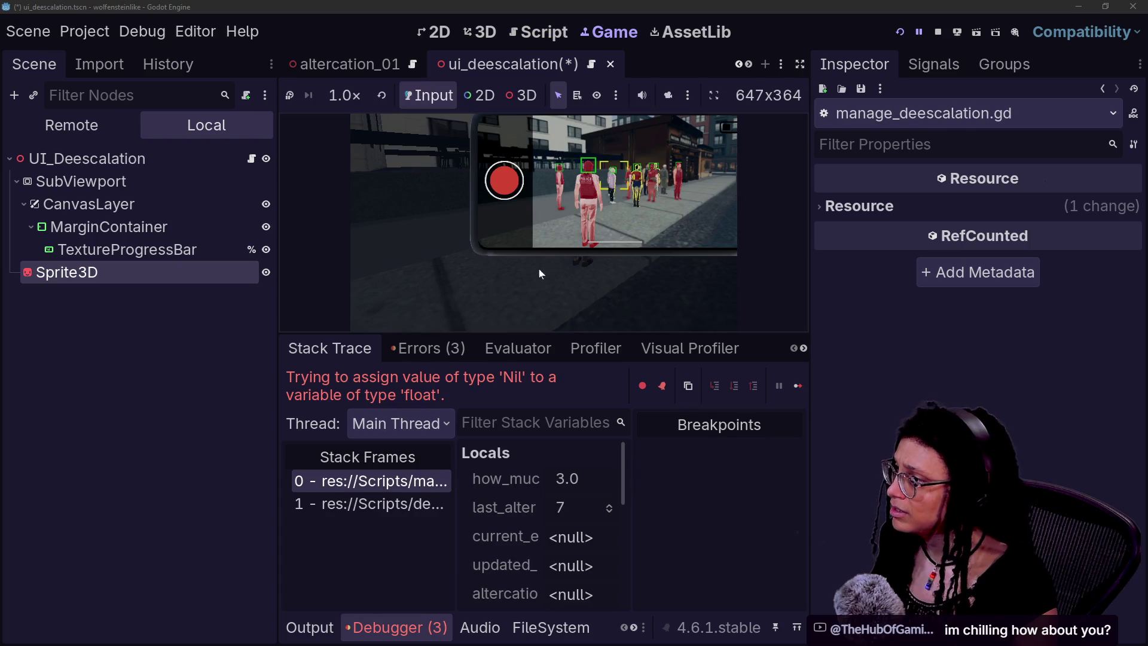
click(785, 382)
click(791, 386)
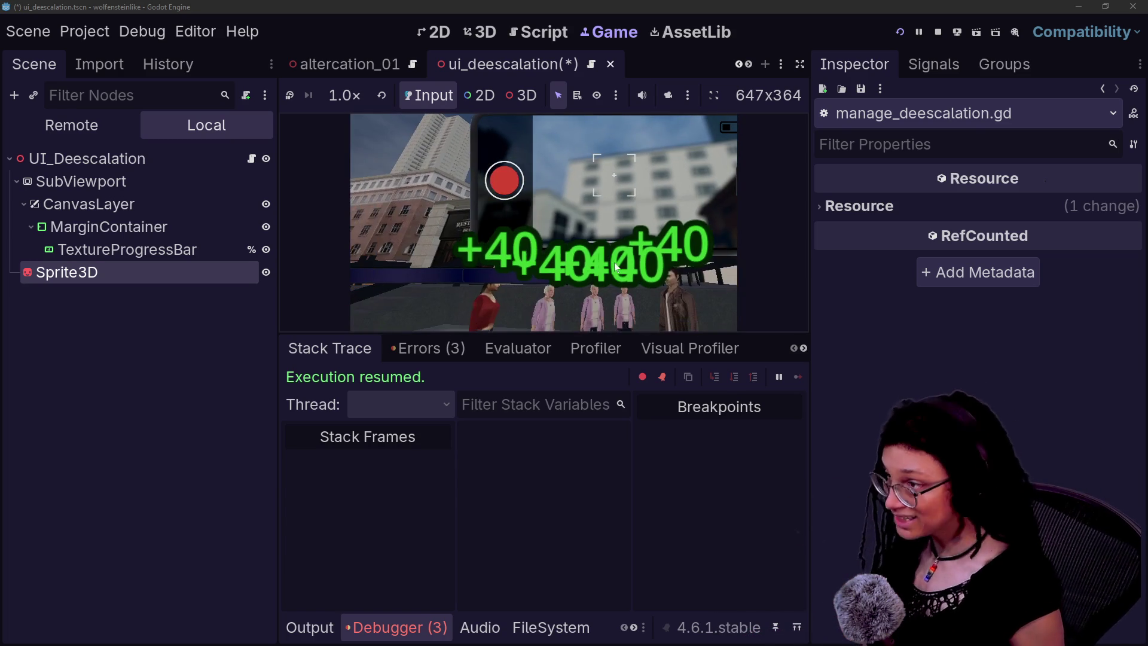
click(937, 32)
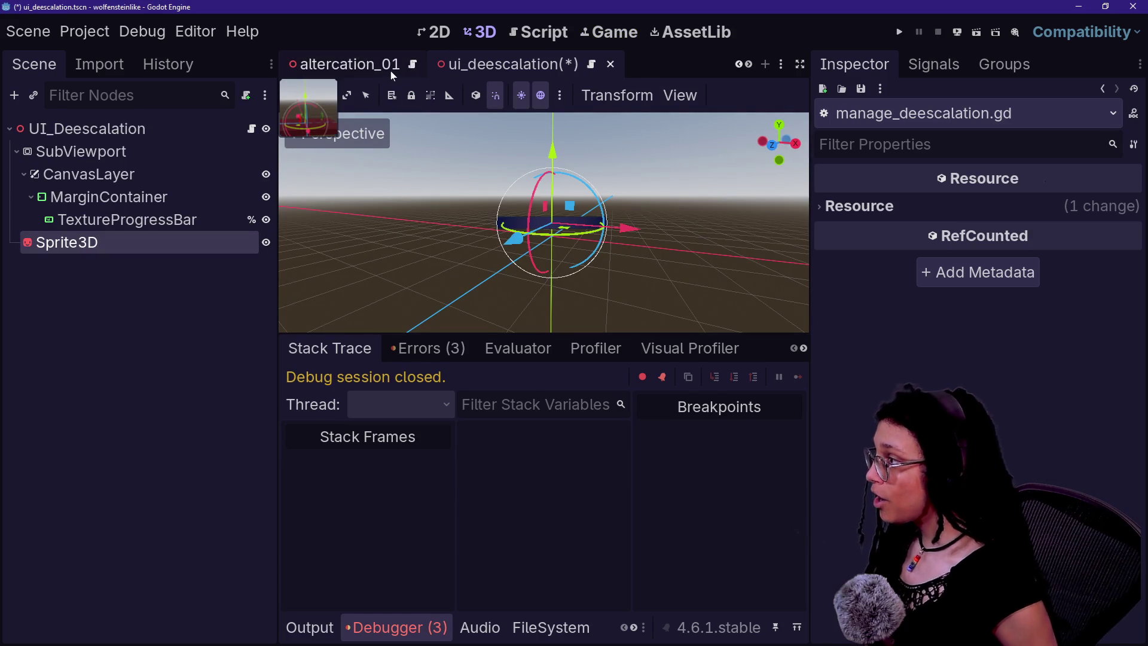
key(ctrl+s)
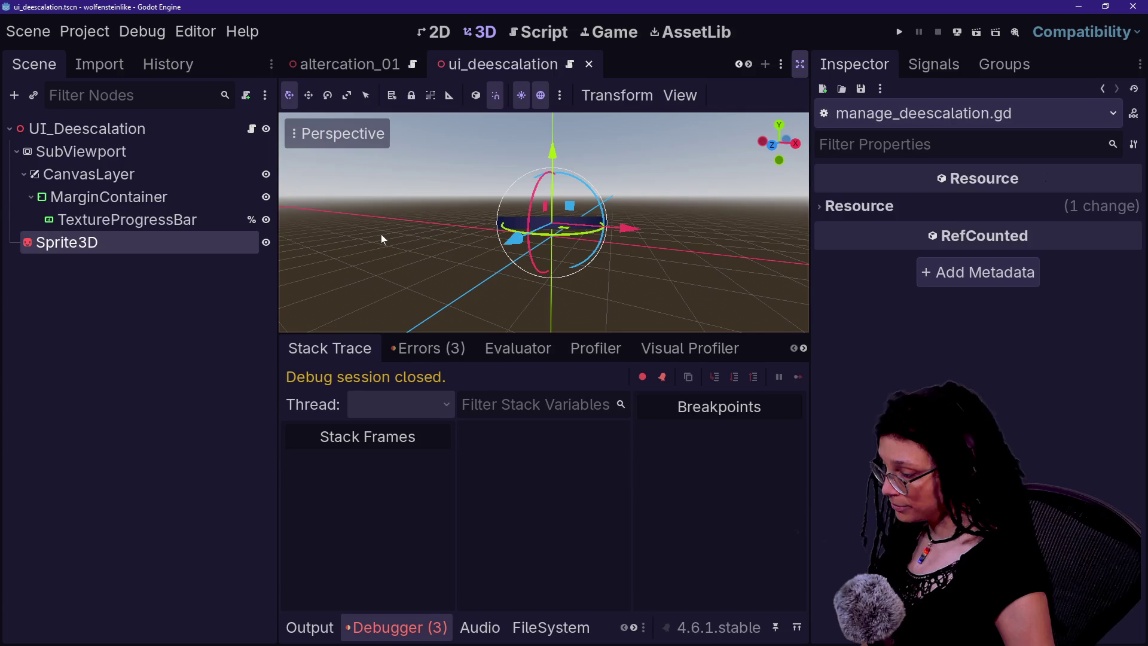
- Hide the side panels and open manage_deescalation.gd in the Script editor
key(ctrl+shift+F11)
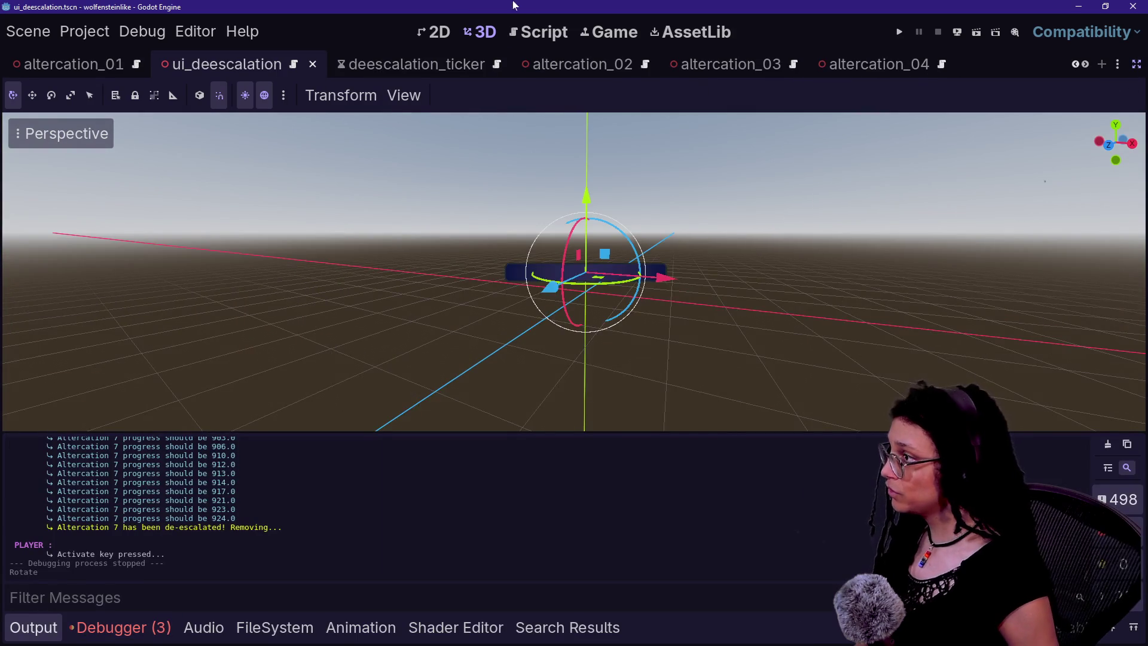
click(539, 31)
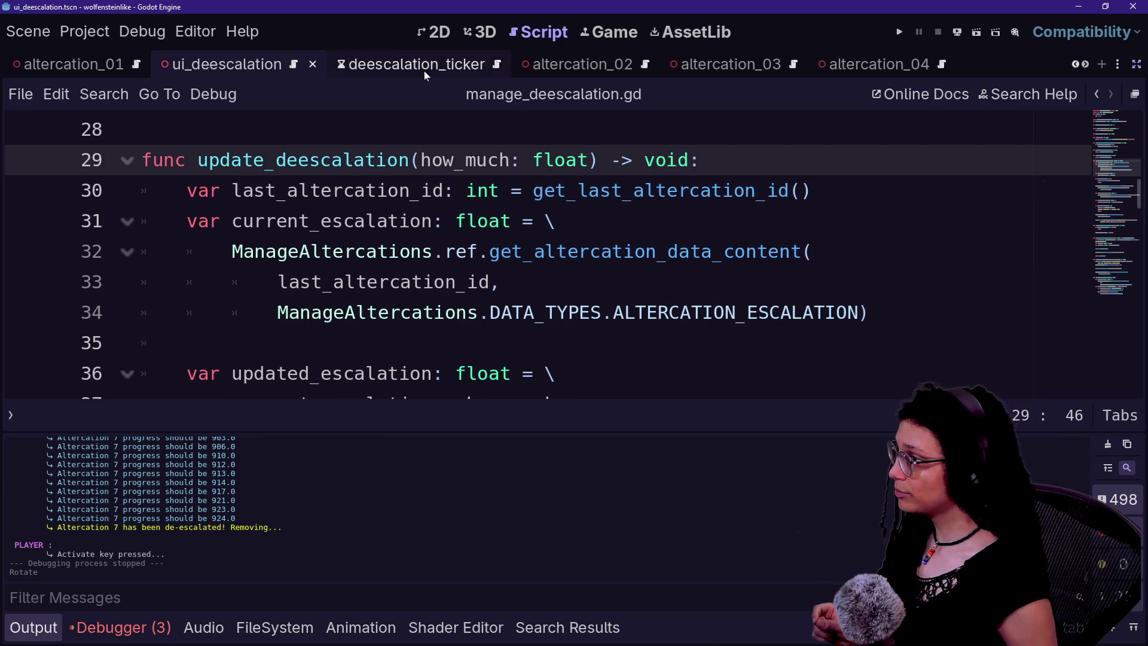
scroll(424, 70, up, 5)
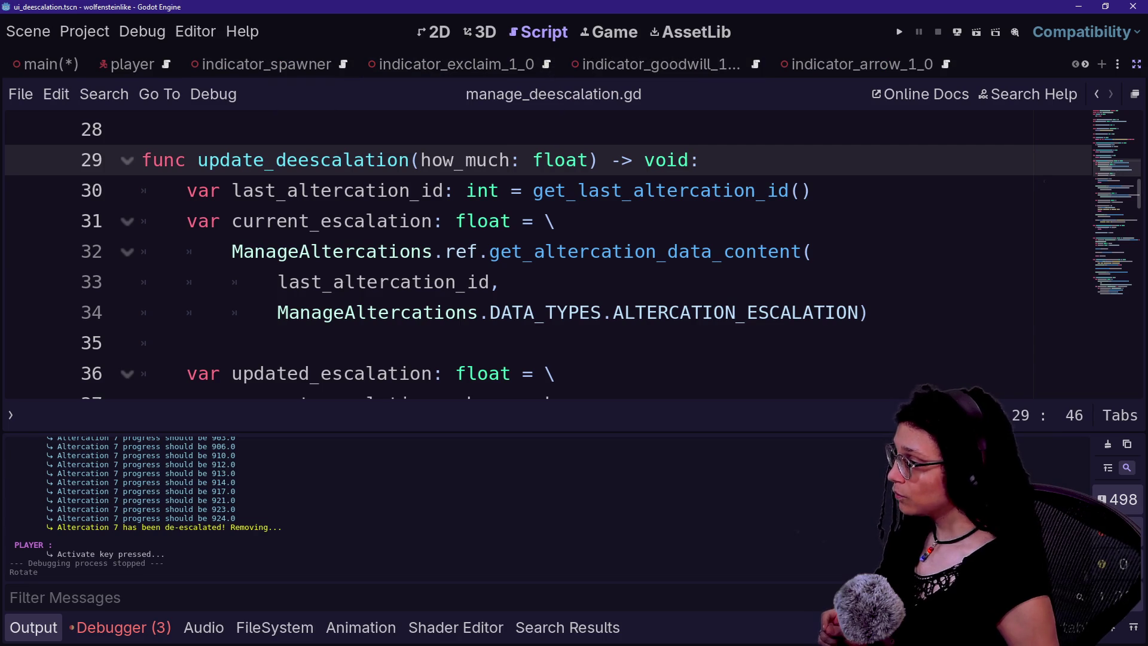
click(508, 221)
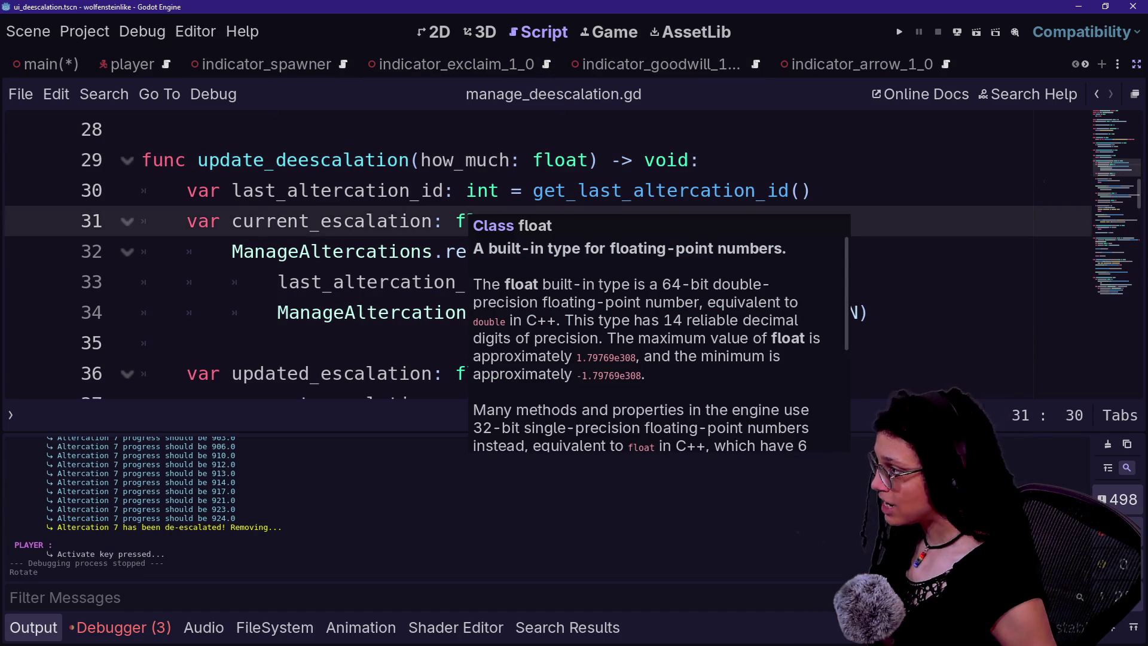
- Select update_deescalation( on line 29 and run a project-wide Find in Files for it
click(231, 159)
key(shift+Right)
key(shift+Right)
key(shift+Right)
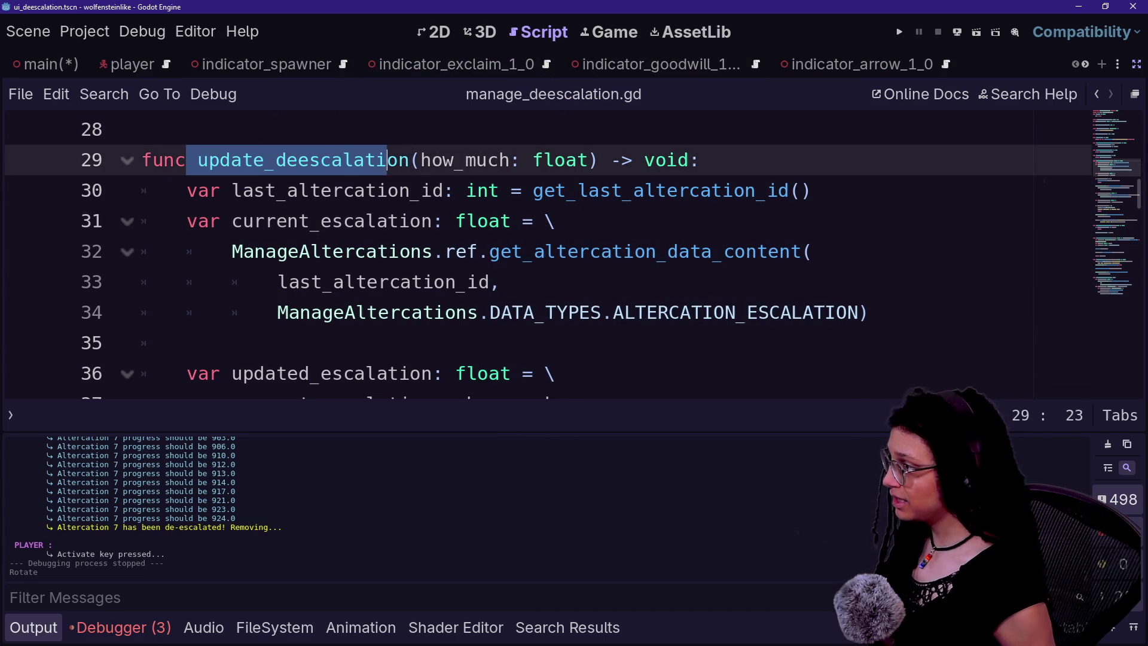
key(Left)
key(ctrl+Right)
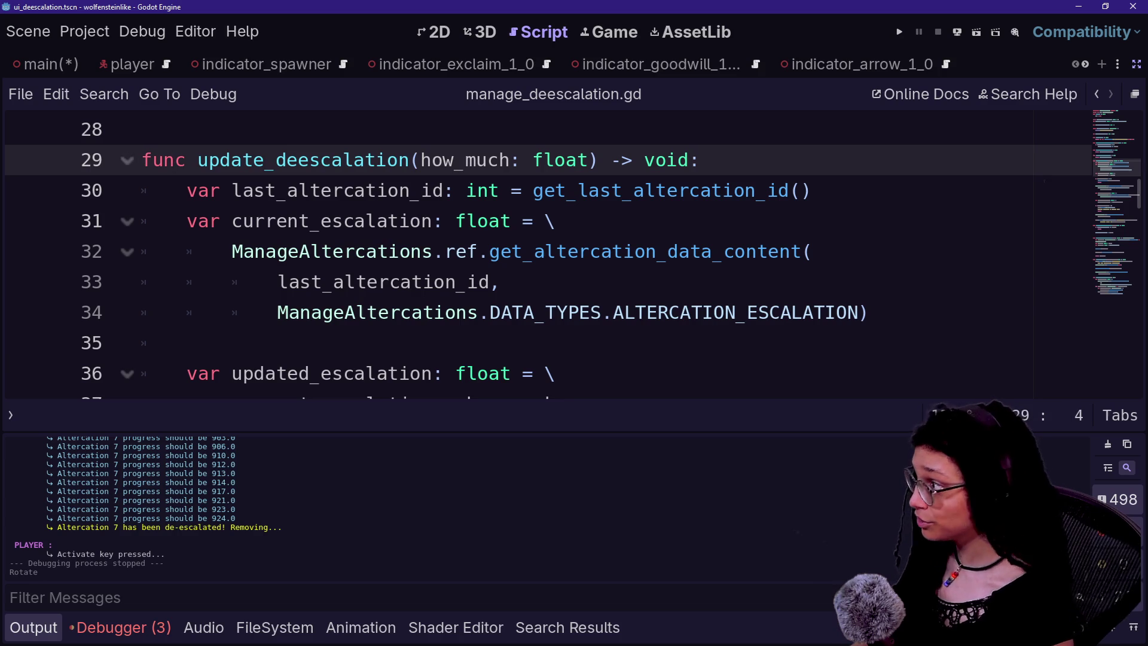
key(shift+Right)
key(shift+Right)
key(shift+Right)
key(ctrl+shift+f)
key(Escape)
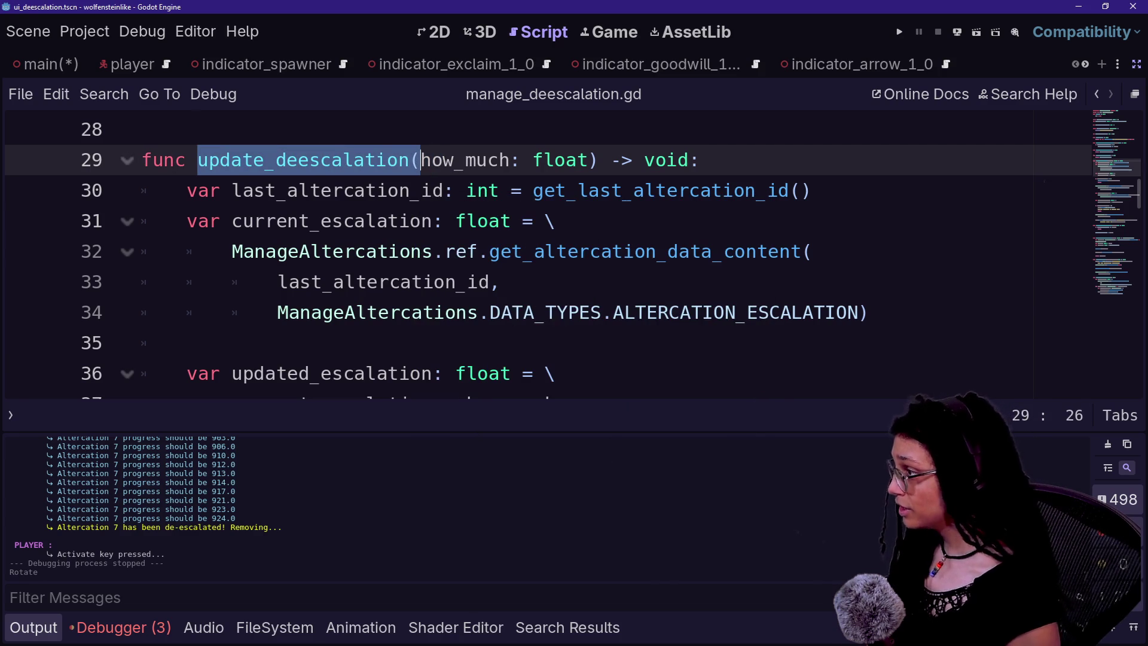
key(ctrl+shift+f)
key(Return)
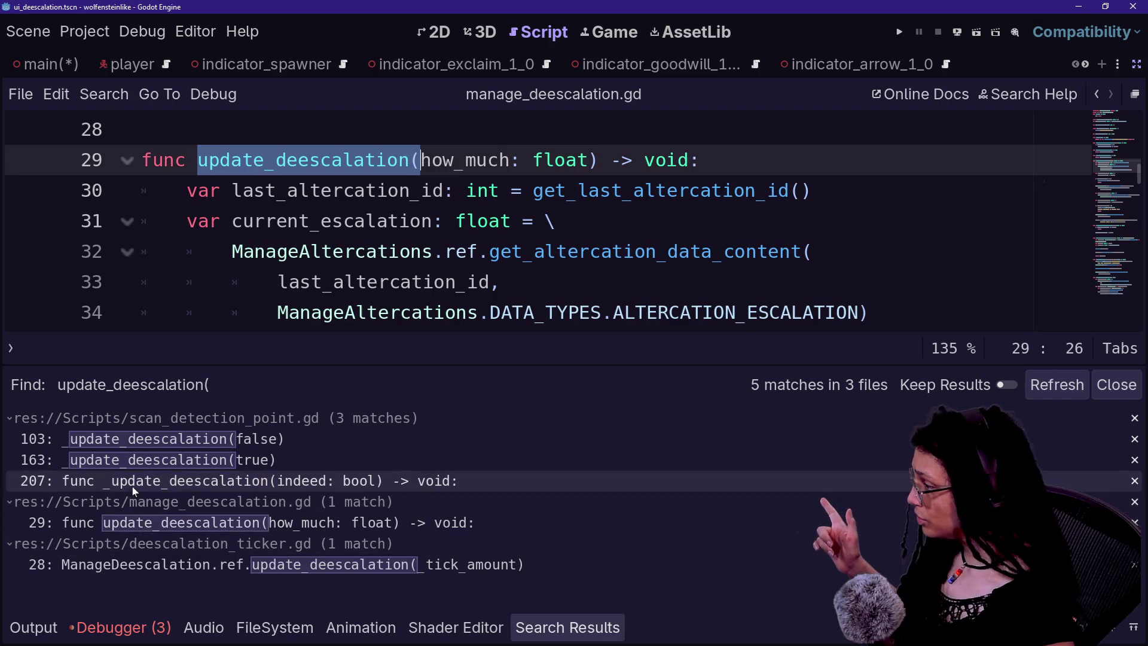
- Jump to the call on line 28 of deescalation_ticker.gd and close the search results
click(142, 570)
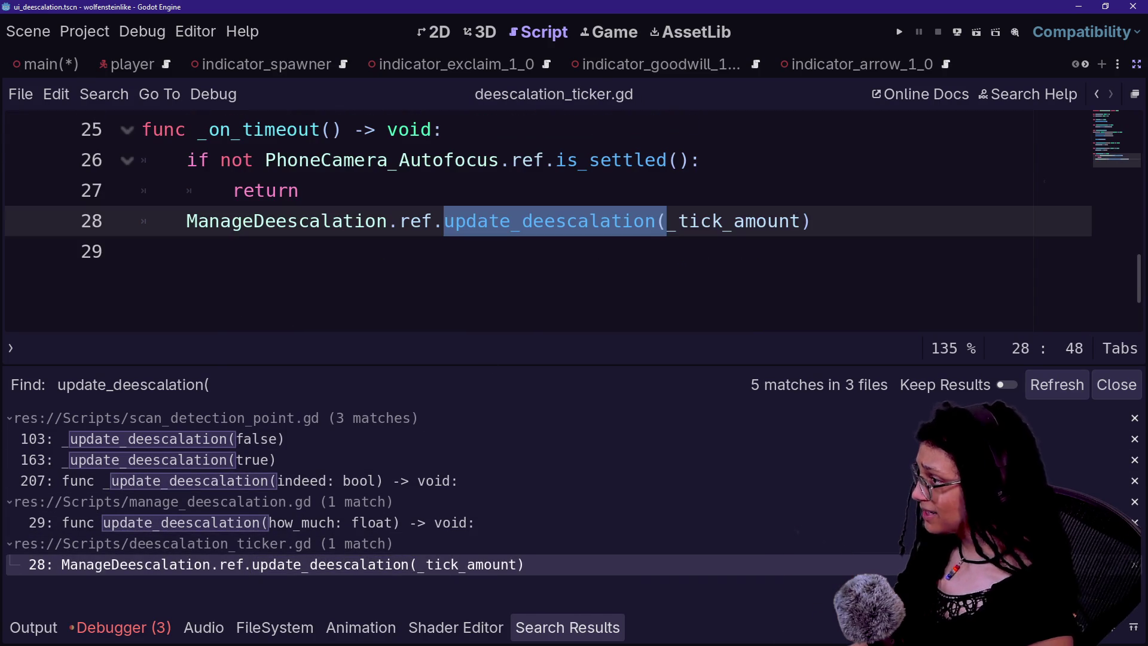
key(ctrl+j)
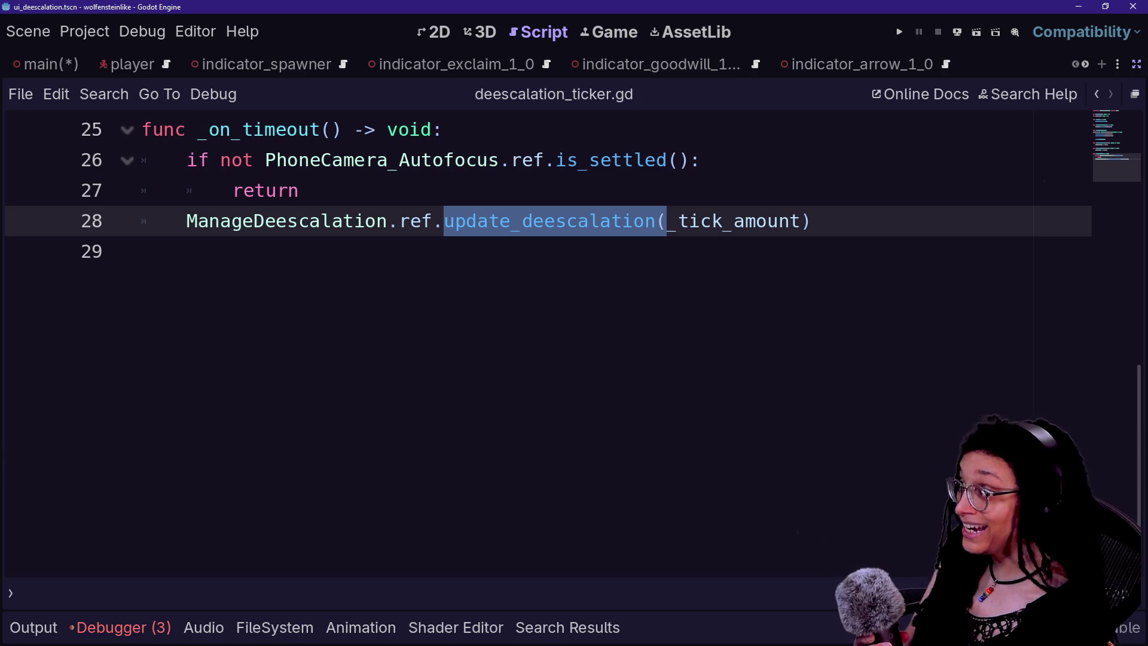
scroll(548, 344, up, 1)
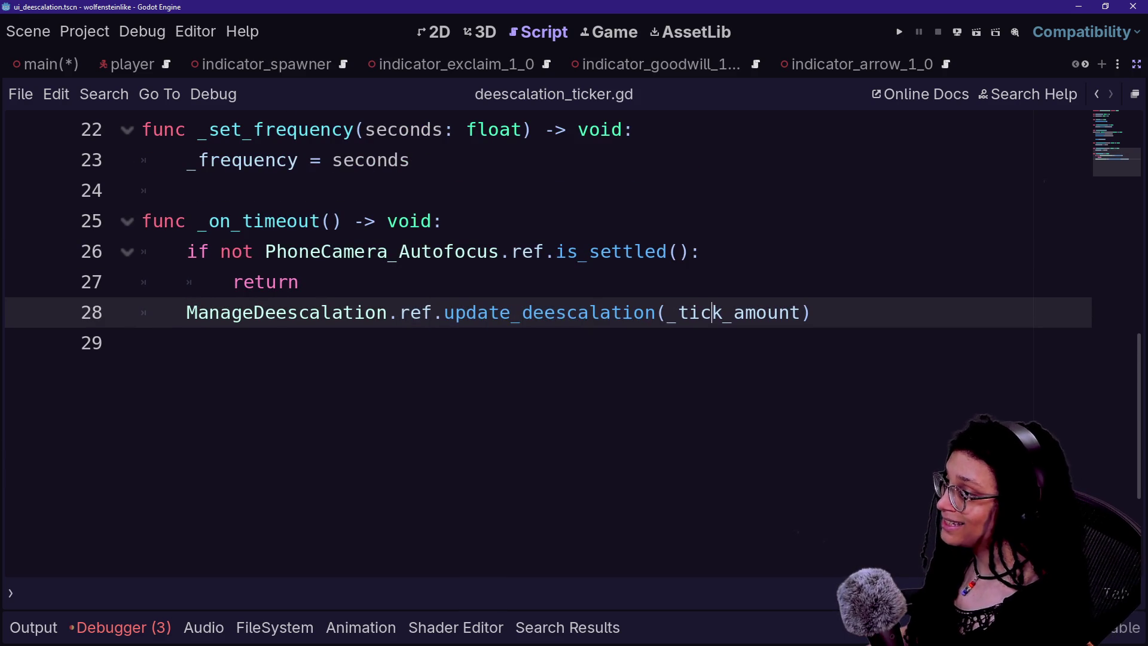
- Review _on_timeout's PhoneCamera_Autofocus check and its update_deescalation(_tick_amount) call on lines 24–29
drag(813, 313, 466, 251)
click(465, 251)
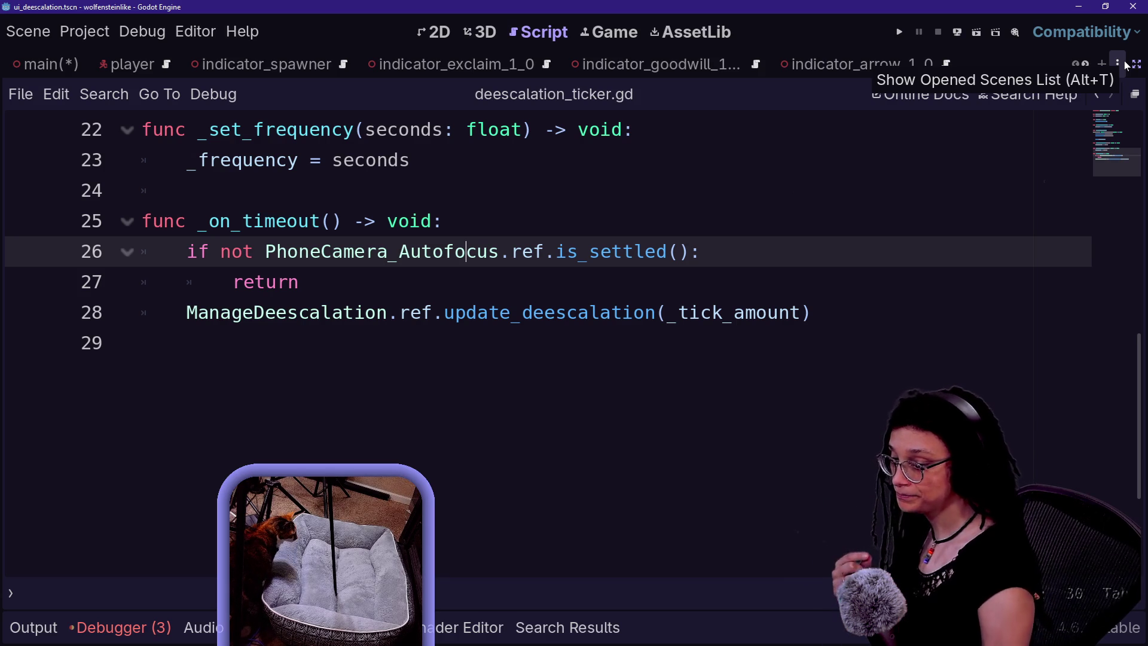
click(187, 190)
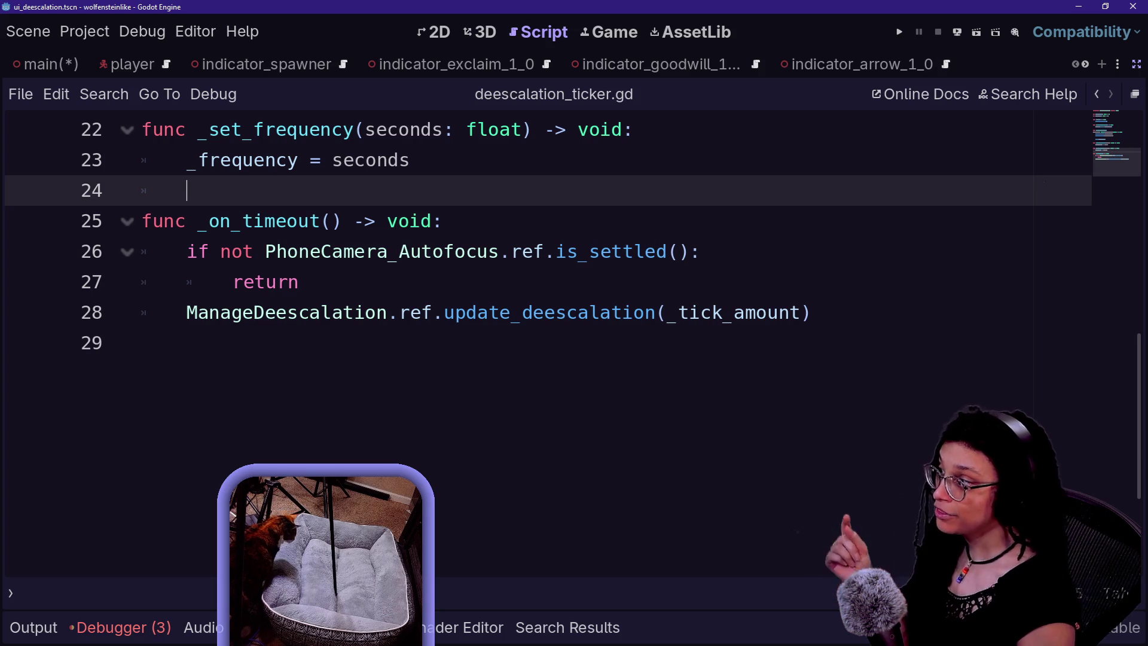
triple_click(217, 310)
key(Right)
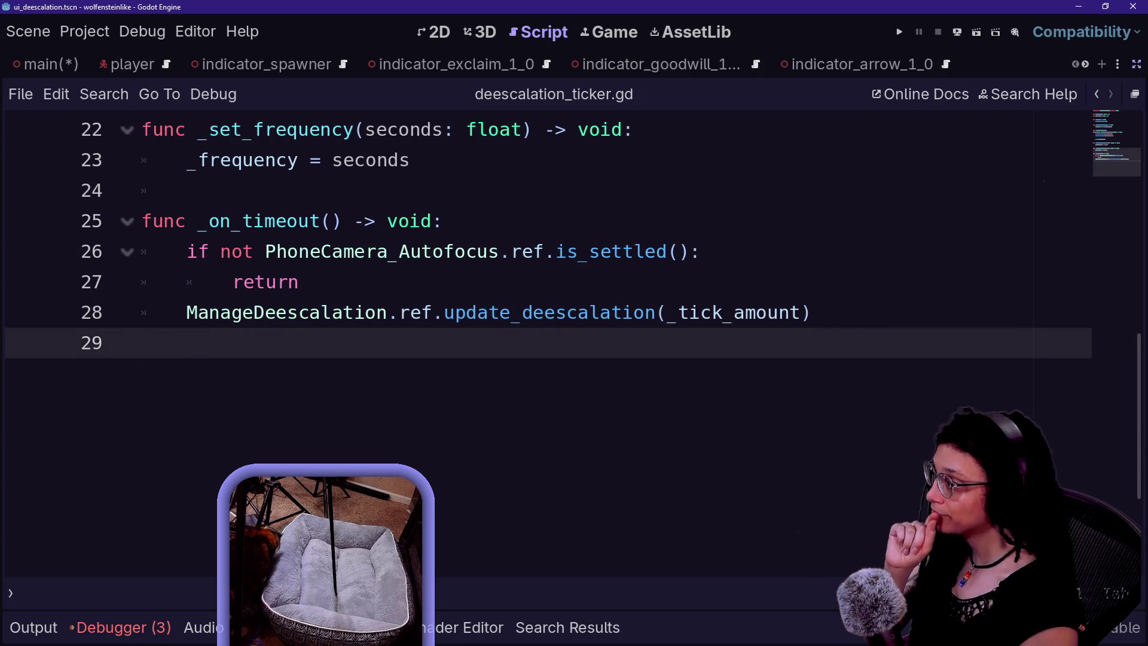
mouse_move(479, 313)
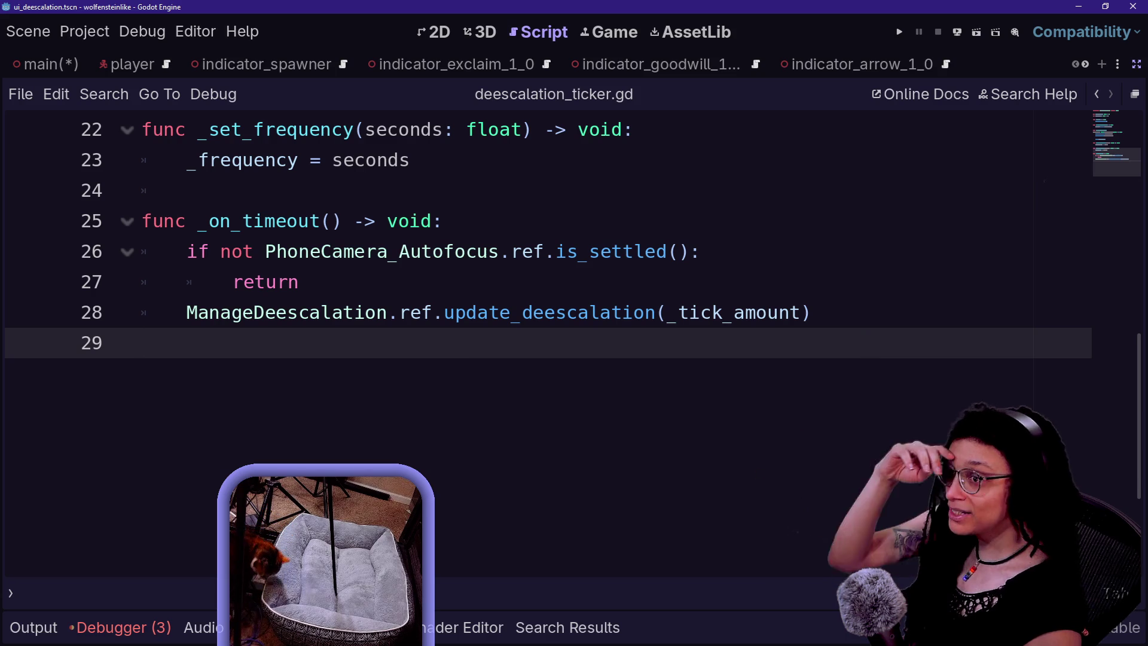
mouse_move(293, 314)
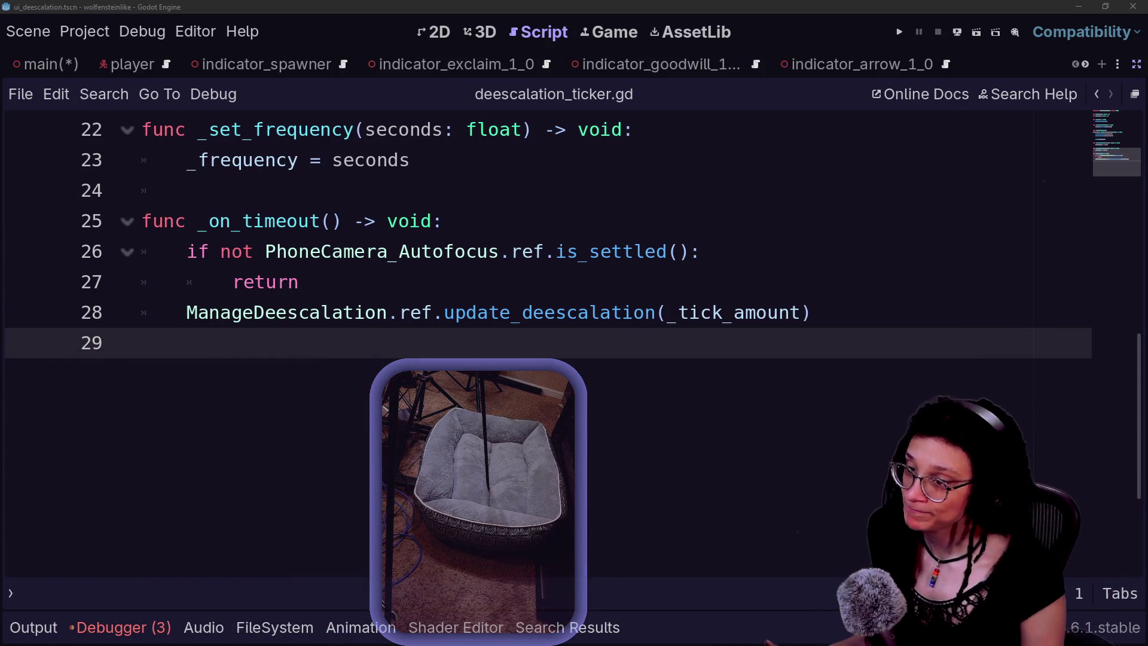
- From the ticker's is_settled check, jump to the update_deescalation definition
click(192, 221)
click(187, 190)
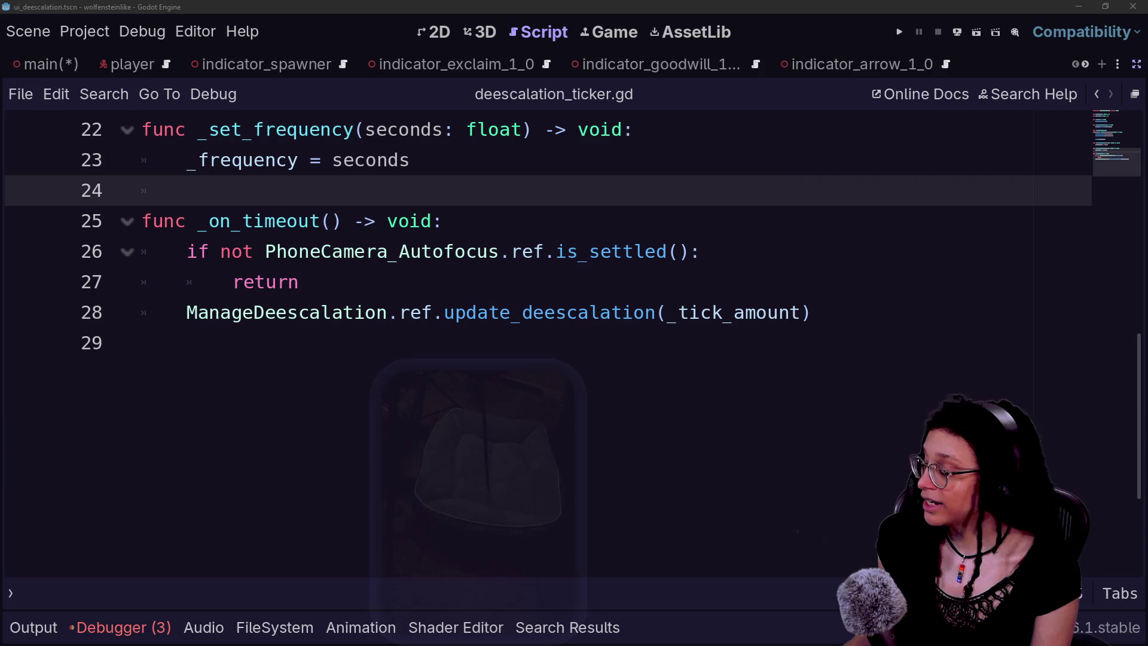
click(533, 251)
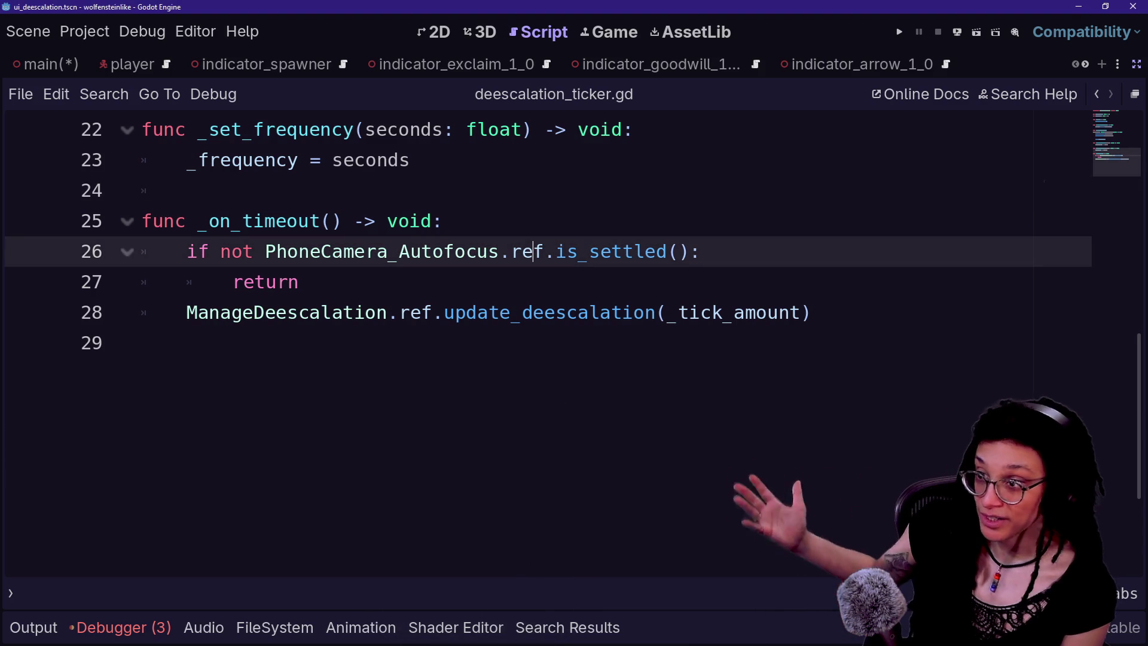
ctrl+click(336, 315)
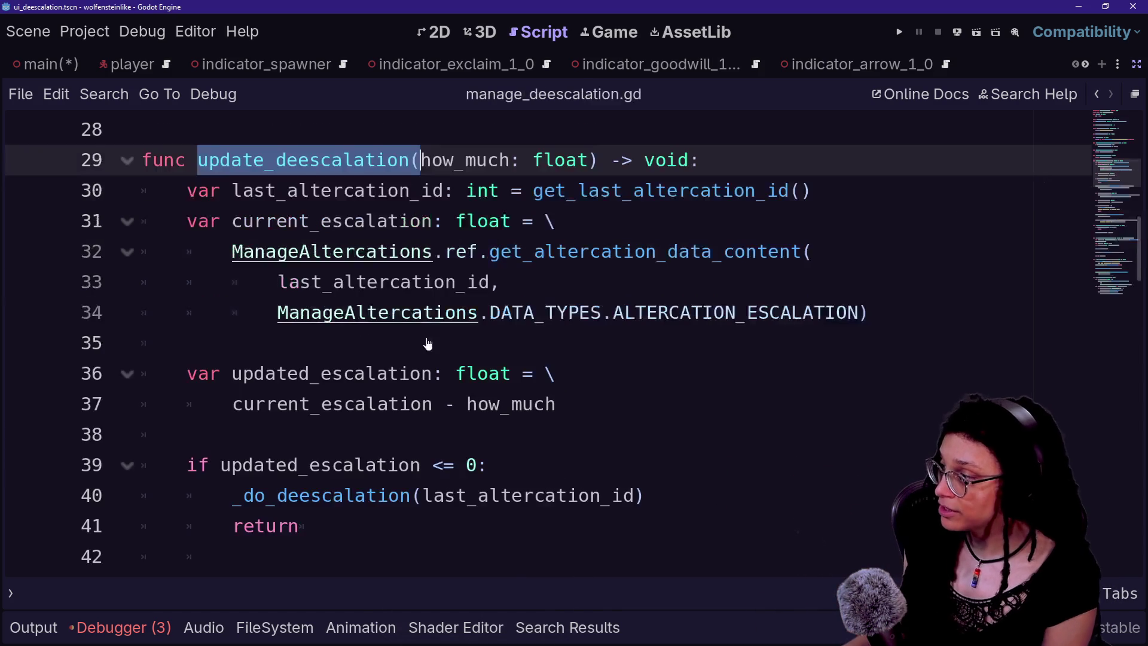
- Inspect the static ref declaration and the ref = self assignment at the top of manage_deescalation.gd
scroll(428, 341, up, 8)
scroll(538, 340, up, 2)
click(246, 161)
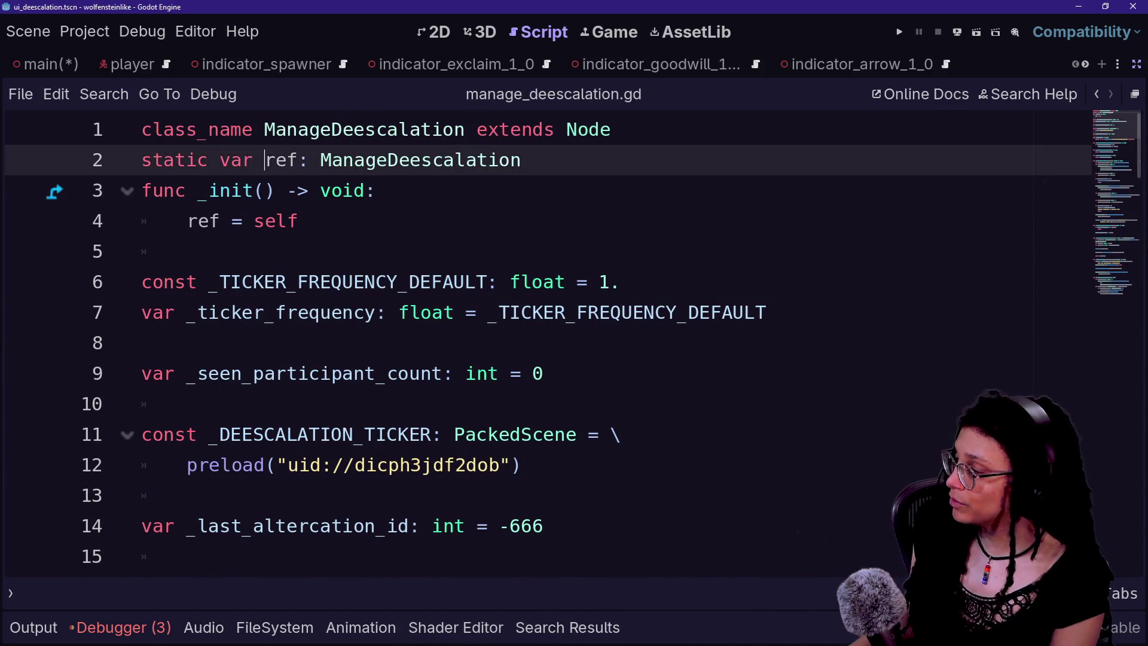
click(187, 251)
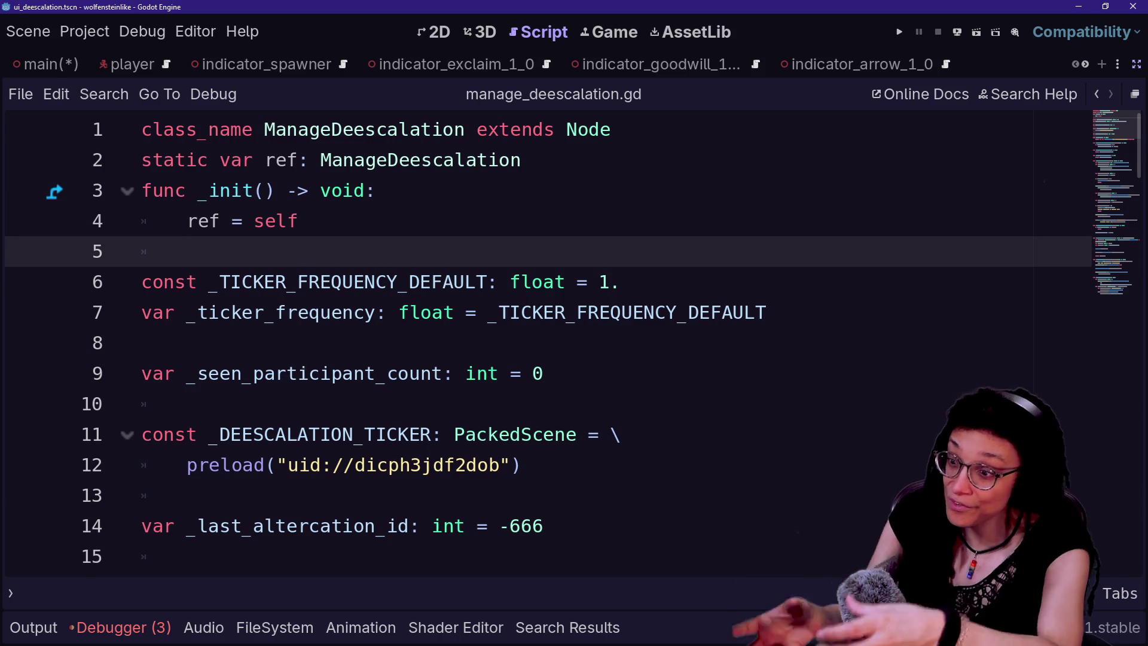
click(277, 220)
click(213, 160)
key(Up)
click(299, 221)
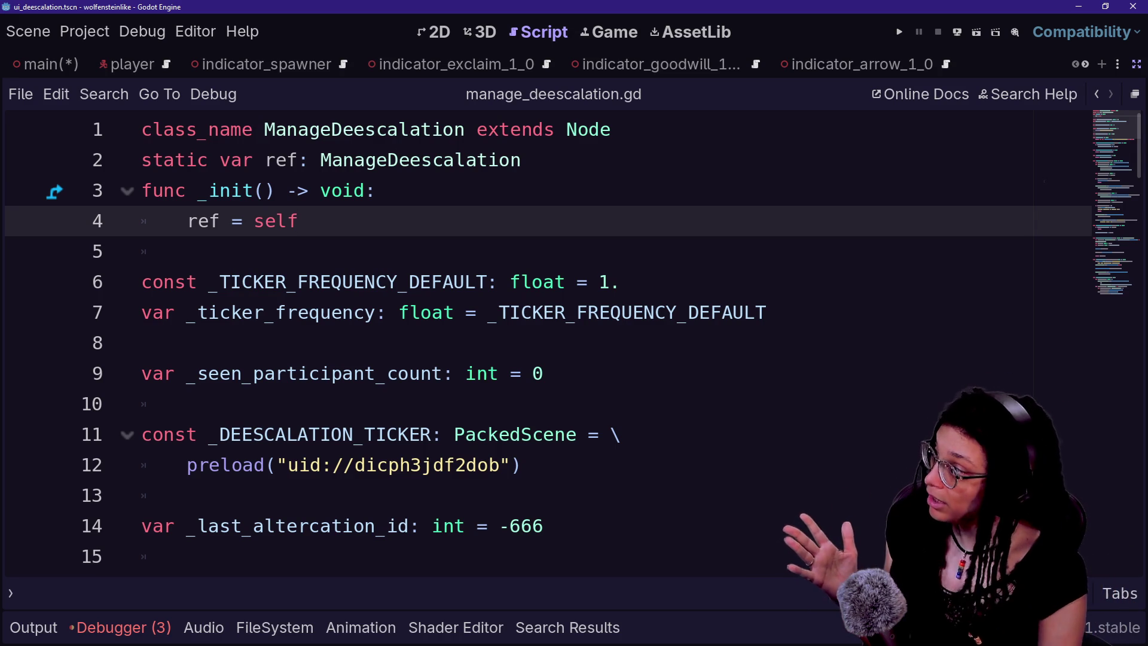
- Highlight the ManageDeescalation class name and ref's uses, then go back through history
click(263, 129)
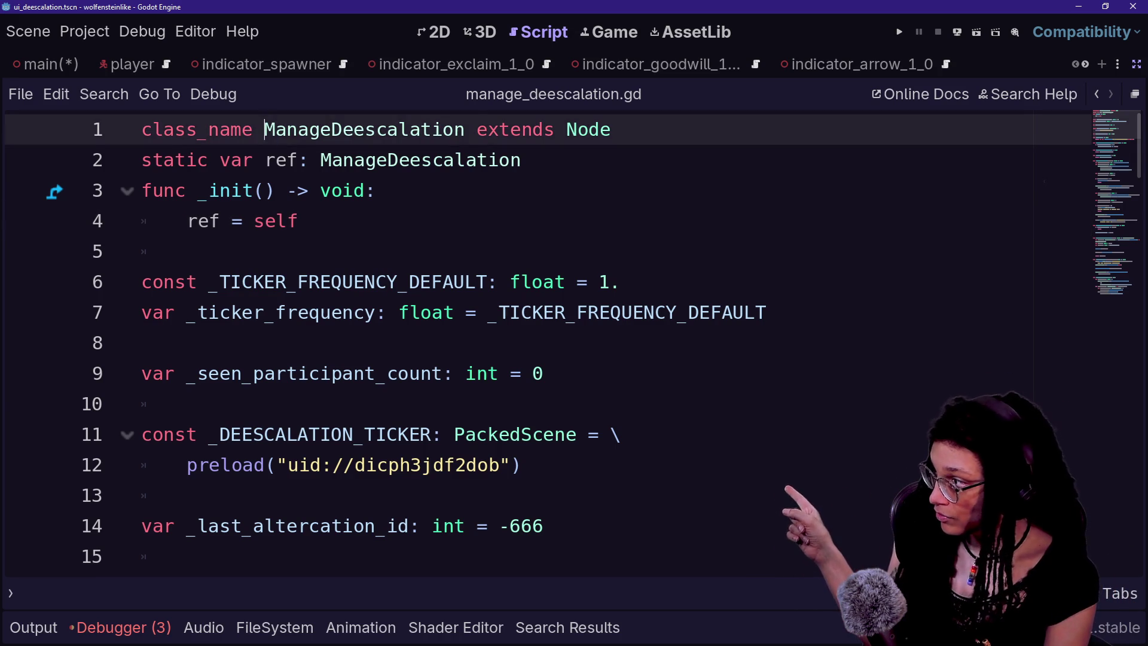
key(ctrl+shift+Right)
click(188, 221)
key(ctrl+shift+Right)
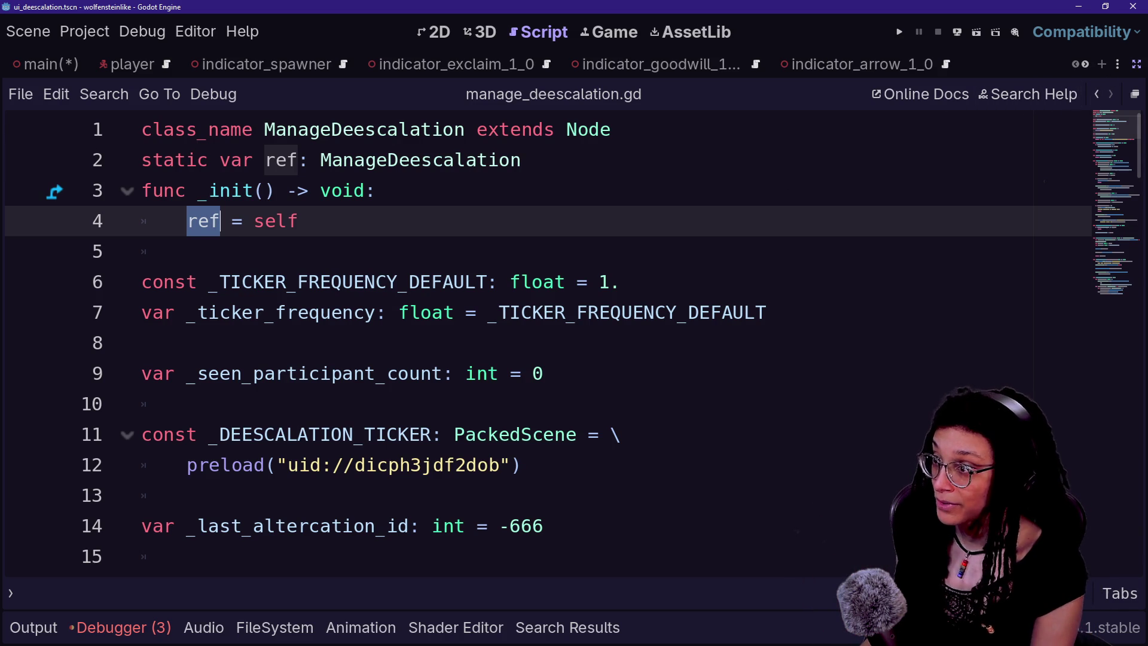
click(1099, 96)
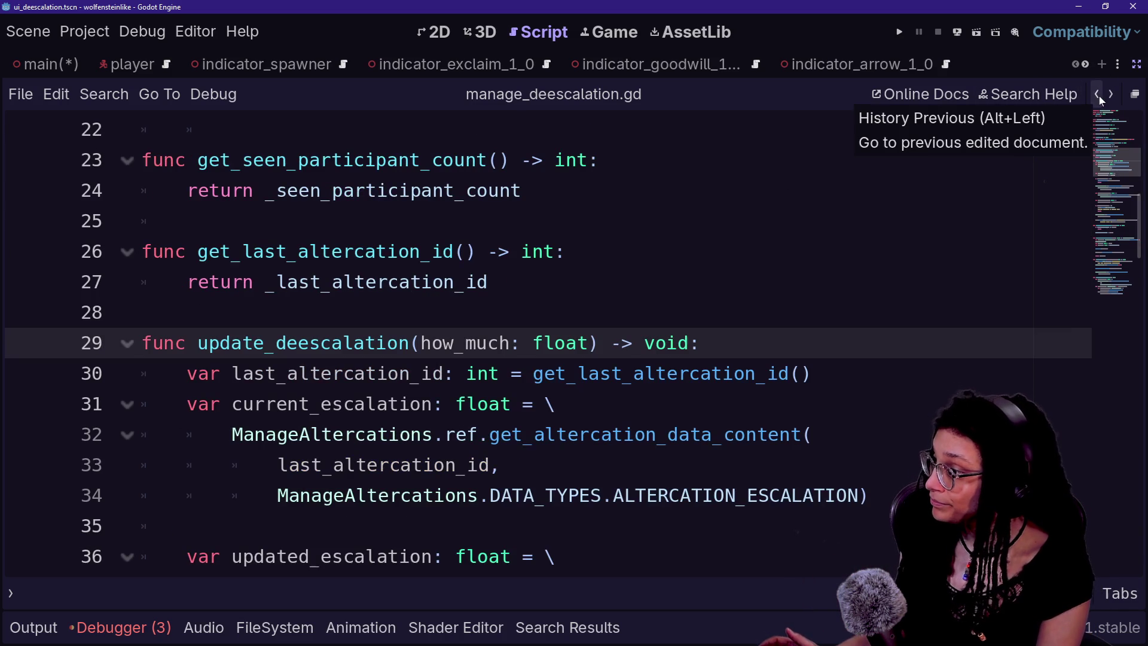
click(1099, 95)
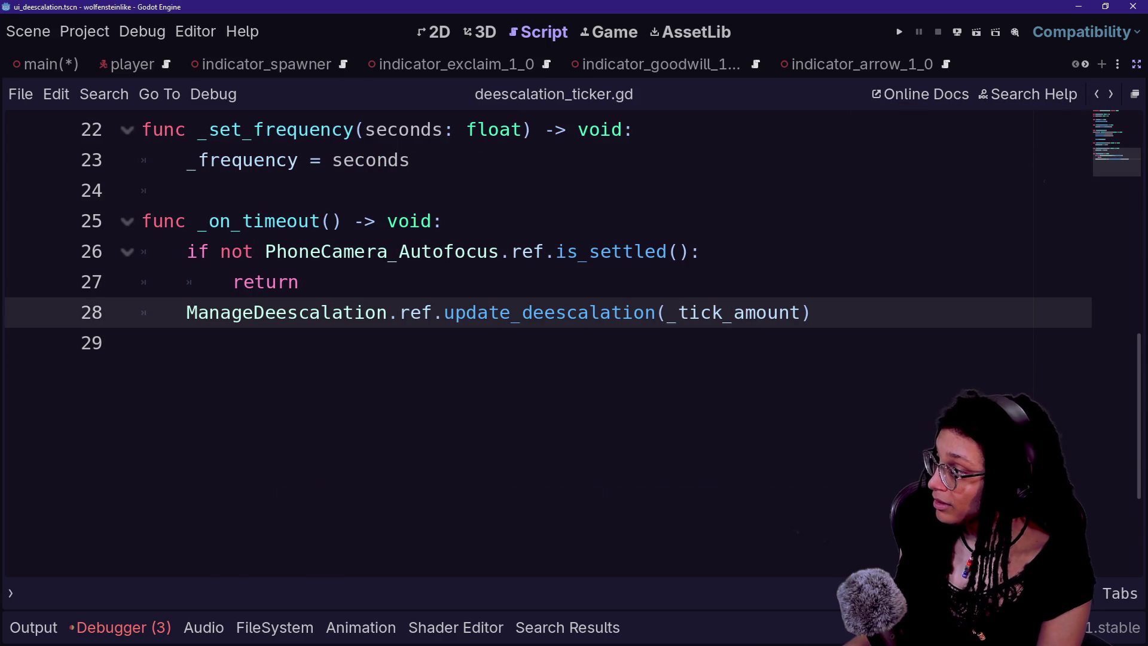
- Select ManageDeescalation.ref. on line 28 of the ticker, then Alt+Tab to the Reddit thread in the browser
drag(187, 313, 443, 312)
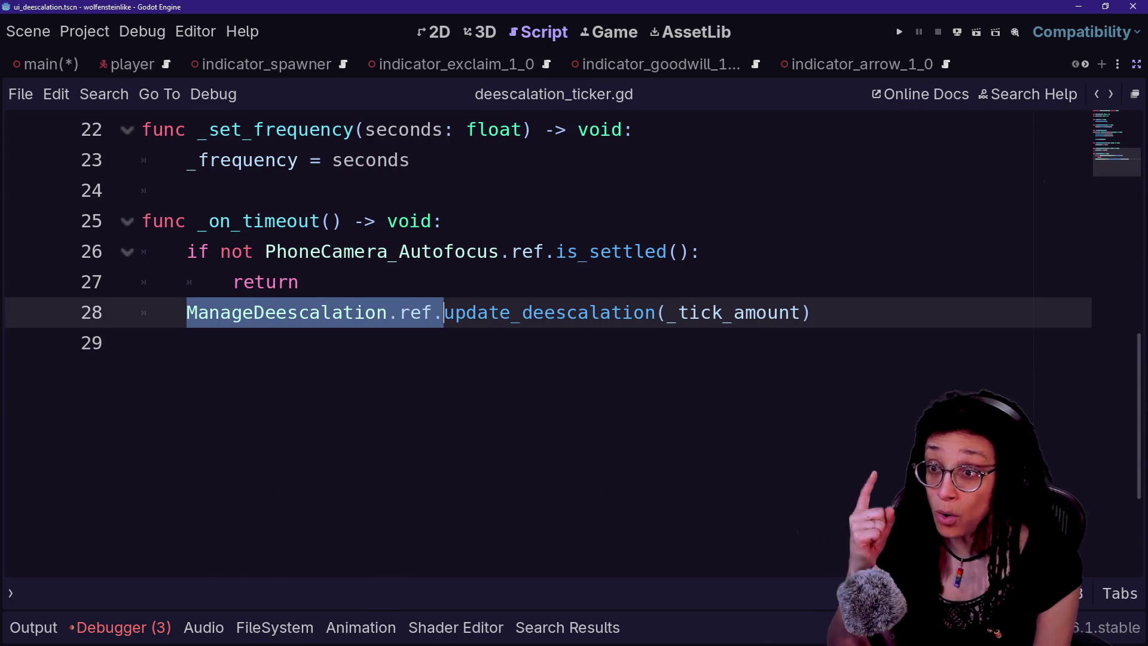
click(444, 312)
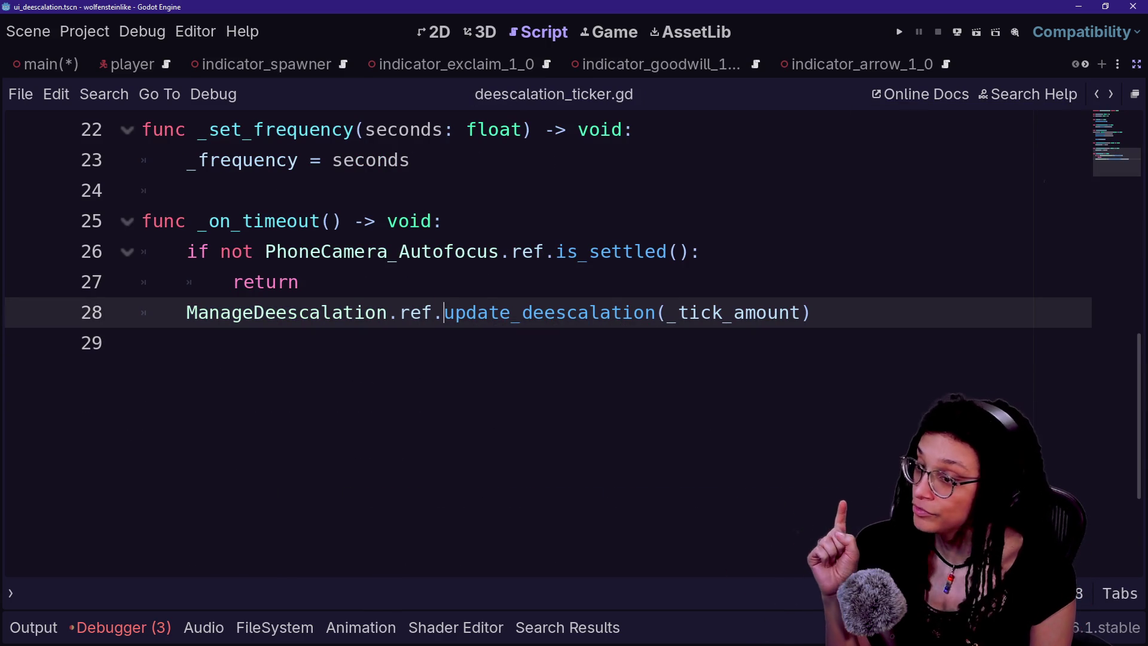
key(shift+End)
key(Down)
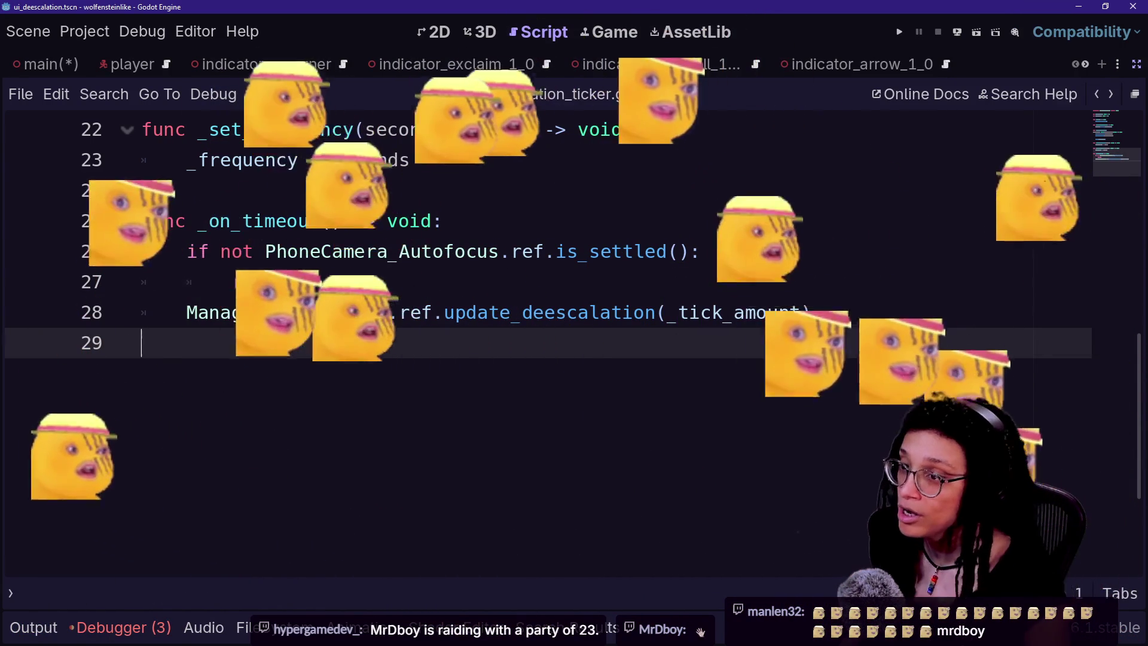
key(alt+Tab)
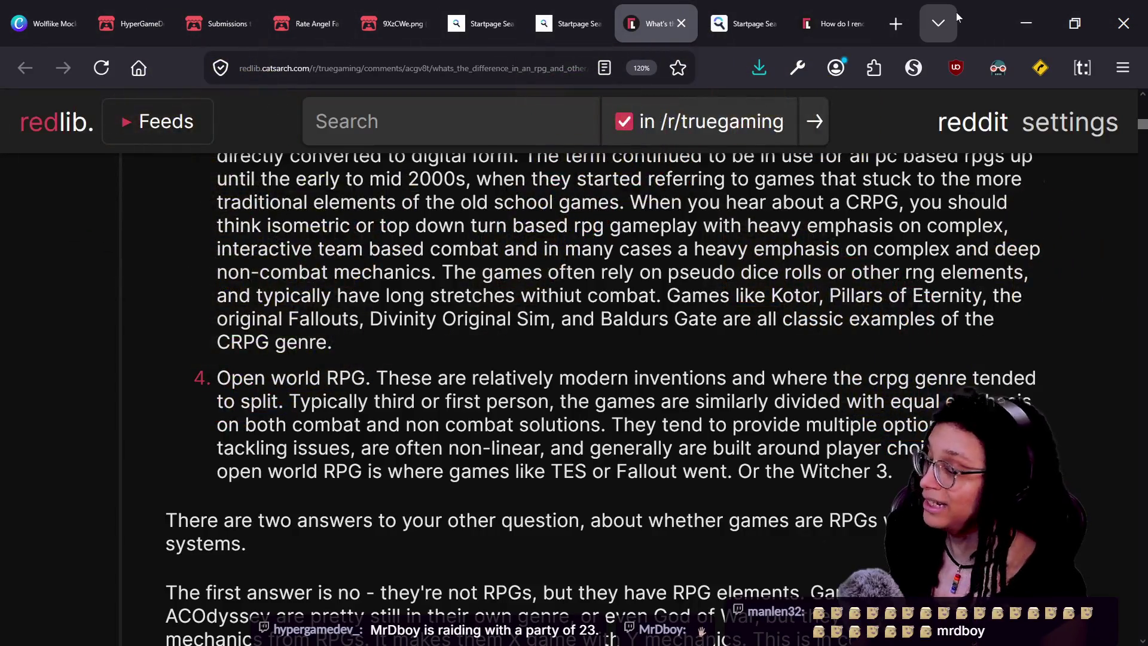